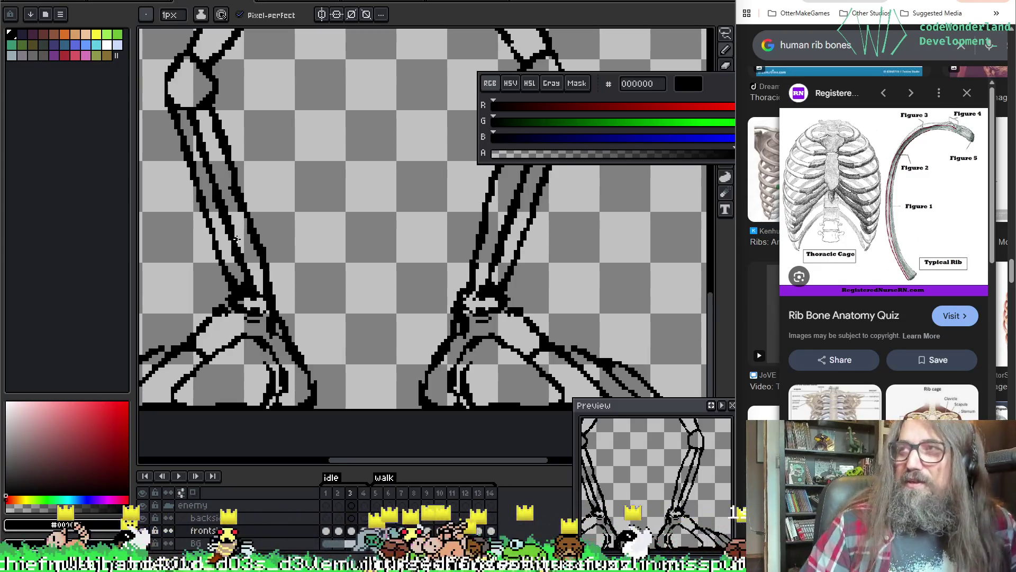
# Pan the canvas up from the skeleton's feet to its thigh bones and knees.
pyautogui.moveTo(411, 297)
pyautogui.mouseDown()
pyautogui.moveTo(542, 211)
pyautogui.moveTo(452, 351)
pyautogui.moveTo(520, 328)
pyautogui.moveTo(484, 295)
pyautogui.moveTo(486, 314)
pyautogui.moveTo(500, 275)
pyautogui.mouseUp()
pyautogui.press('space')
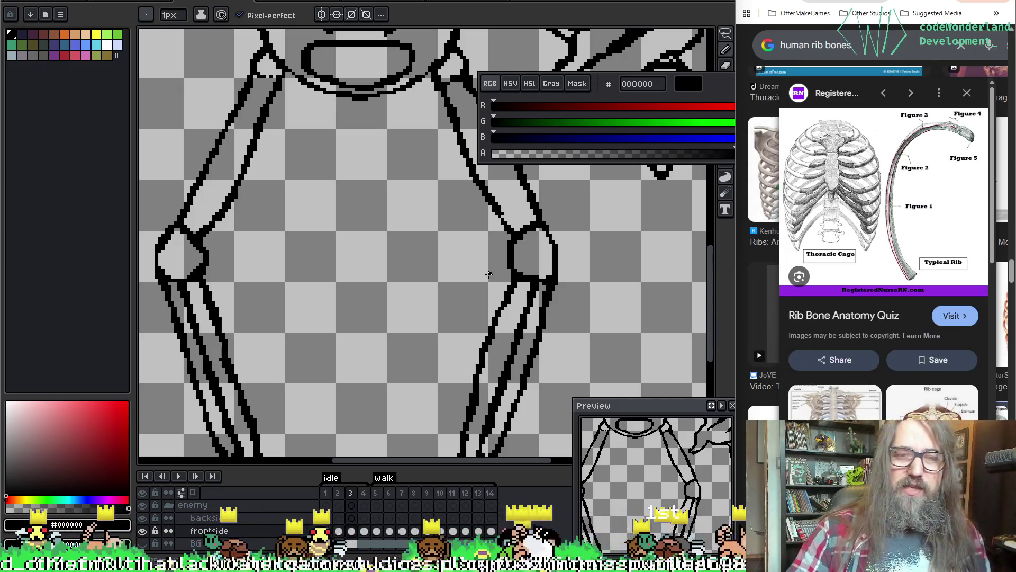
pyautogui.moveTo(488, 275); pyautogui.dragTo(457, 233)
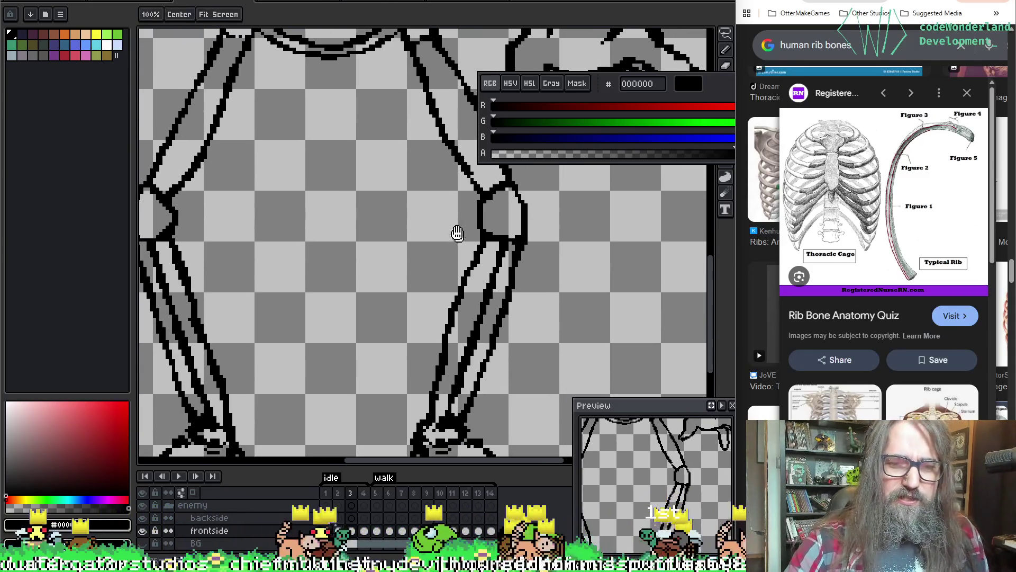
# Pan around the skeleton's legs to frame the right shin for redrawing.
pyautogui.press('b')
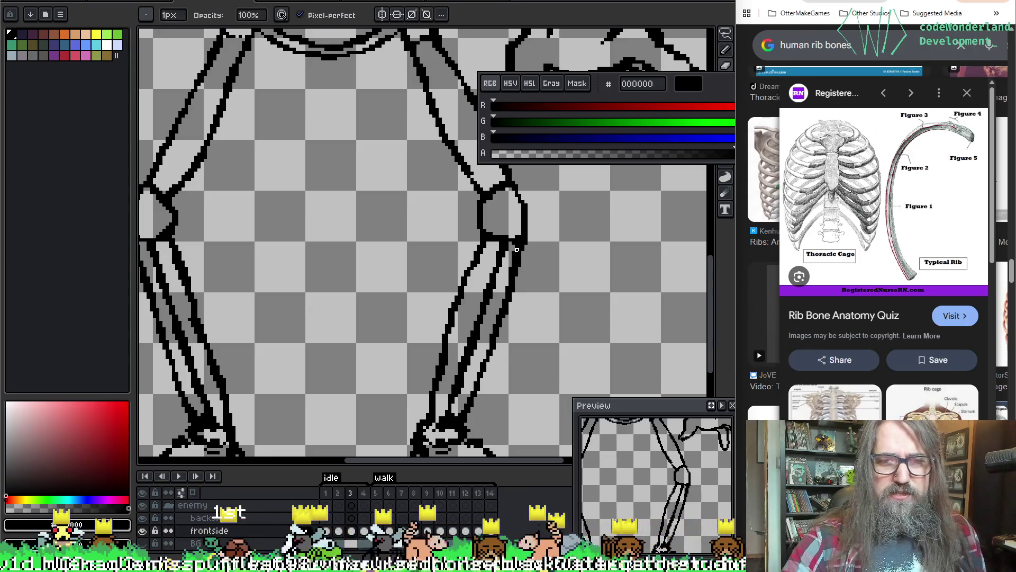
pyautogui.press('v')
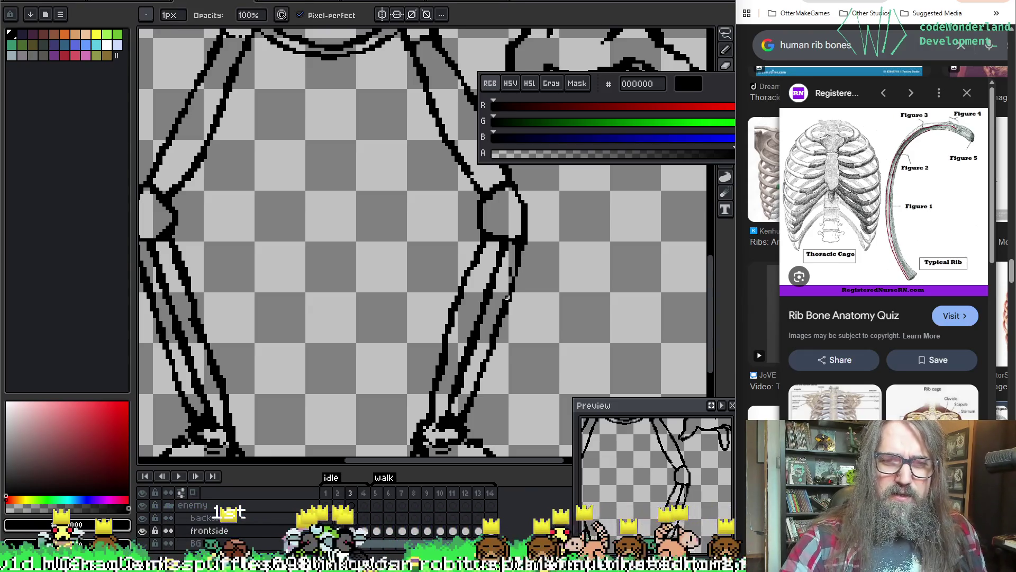
pyautogui.press('ctrl')
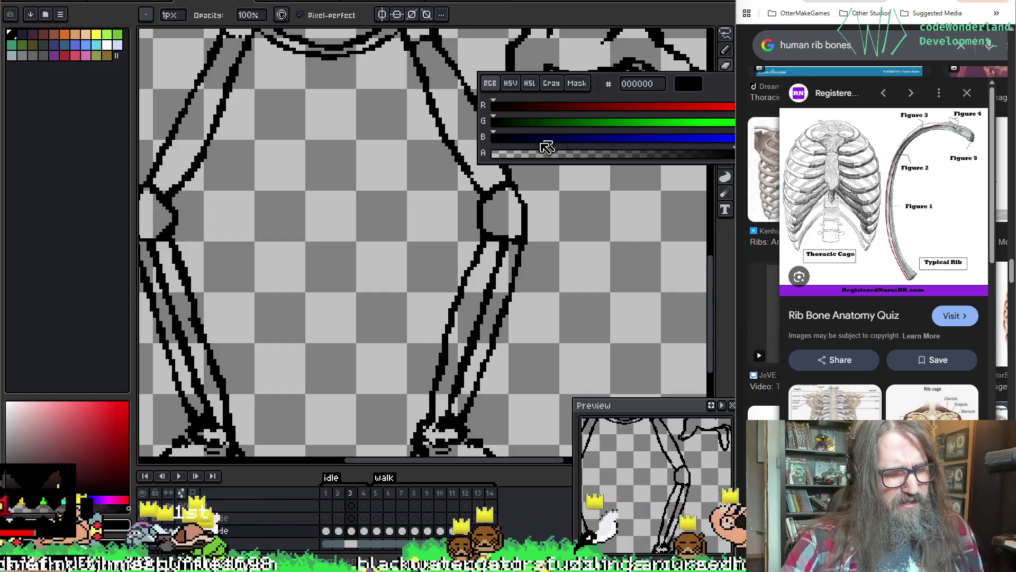
pyautogui.press('space')
pyautogui.moveTo(508, 261); pyautogui.dragTo(517, 276)
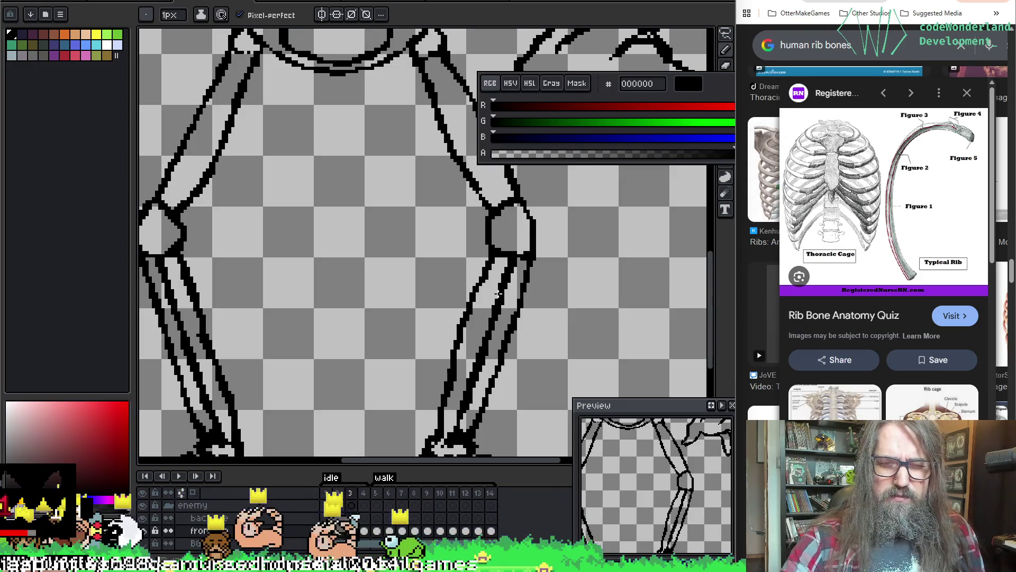
pyautogui.press('space')
pyautogui.moveTo(504, 286); pyautogui.dragTo(515, 265)
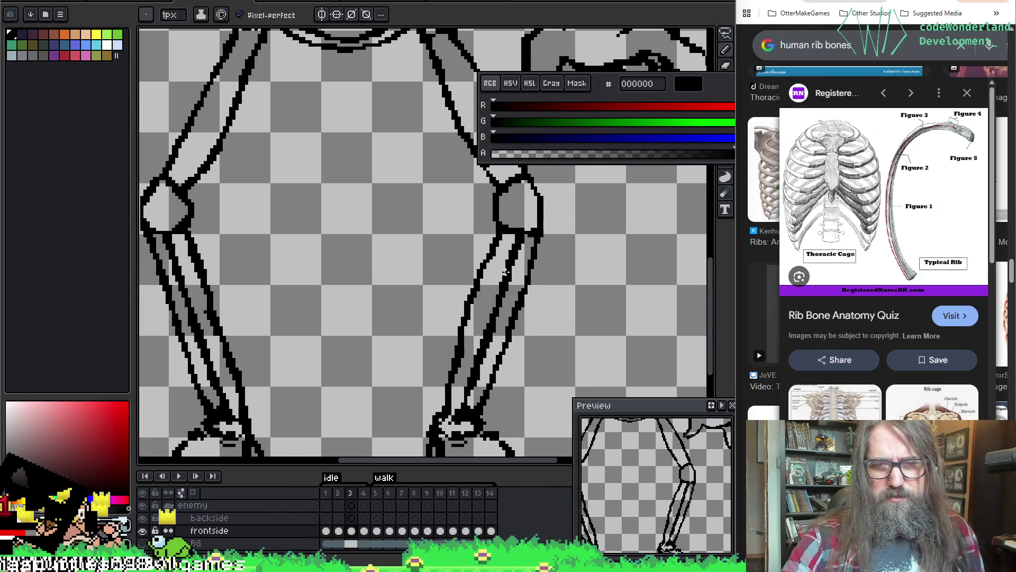
pyautogui.press('space')
pyautogui.moveTo(492, 297); pyautogui.dragTo(485, 259)
pyautogui.moveTo(221, 288); pyautogui.dragTo(261, 317)
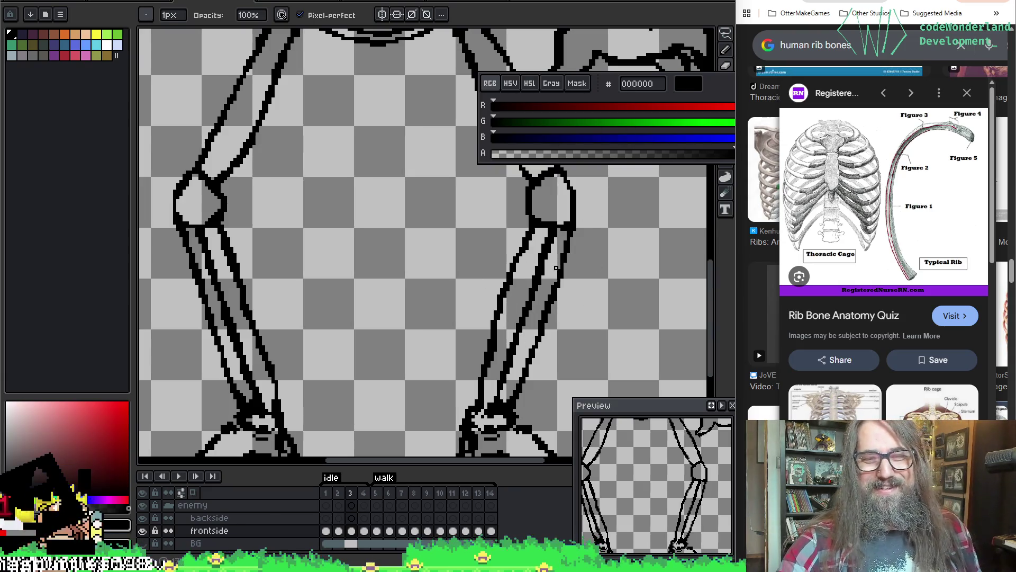
# Redraw the right shin outline, undoing a stray line and a bad erase.
pyautogui.hotkey('ctrl', 'z')
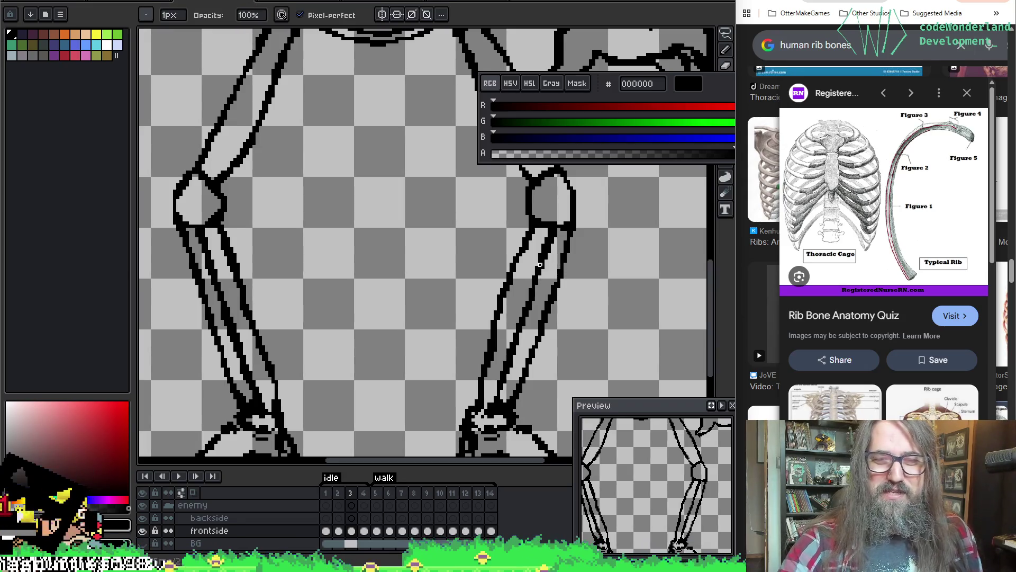
pyautogui.moveTo(569, 279); pyautogui.dragTo(557, 266)
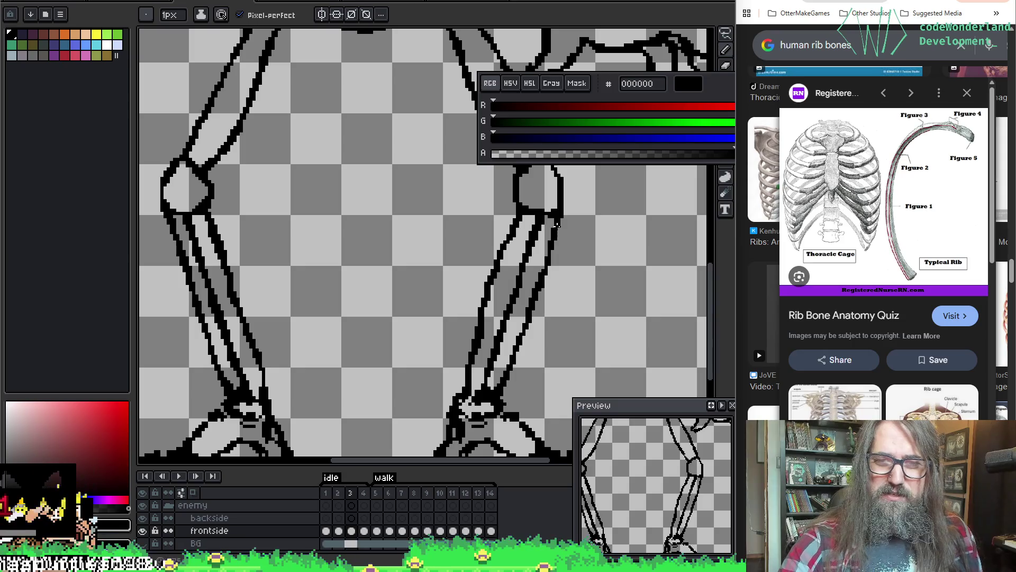
pyautogui.press('b')
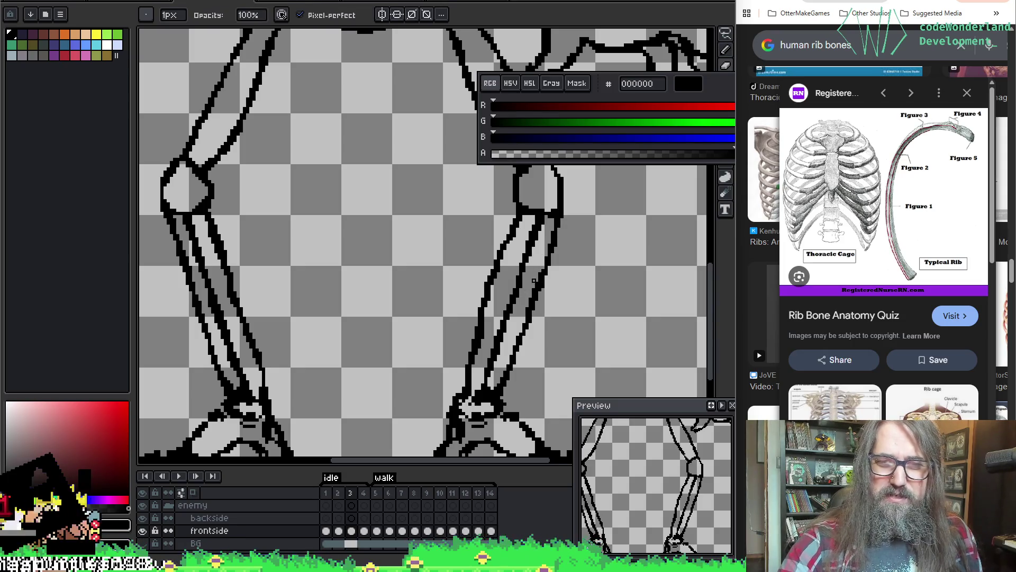
pyautogui.moveTo(398, 208); pyautogui.dragTo(477, 243)
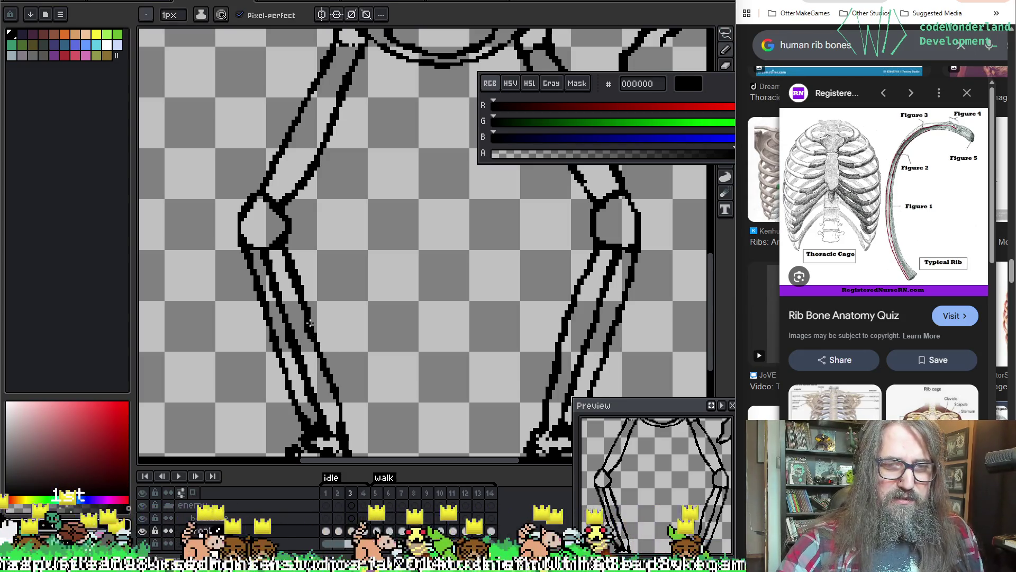
pyautogui.press('b')
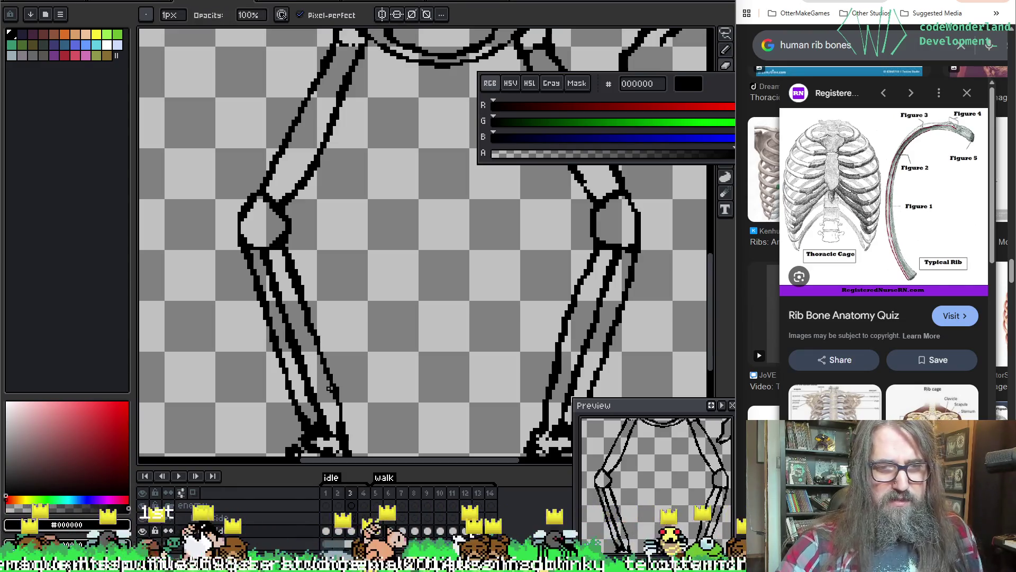
pyautogui.hotkey('ctrl', 'z')
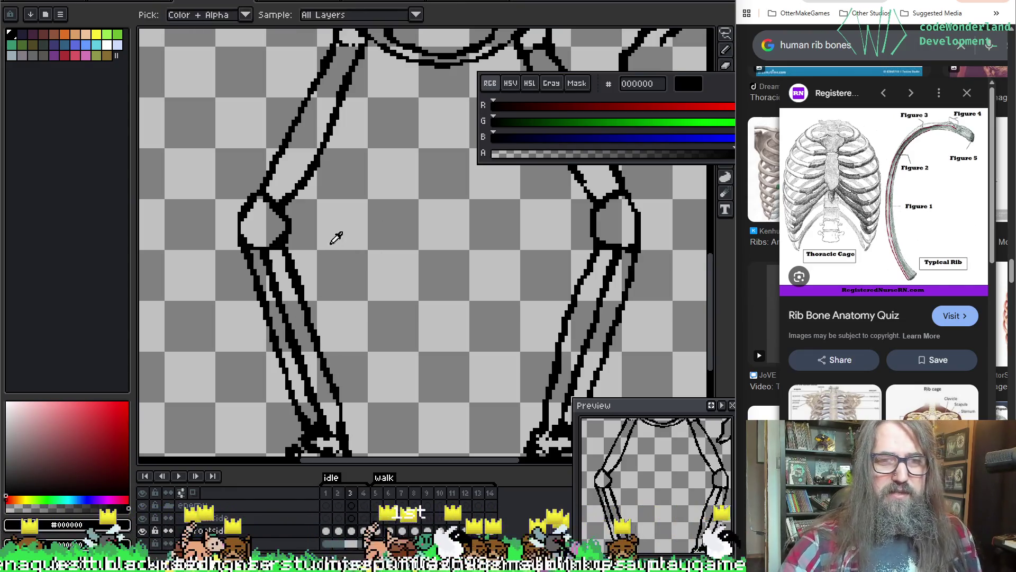
# Centre the ribcage and pelvis in view and undo a stray pencil stroke near the pelvis.
pyautogui.moveTo(302, 141); pyautogui.dragTo(336, 244)
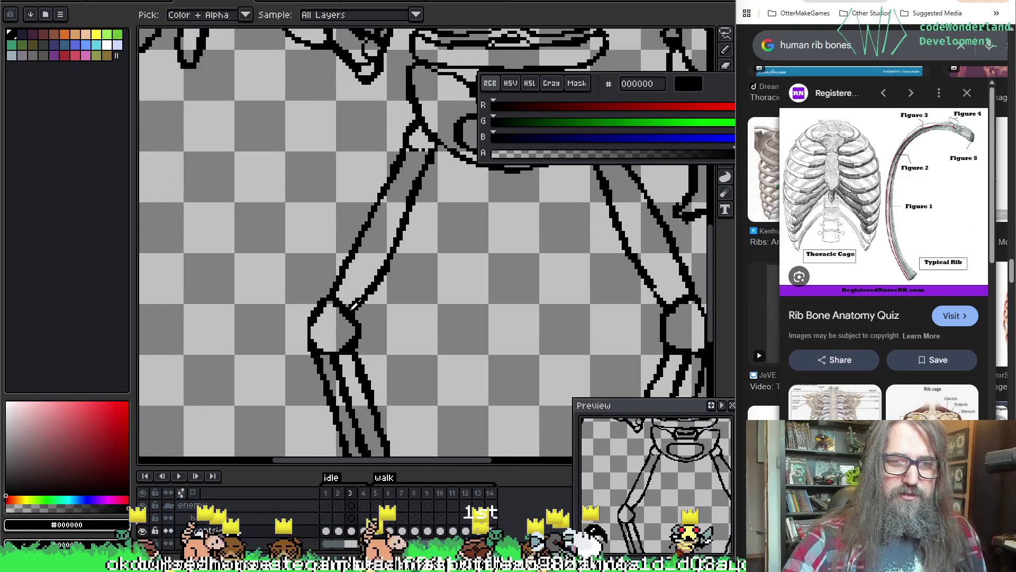
pyautogui.moveTo(356, 306); pyautogui.dragTo(368, 339)
pyautogui.moveTo(484, 245); pyautogui.dragTo(585, 249)
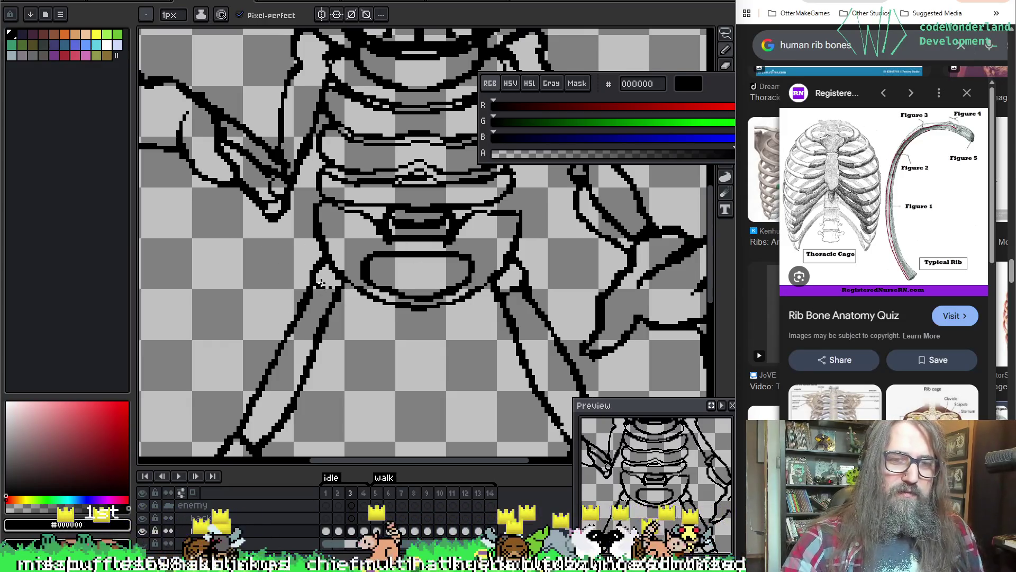
pyautogui.press('v')
pyautogui.press('b')
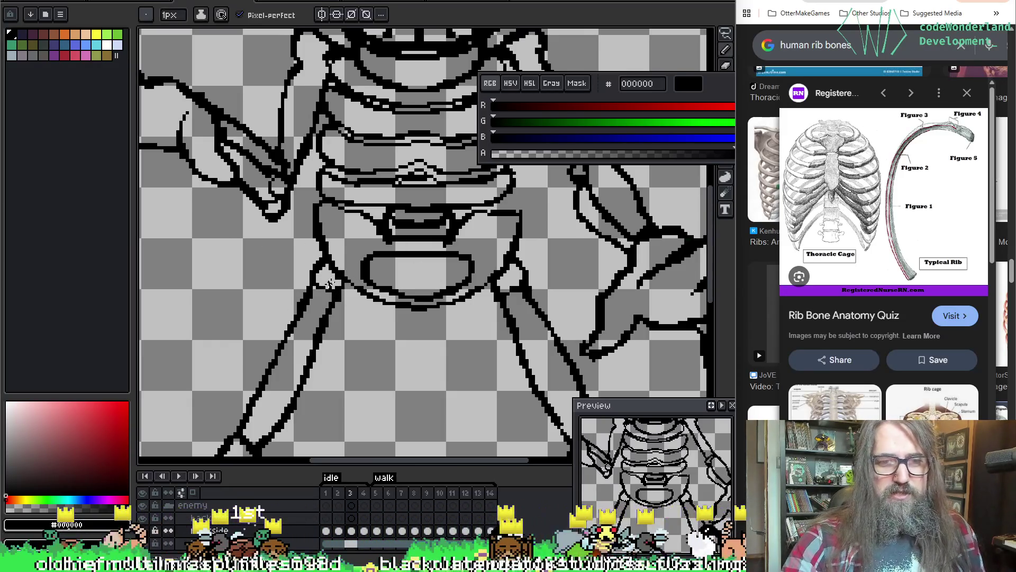
pyautogui.hotkey('ctrl', 'z')
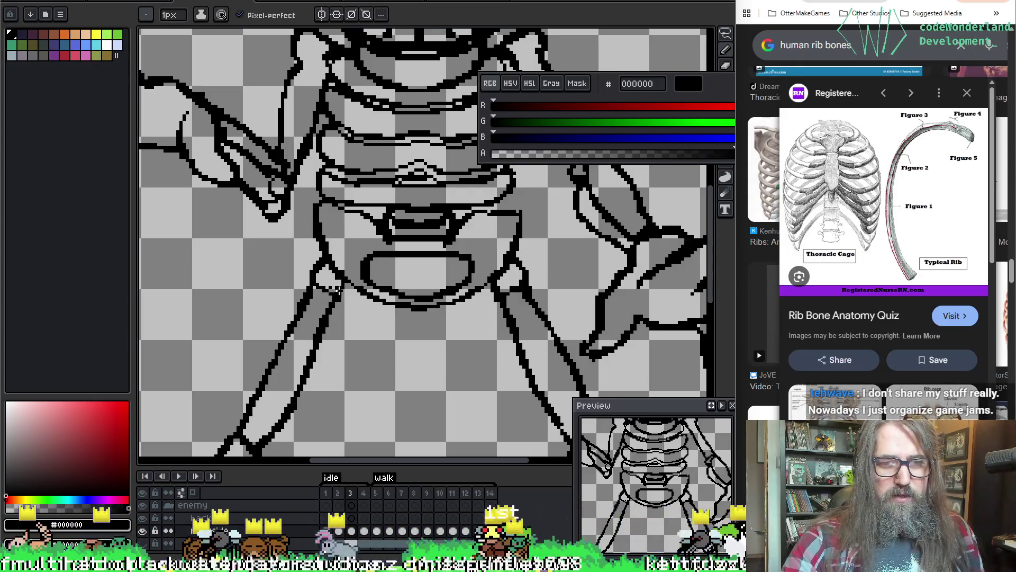
# Touch up the pelvis lines with Pencil and Eraser, undoing one more stroke.
pyautogui.press('e')
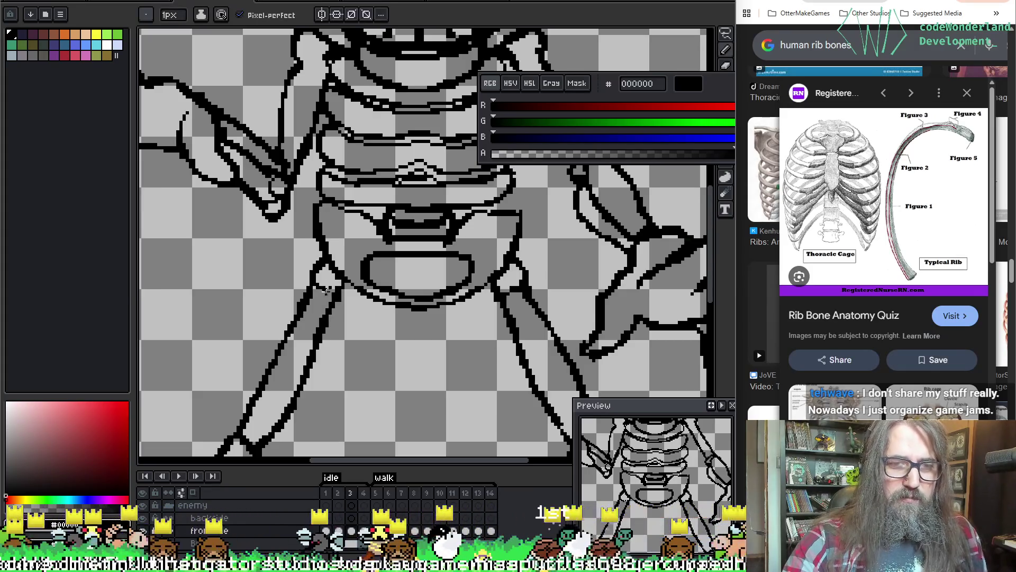
pyautogui.press('b')
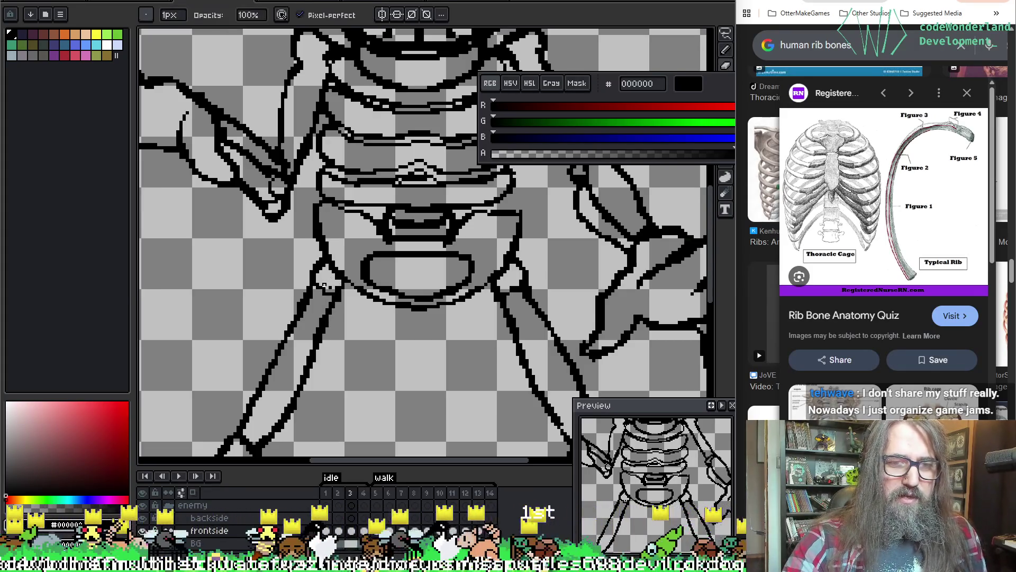
pyautogui.press('e')
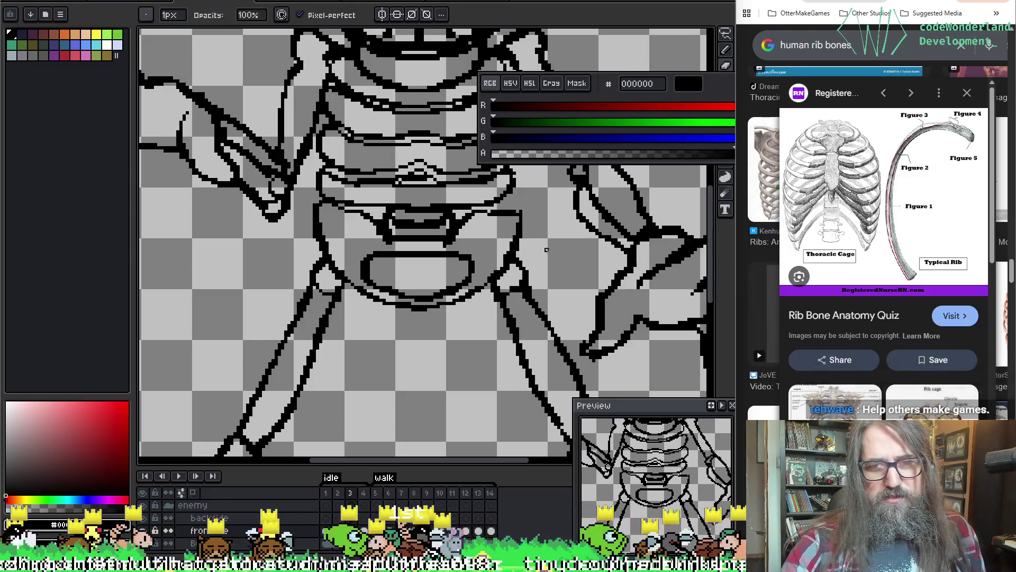
pyautogui.press('b')
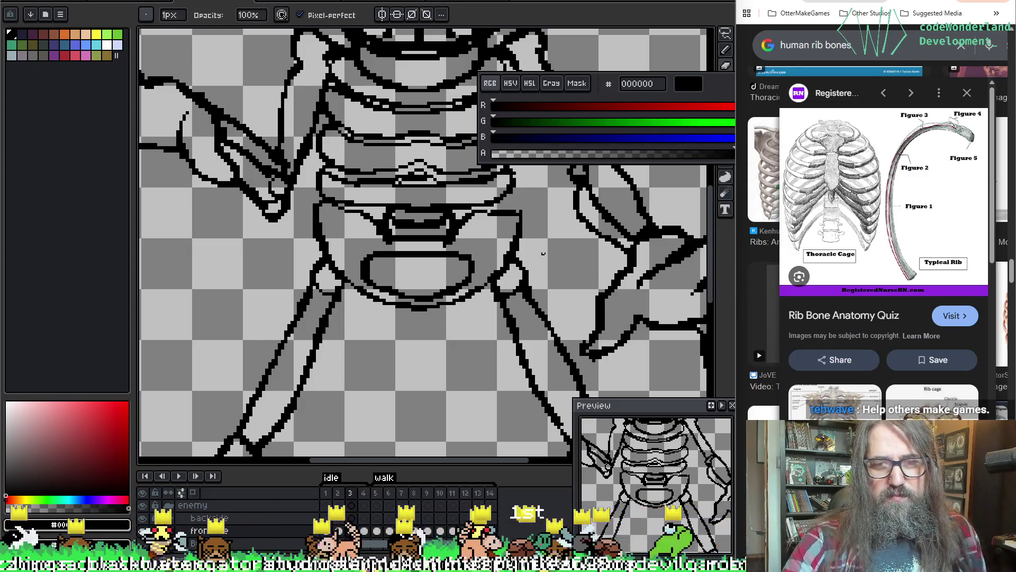
pyautogui.press('e')
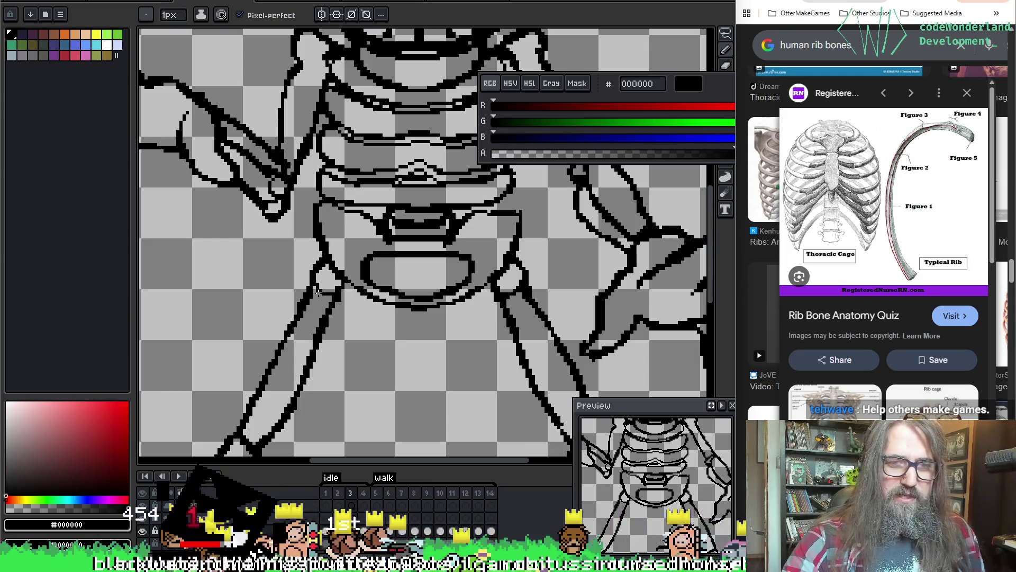
pyautogui.hotkey('ctrl', 'z')
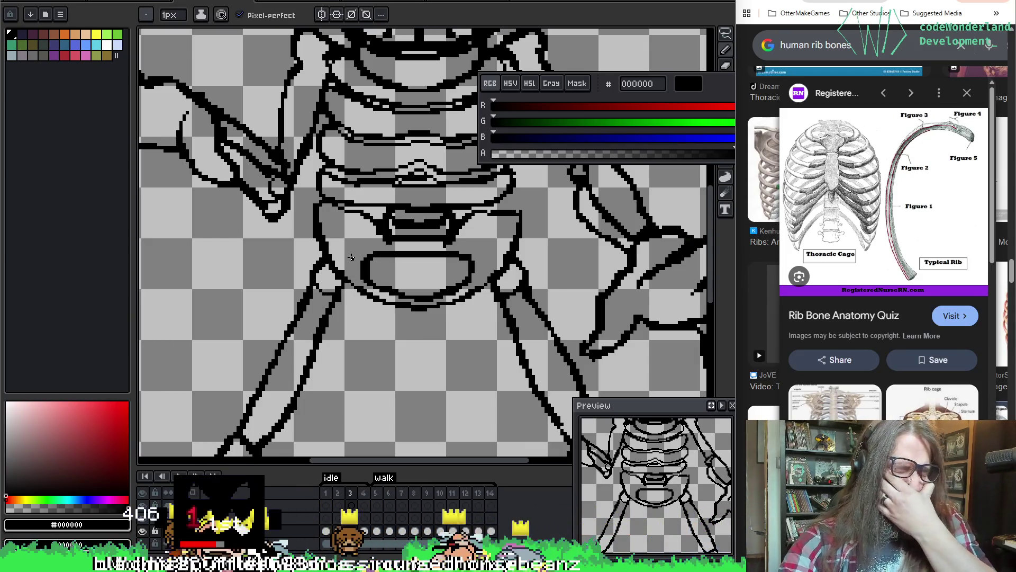
pyautogui.press('h')
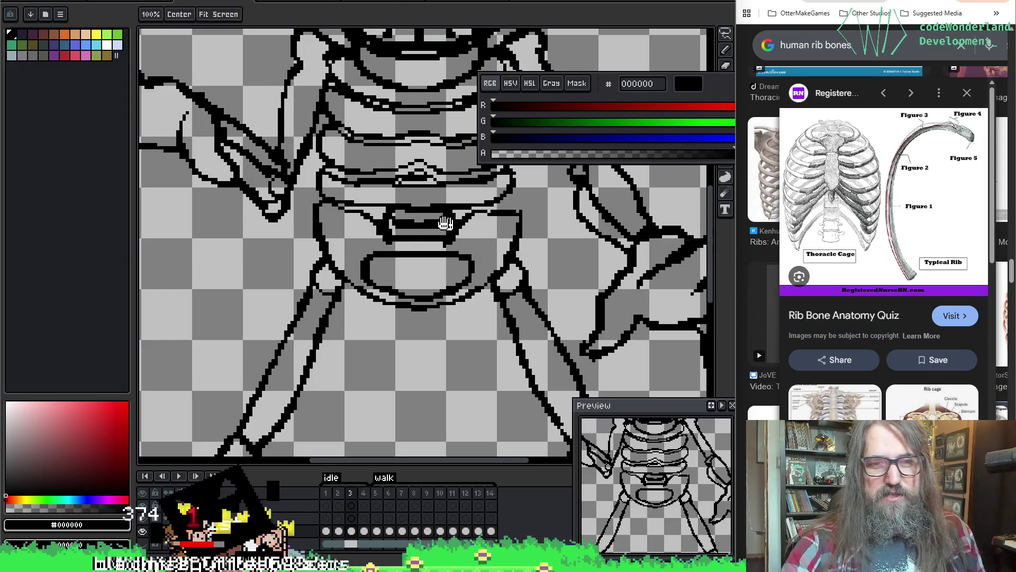
pyautogui.moveTo(445, 223); pyautogui.dragTo(442, 281)
# Erase part of the lower rib line and redraw the black pelvis outline.
pyautogui.press('o')
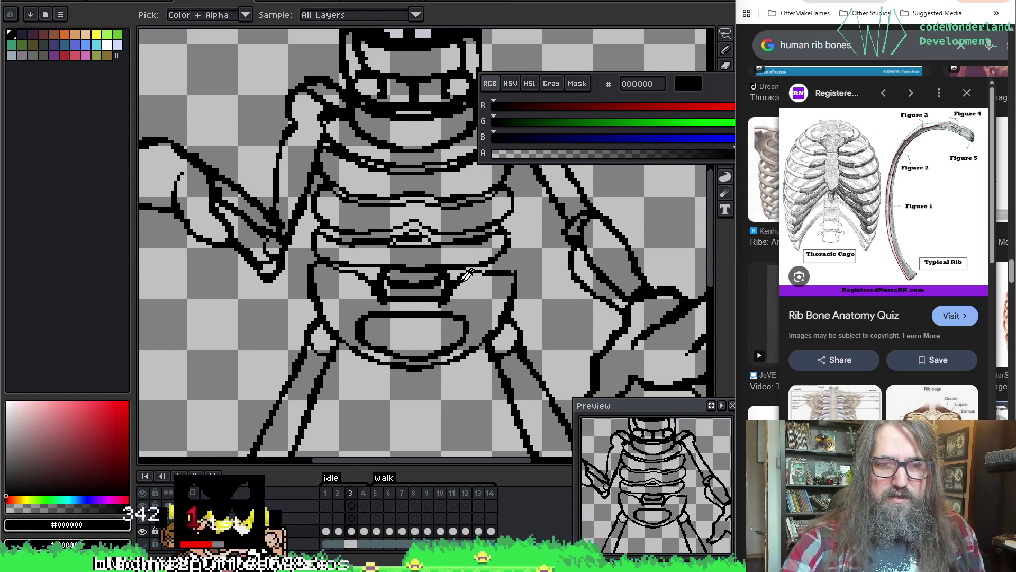
pyautogui.press('ctrl')
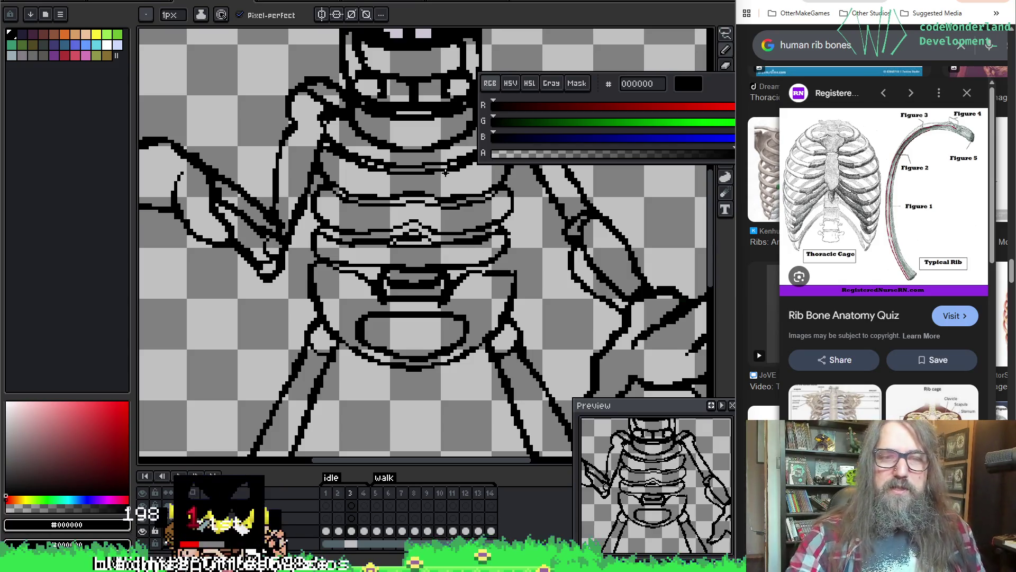
pyautogui.press('alt')
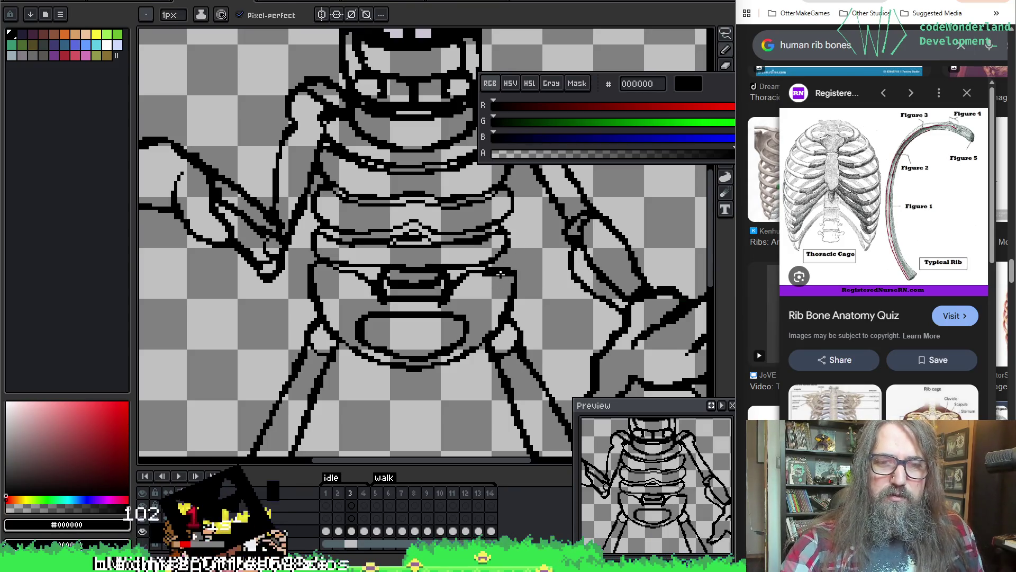
pyautogui.press('e')
pyautogui.moveTo(497, 271); pyautogui.dragTo(497, 275)
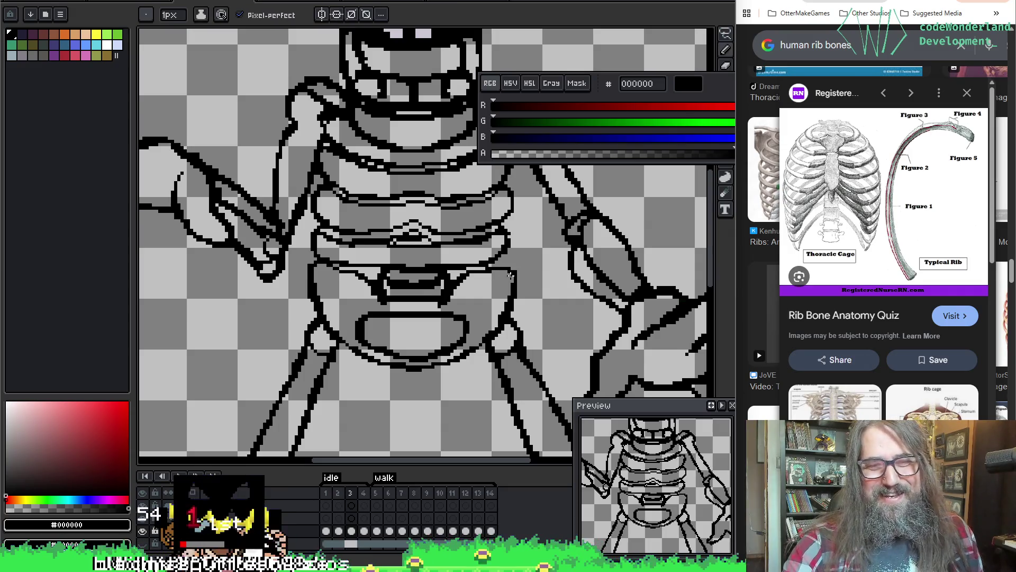
pyautogui.press('space')
pyautogui.moveTo(538, 308)
pyautogui.mouseDown()
pyautogui.moveTo(442, 182)
pyautogui.moveTo(509, 216)
pyautogui.mouseUp()
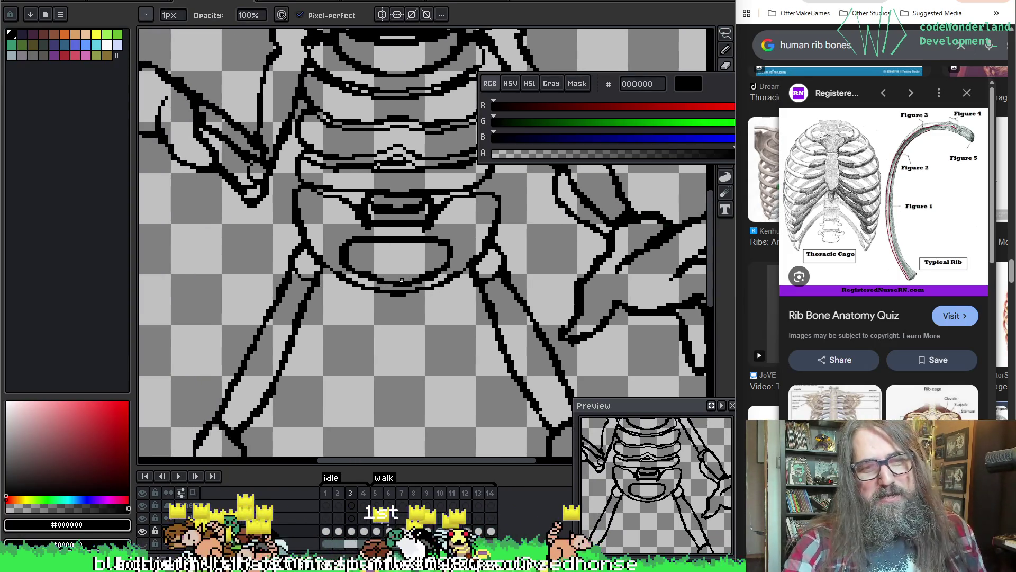
pyautogui.press('b')
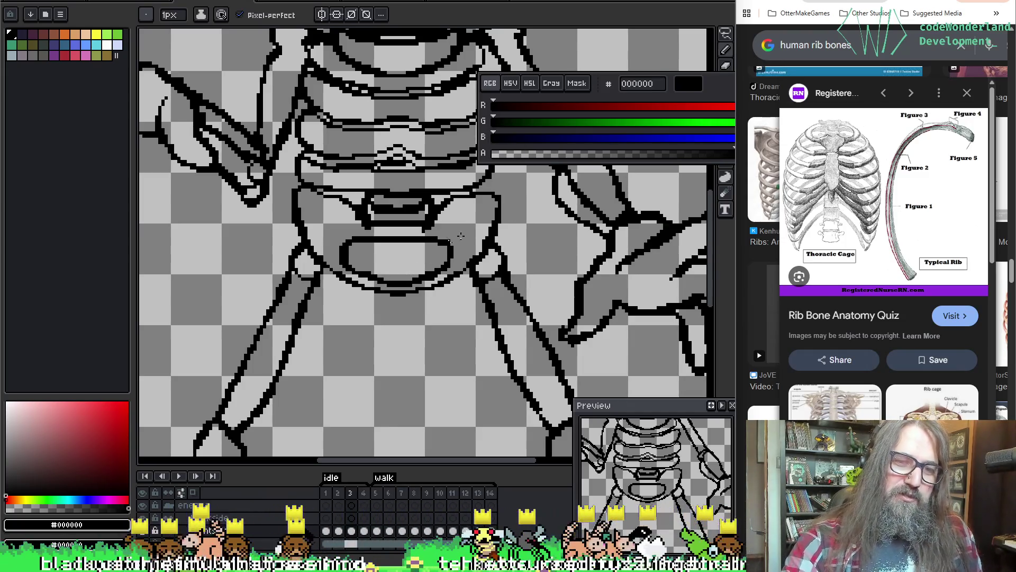
pyautogui.press('e')
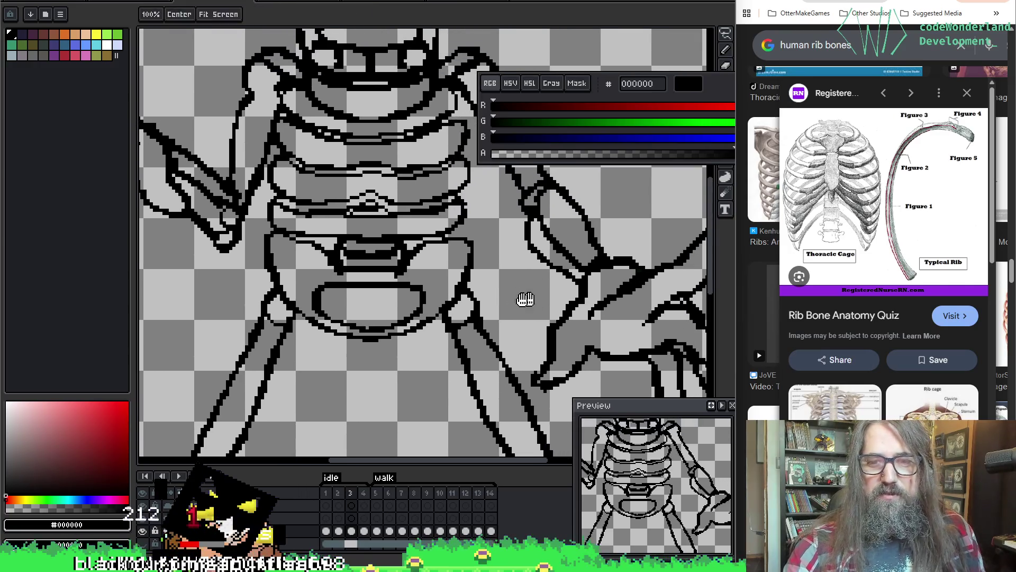
# Zoom onto the skeleton's right hand and erase stray pixels at its line's end.
pyautogui.scroll(2, 524, 299)
pyautogui.moveTo(524, 300); pyautogui.dragTo(374, 293)
pyautogui.press('b')
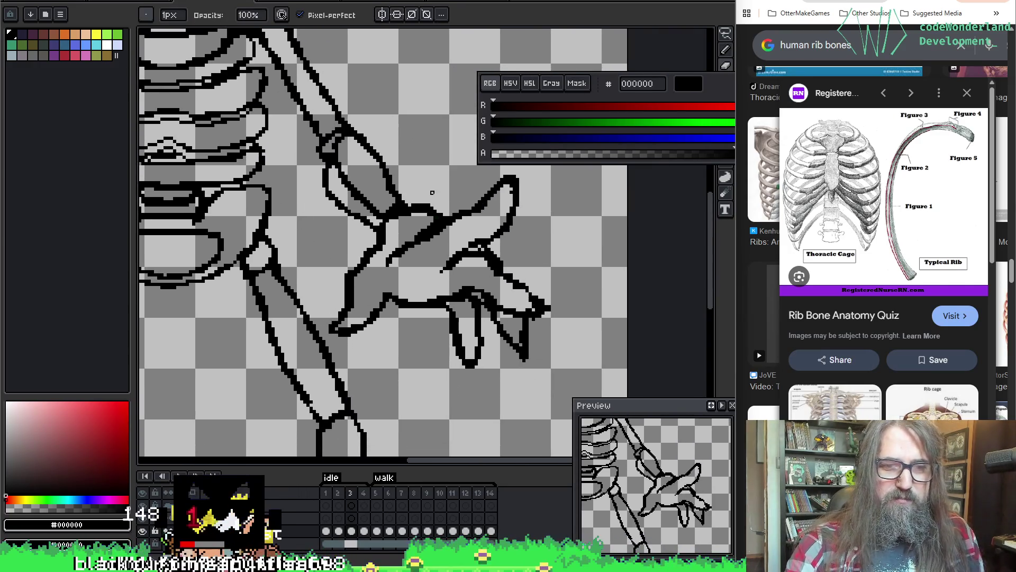
pyautogui.press('e')
pyautogui.click(335, 329)
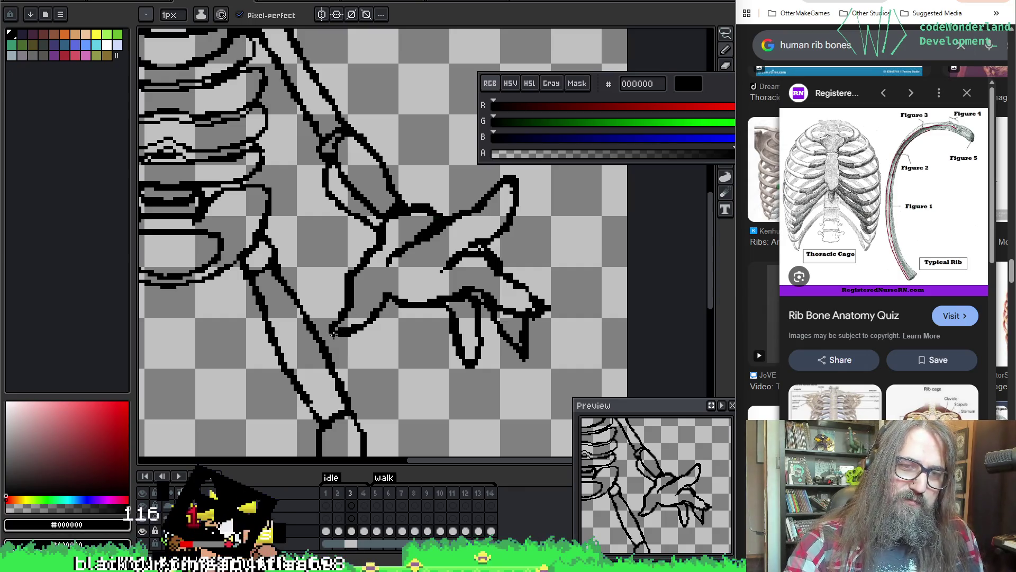
# Redraw the hand's fingers as sharp claws with Pencil and Eraser.
pyautogui.moveTo(486, 199); pyautogui.dragTo(481, 182)
pyautogui.press('b')
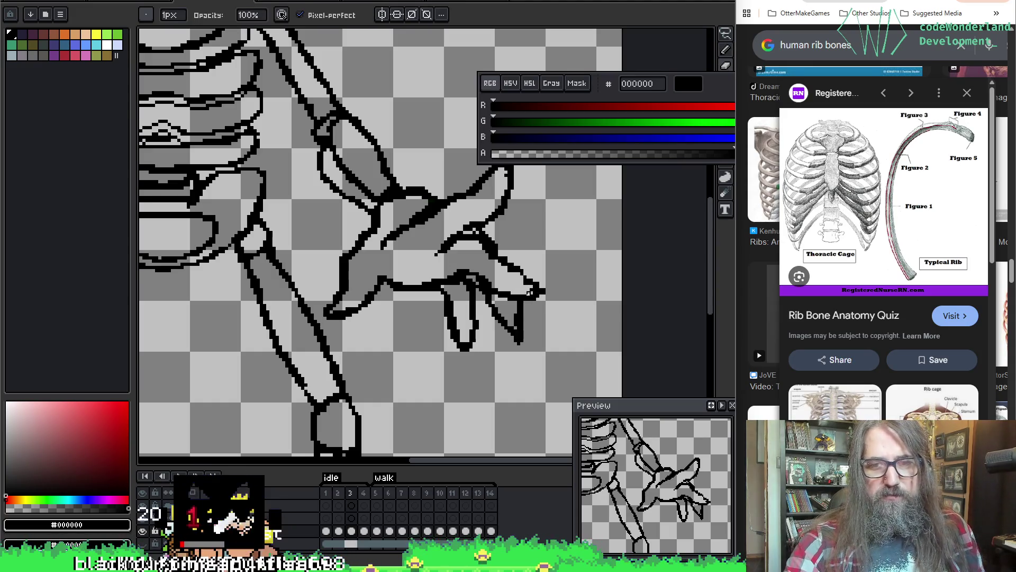
pyautogui.press('e')
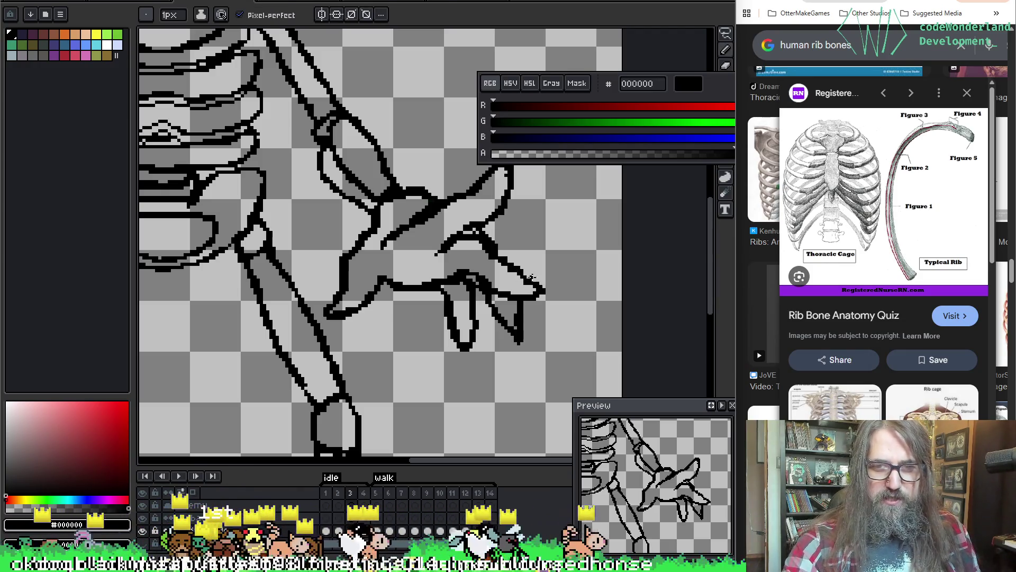
pyautogui.moveTo(416, 169); pyautogui.dragTo(453, 212)
pyautogui.press('b')
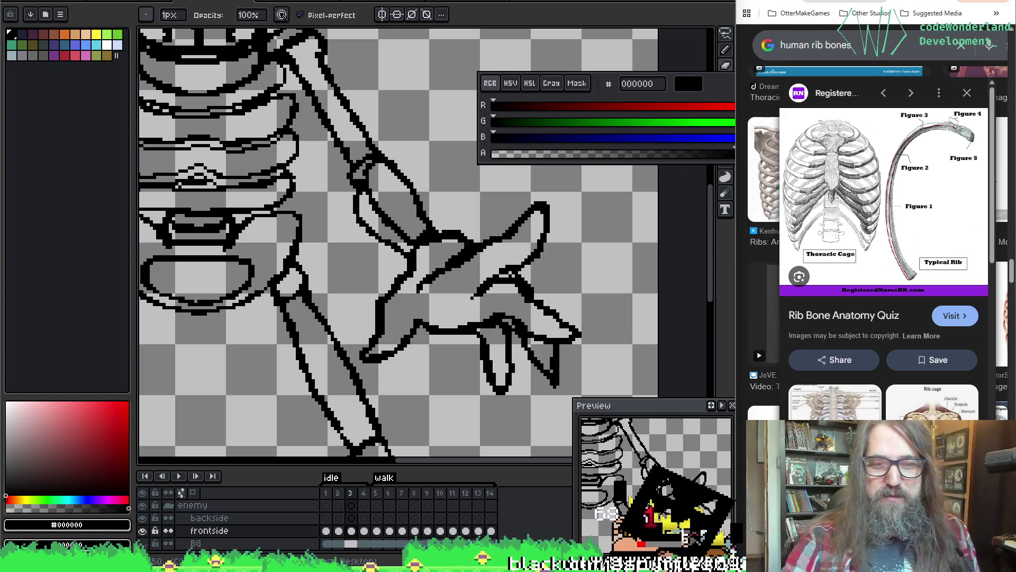
pyautogui.moveTo(473, 298)
pyautogui.mouseDown()
pyautogui.moveTo(370, 279)
pyautogui.moveTo(388, 249)
pyautogui.mouseUp()
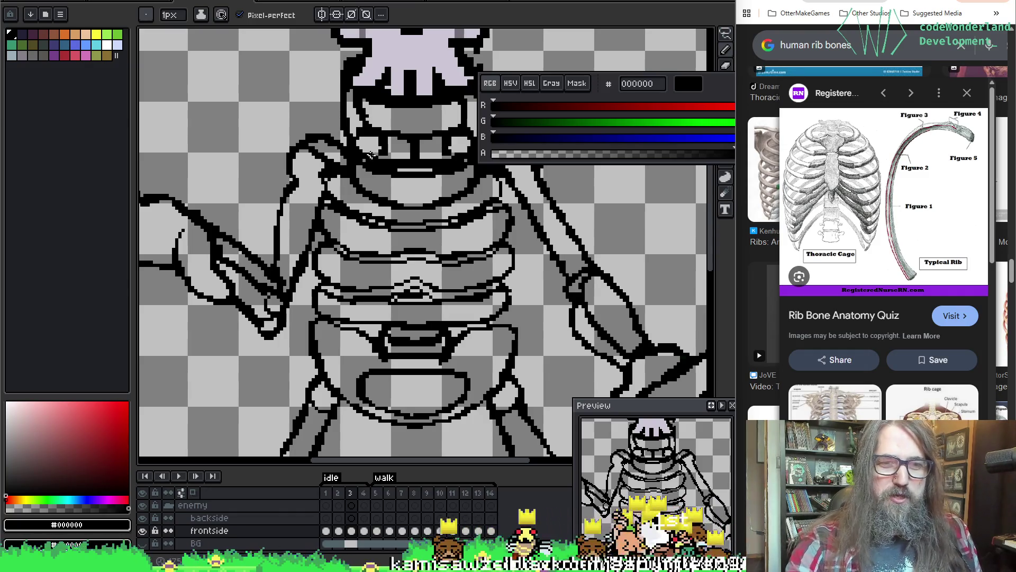
# Pan from the ribcage down to the legs and the right knee.
pyautogui.press('space')
pyautogui.moveTo(439, 286); pyautogui.dragTo(413, 255)
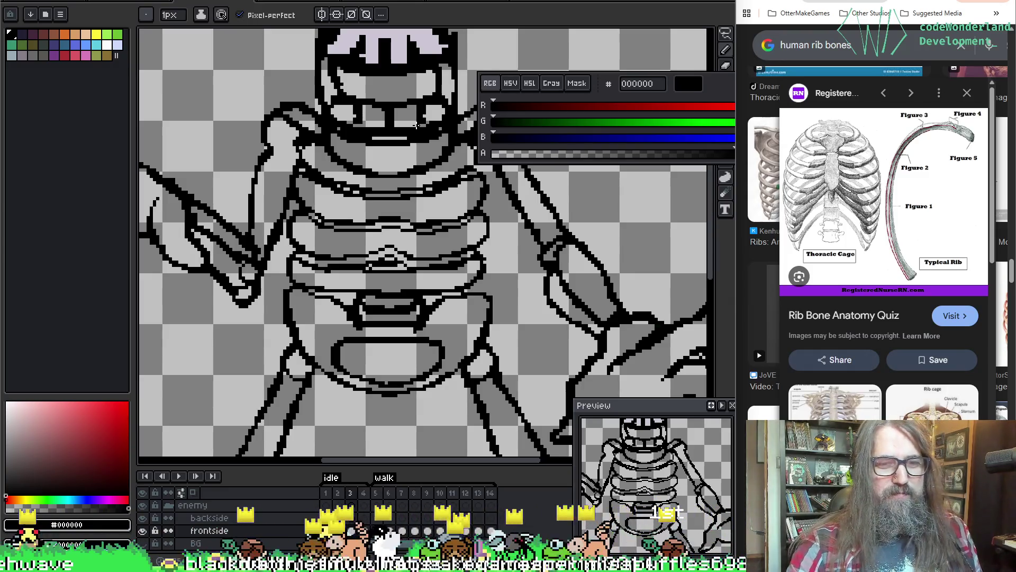
pyautogui.press('space')
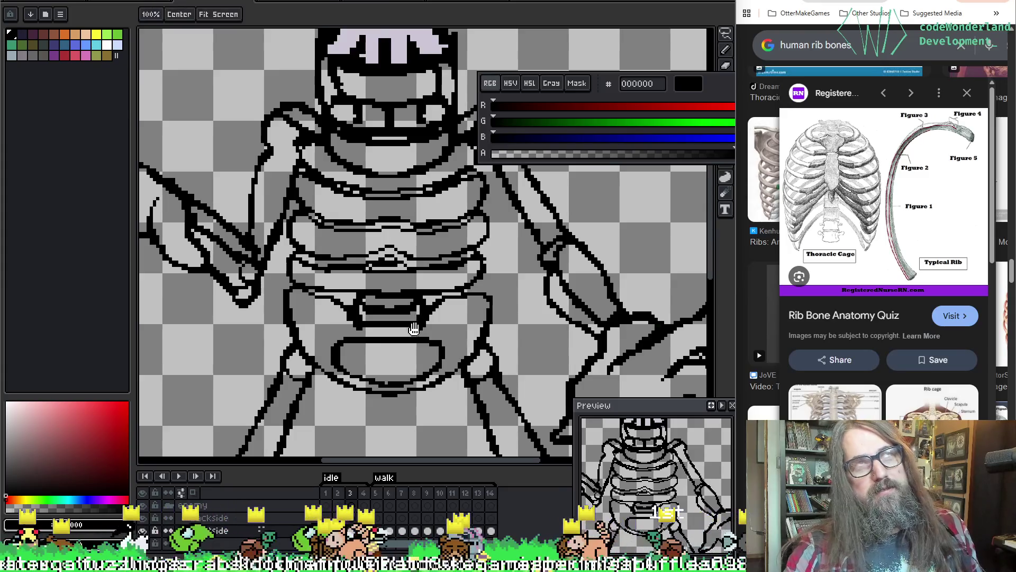
pyautogui.moveTo(414, 329)
pyautogui.mouseDown()
pyautogui.moveTo(399, 204)
pyautogui.moveTo(414, 185)
pyautogui.mouseUp()
pyautogui.moveTo(458, 297); pyautogui.dragTo(519, 320)
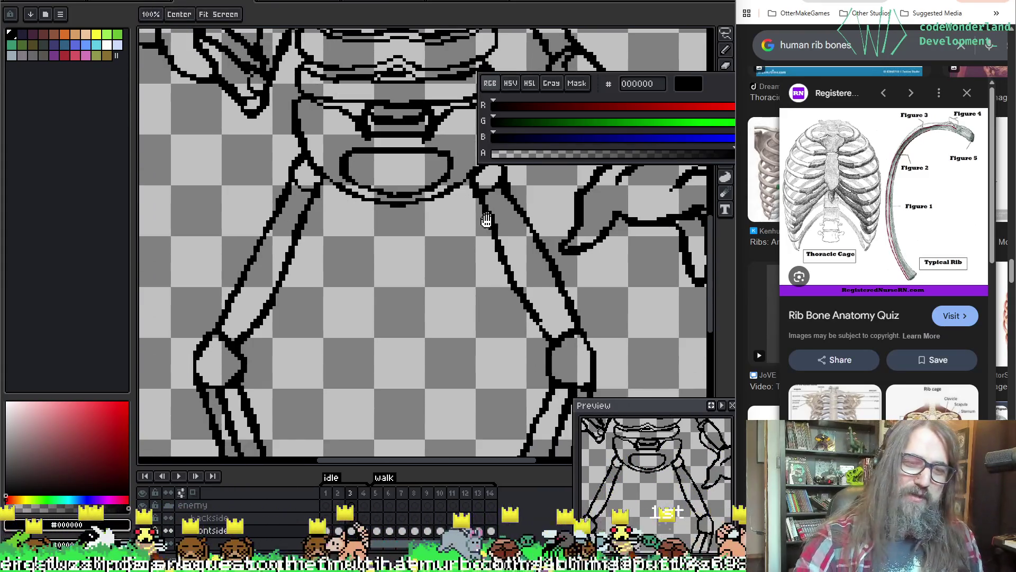
pyautogui.moveTo(436, 337); pyautogui.dragTo(448, 244)
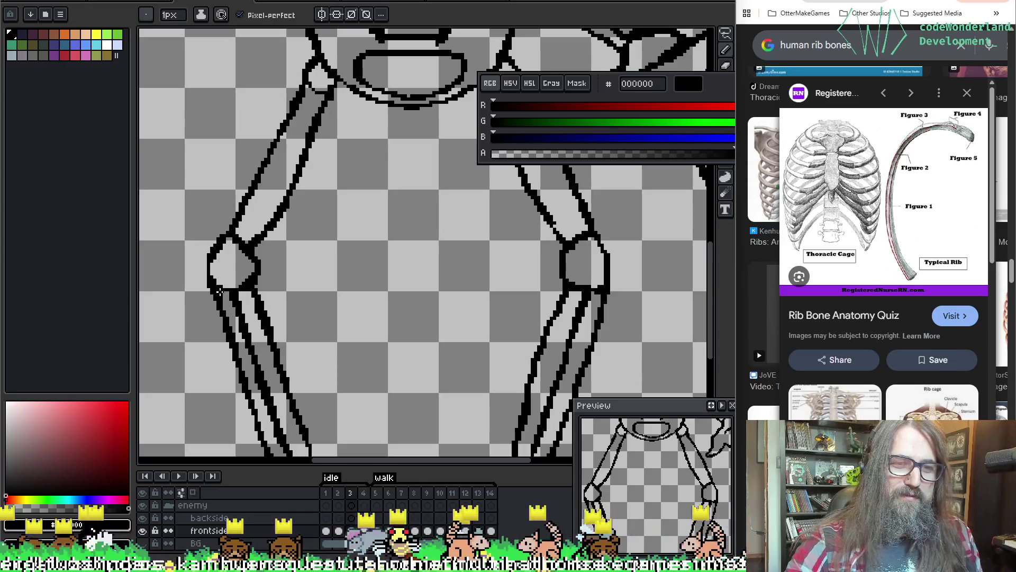
pyautogui.press('space')
pyautogui.moveTo(549, 249); pyautogui.dragTo(437, 196)
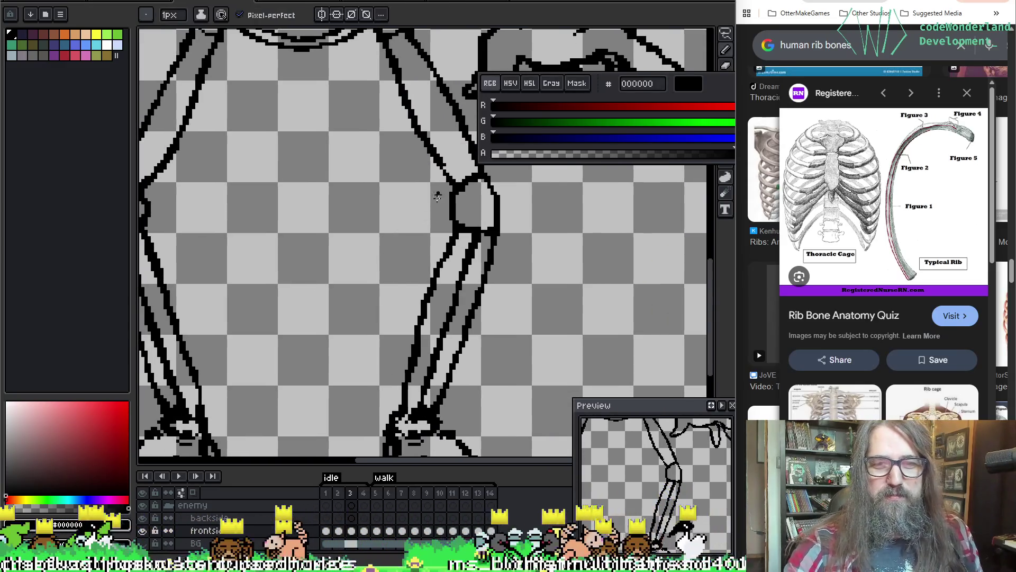
# Fix the right knee and shin lines with Eraser, eyedropper and Pencil, undoing one stroke.
pyautogui.press('e')
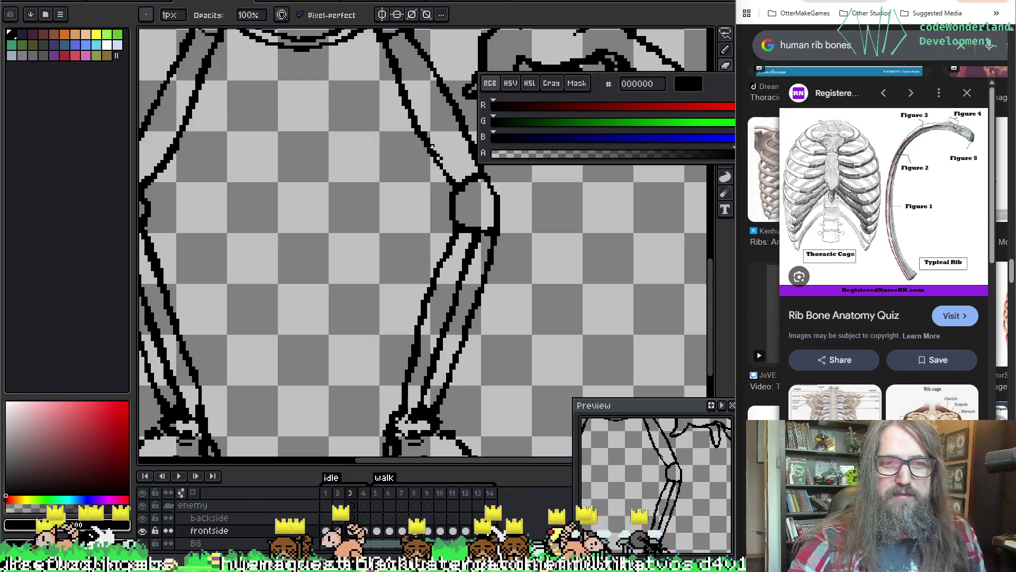
pyautogui.press('space')
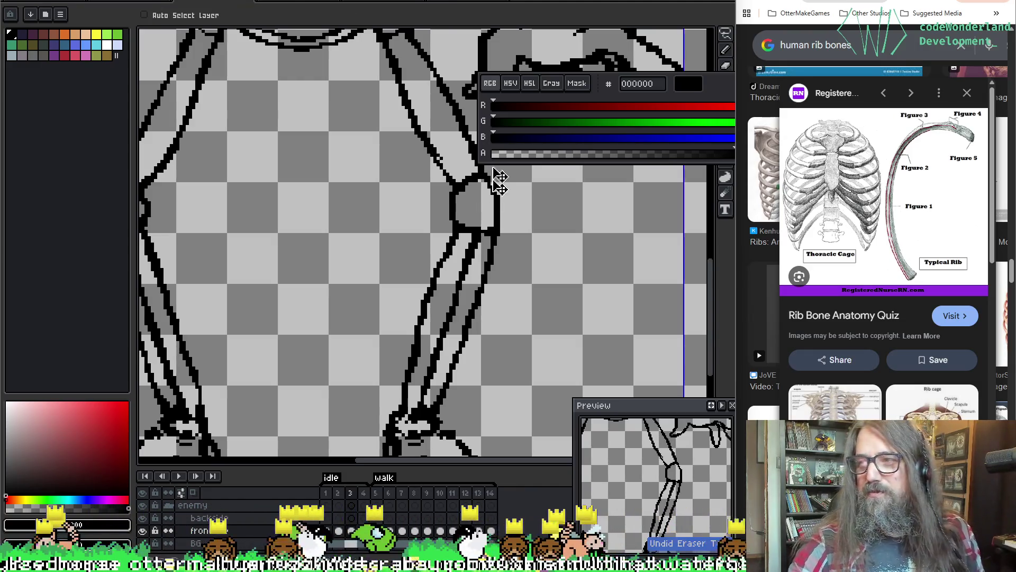
pyautogui.moveTo(465, 215)
pyautogui.mouseDown()
pyautogui.moveTo(447, 218)
pyautogui.moveTo(450, 247)
pyautogui.mouseUp()
pyautogui.press('i')
pyautogui.press('space')
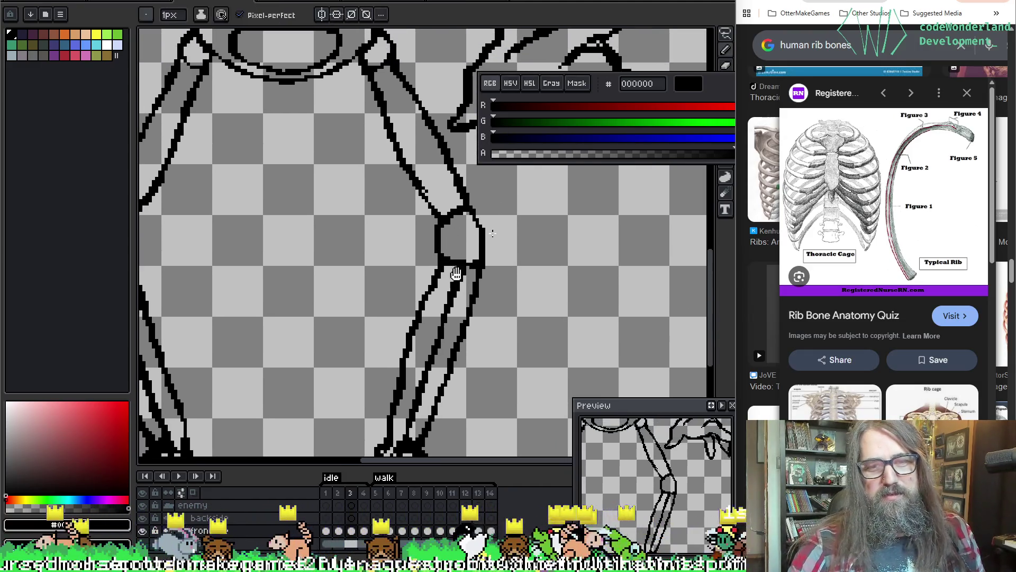
pyautogui.moveTo(391, 351); pyautogui.dragTo(397, 299)
pyautogui.press('b')
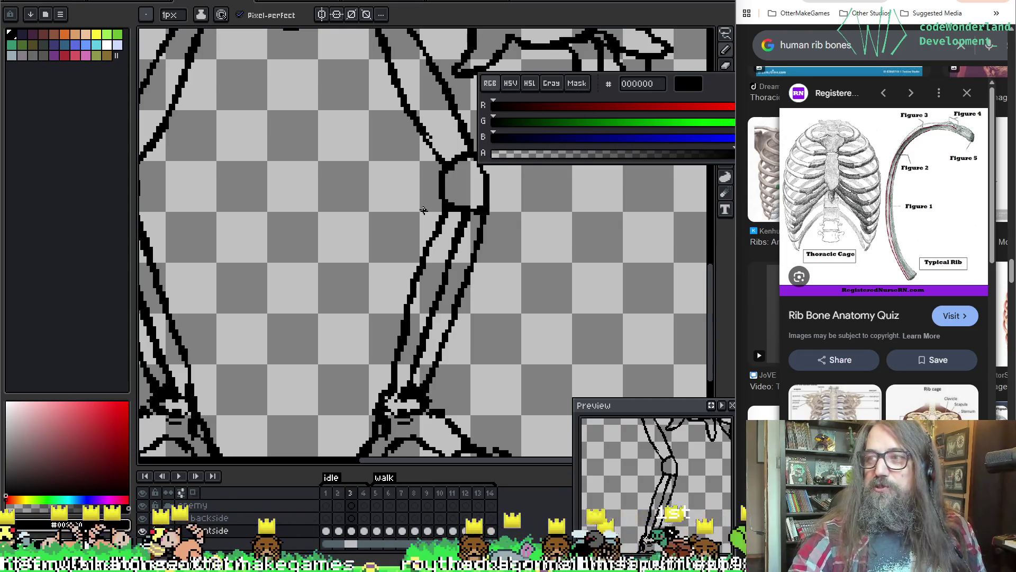
pyautogui.moveTo(272, 256)
pyautogui.mouseDown()
pyautogui.moveTo(348, 281)
pyautogui.moveTo(397, 211)
pyautogui.moveTo(530, 206)
pyautogui.moveTo(404, 290)
pyautogui.moveTo(518, 234)
pyautogui.mouseUp()
pyautogui.moveTo(347, 372); pyautogui.dragTo(347, 286)
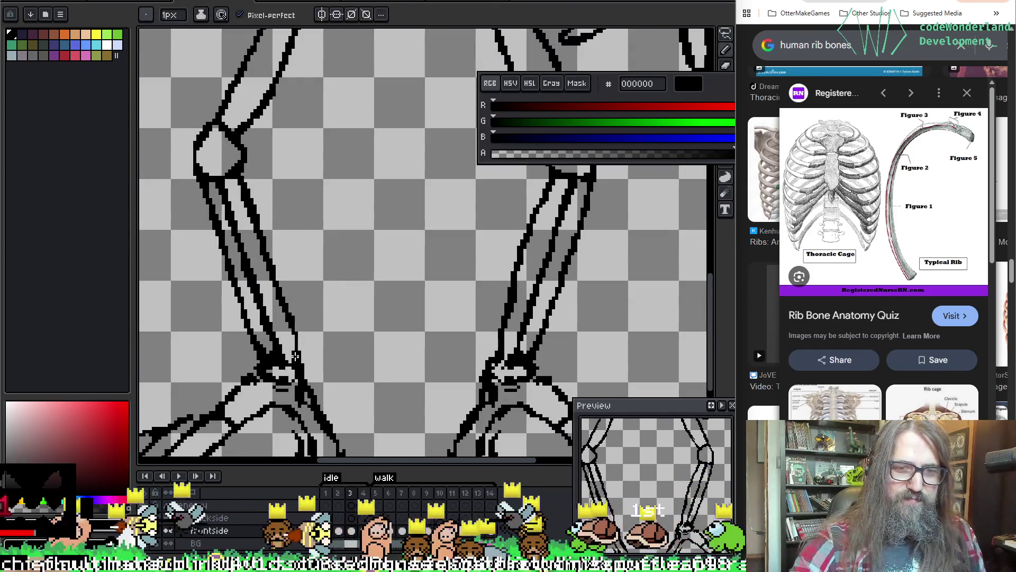
pyautogui.hotkey('ctrl', 'z')
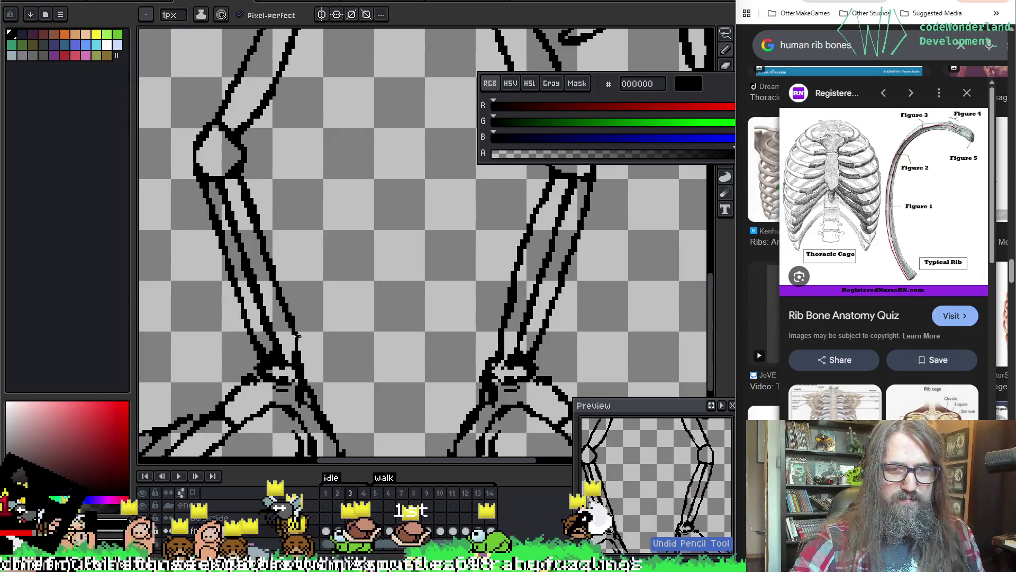
pyautogui.moveTo(357, 267)
pyautogui.mouseDown()
pyautogui.moveTo(302, 315)
pyautogui.moveTo(367, 431)
pyautogui.moveTo(424, 348)
pyautogui.moveTo(530, 269)
pyautogui.mouseUp()
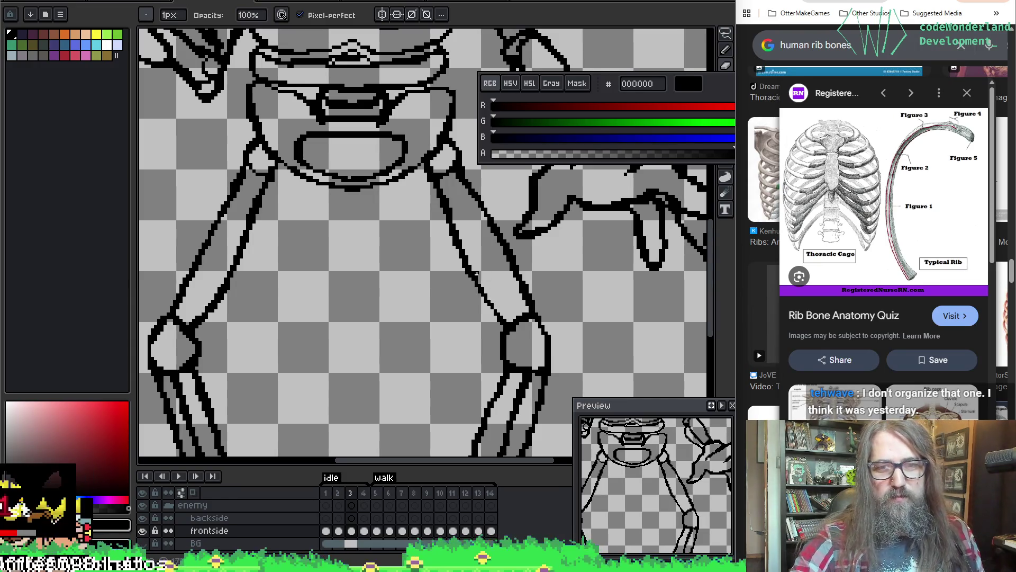
# Erase and redraw the thigh bone outlines just below the pelvis.
pyautogui.press('e')
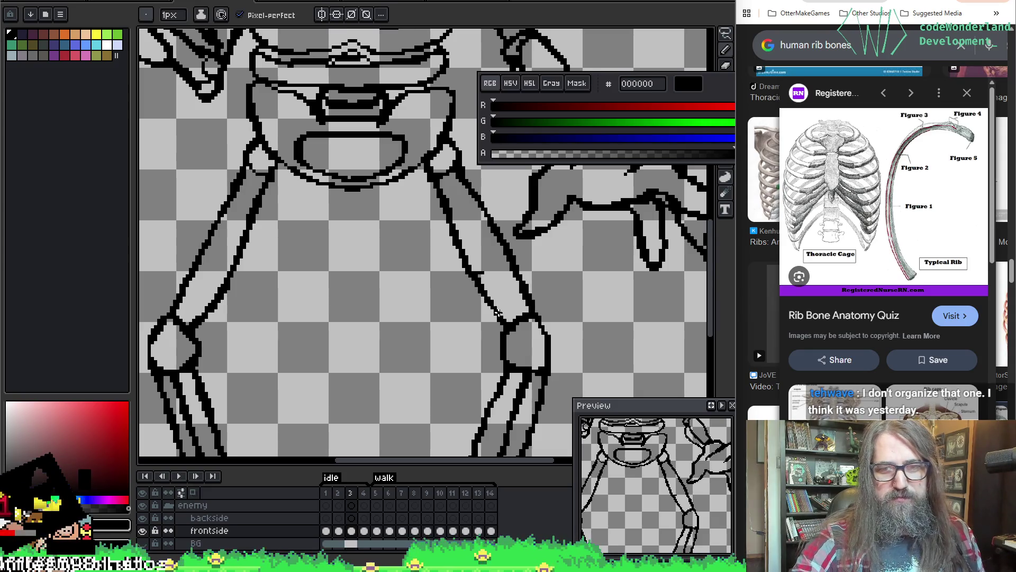
pyautogui.press('b')
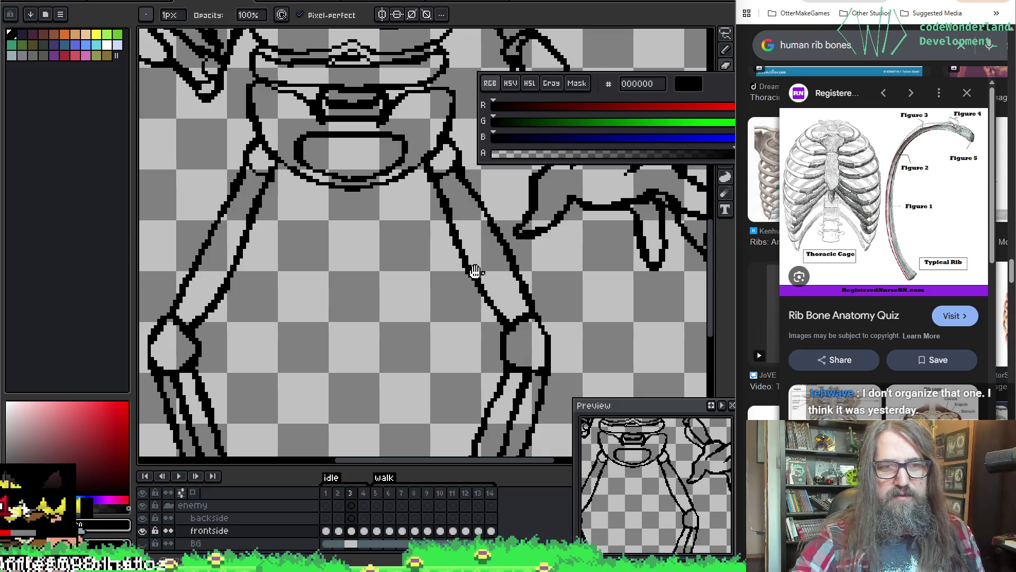
pyautogui.moveTo(478, 272); pyautogui.dragTo(529, 324)
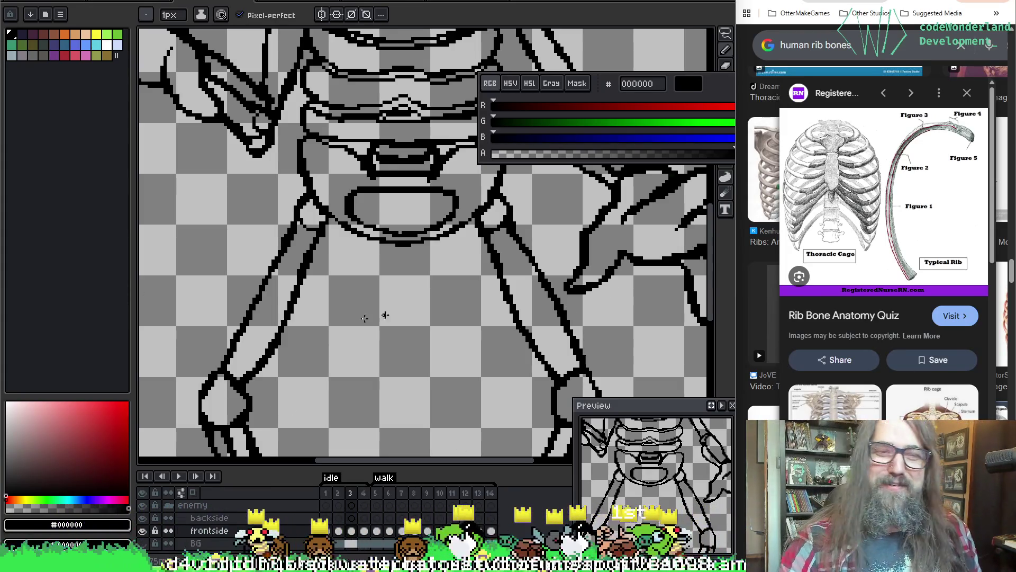
pyautogui.moveTo(386, 315)
pyautogui.mouseDown()
pyautogui.moveTo(392, 233)
pyautogui.moveTo(255, 302)
pyautogui.moveTo(476, 201)
pyautogui.moveTo(546, 311)
pyautogui.moveTo(517, 377)
pyautogui.mouseUp()
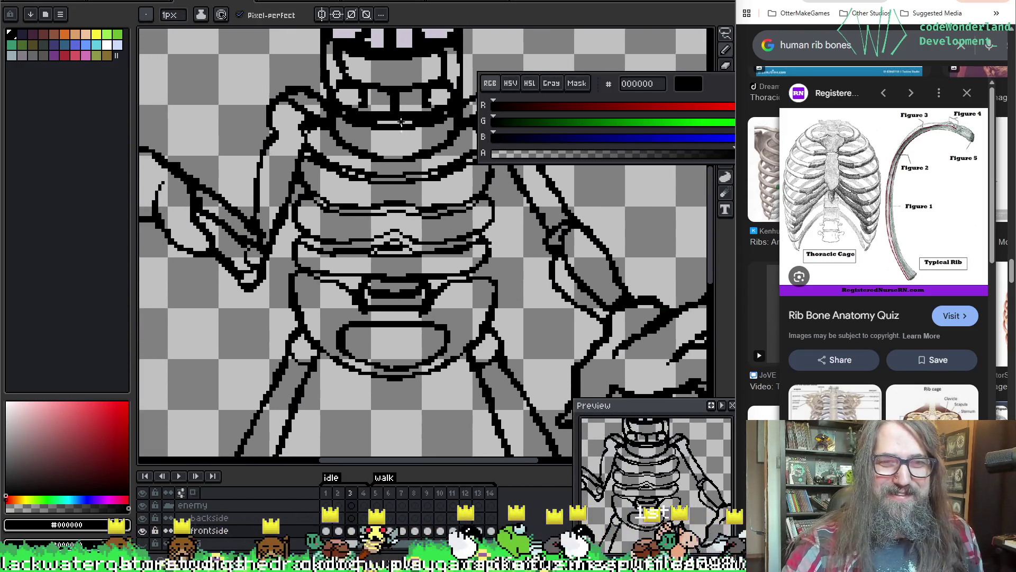
pyautogui.scroll(-3, 402, 122)
pyautogui.scroll(2, 357, 314)
pyautogui.scroll(-3, 357, 314)
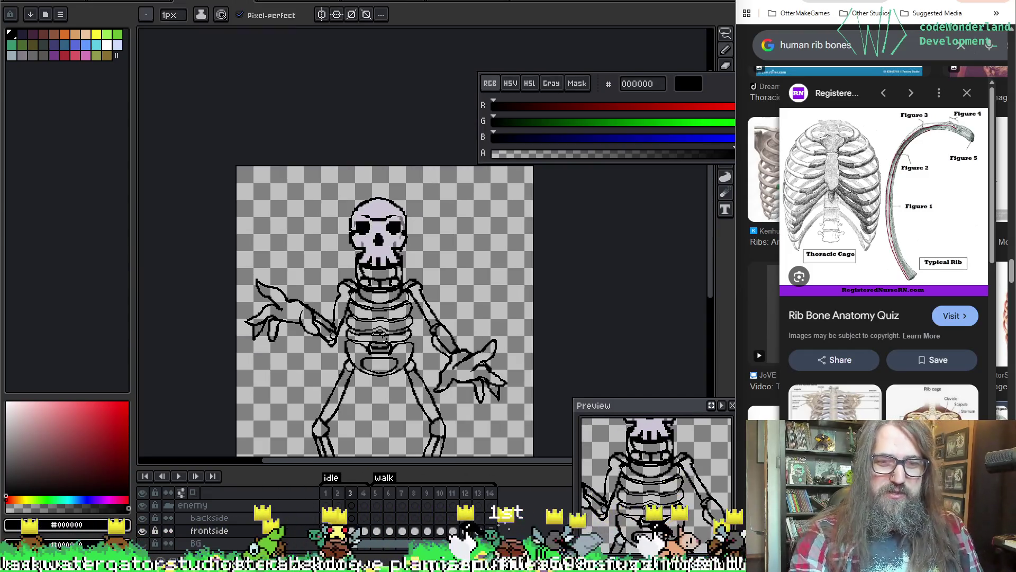
pyautogui.scroll(3, 439, 275)
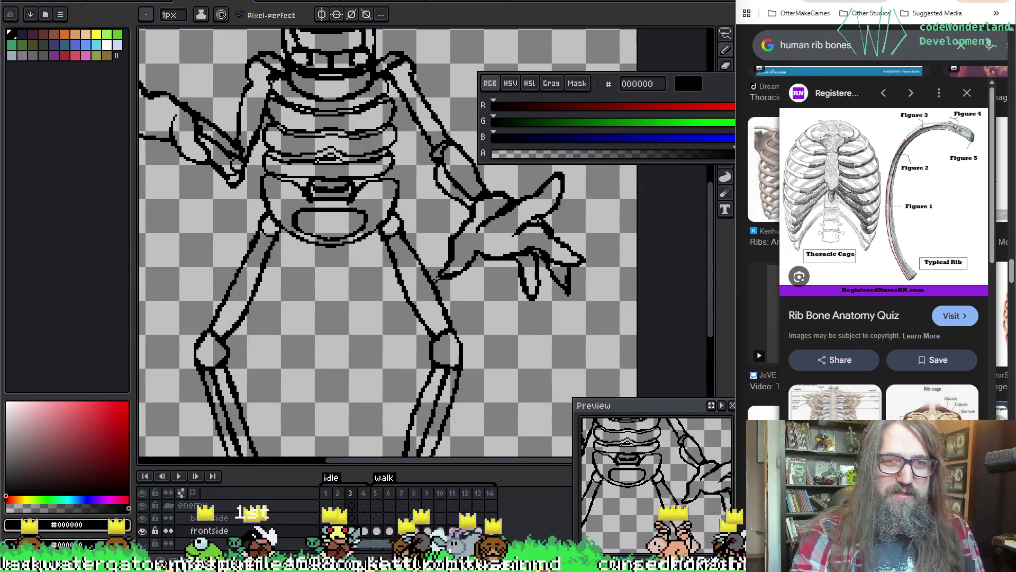
pyautogui.scroll(-2, 438, 277)
pyautogui.scroll(4, 482, 270)
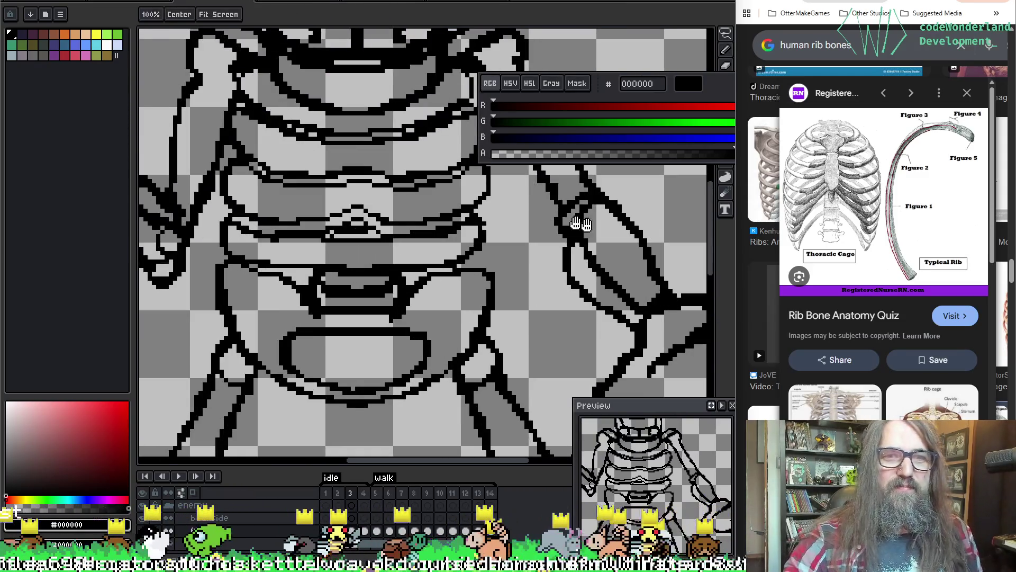
pyautogui.scroll(-2, 482, 271)
pyautogui.scroll(2, 413, 232)
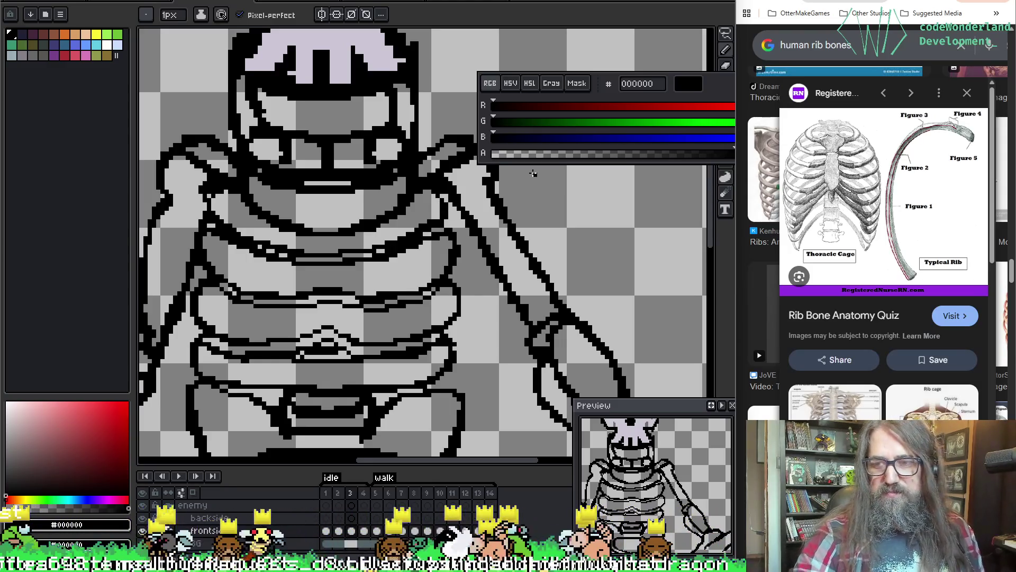
pyautogui.scroll(-3, 386, 276)
pyautogui.scroll(2, 387, 276)
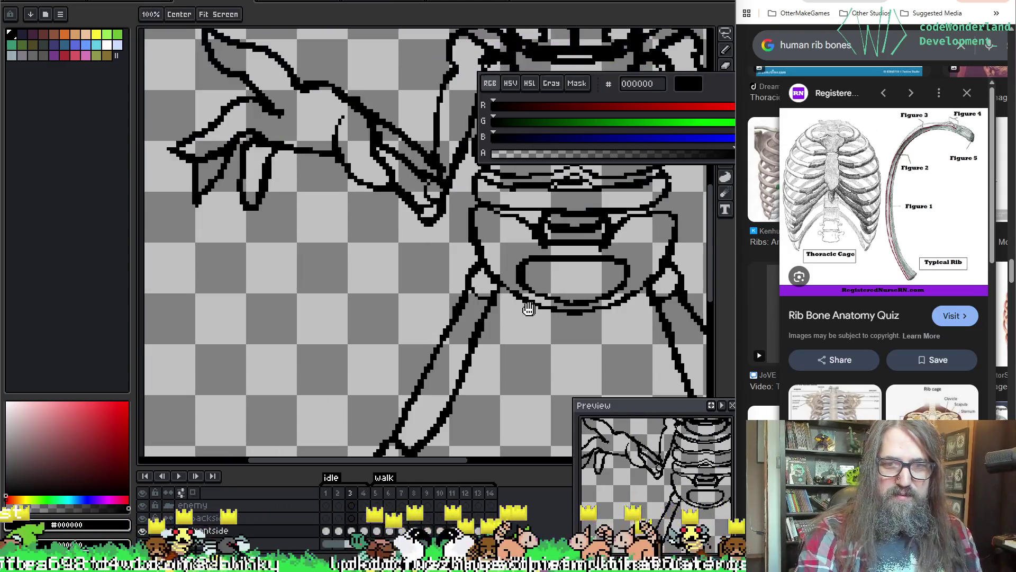
pyautogui.scroll(-3, 402, 302)
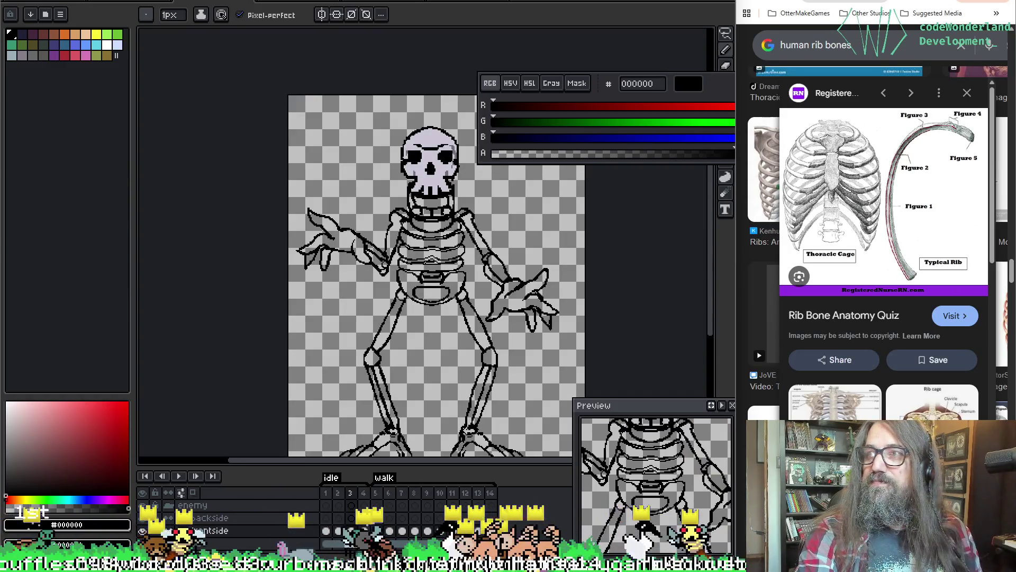
pyautogui.moveTo(482, 402); pyautogui.dragTo(411, 392)
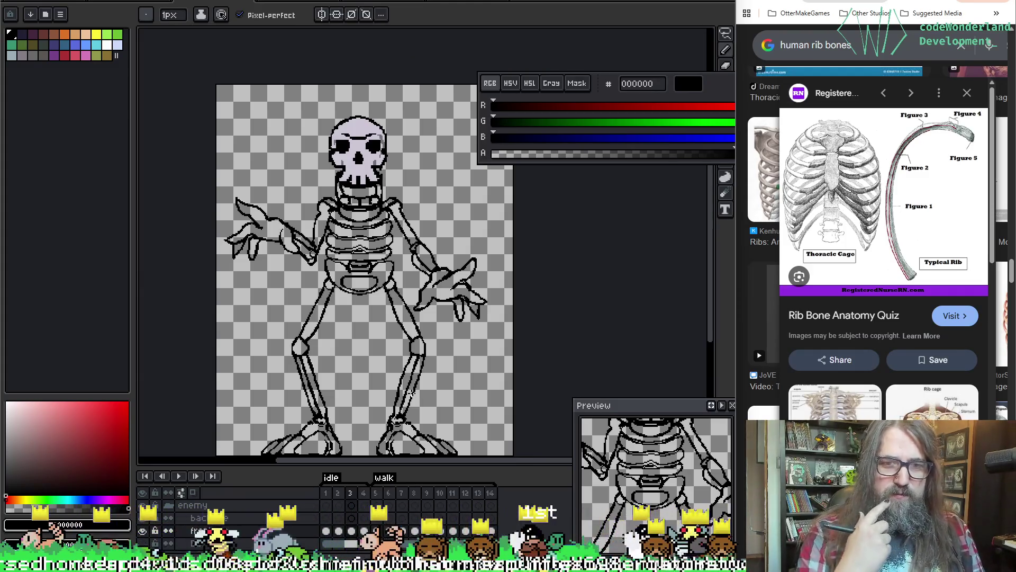
pyautogui.scroll(2, 412, 391)
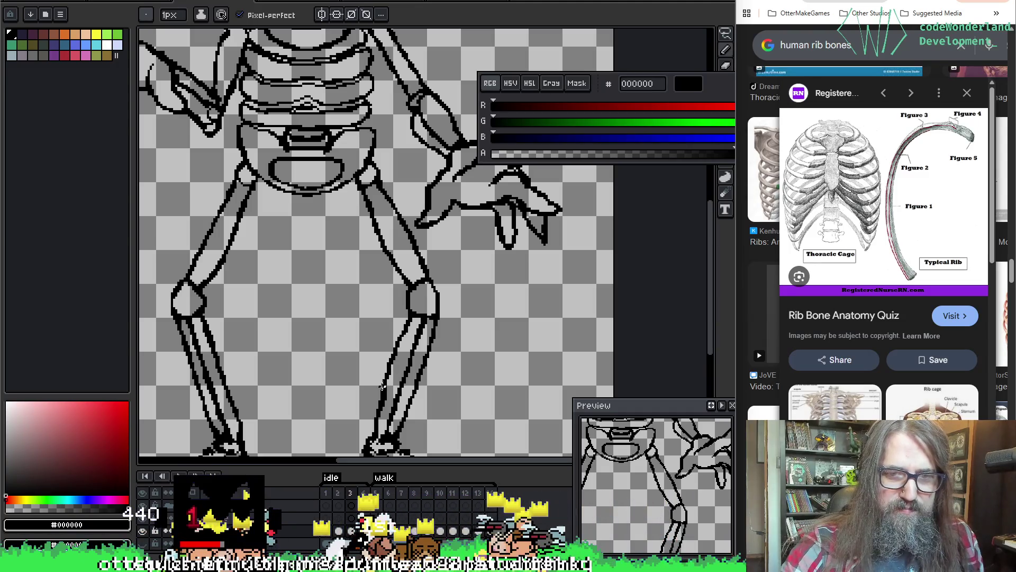
pyautogui.press('e')
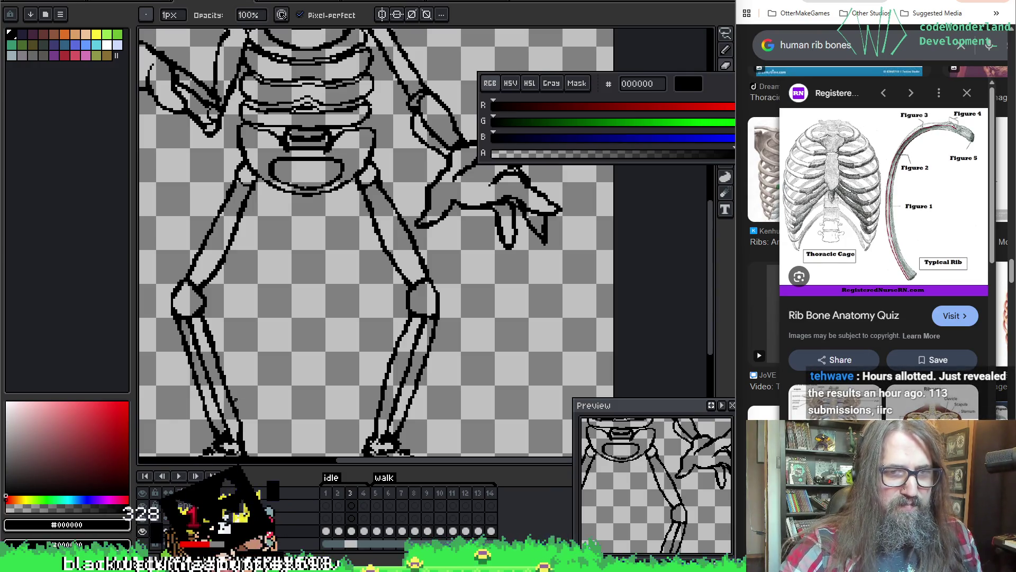
pyautogui.moveTo(441, 187); pyautogui.dragTo(425, 262)
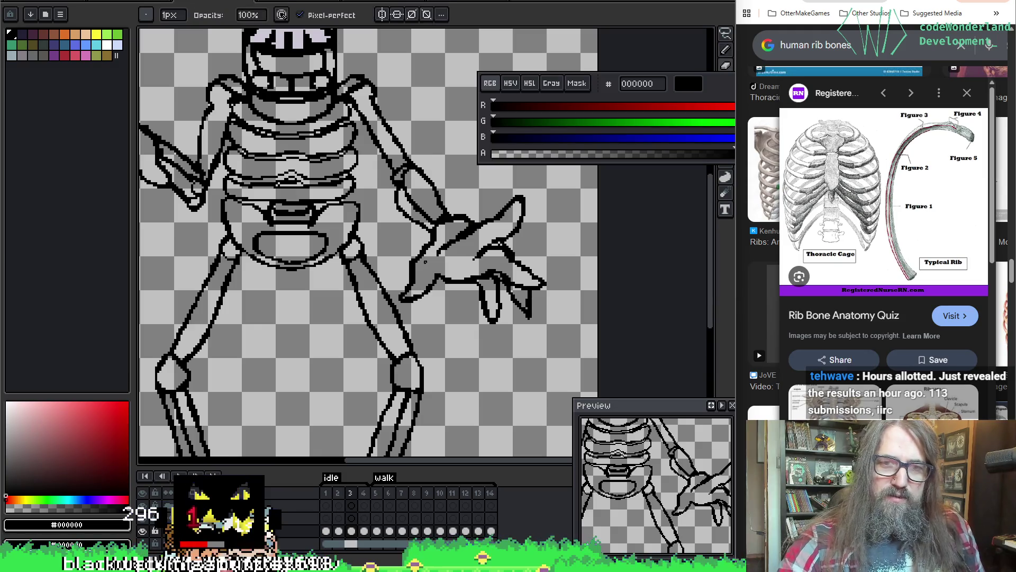
pyautogui.press('e')
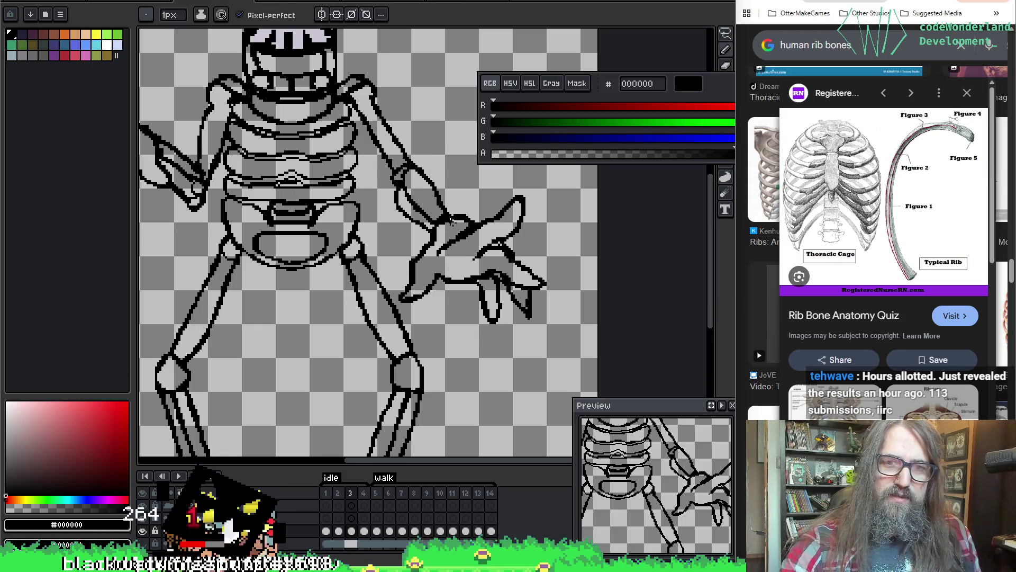
pyautogui.press('Left')
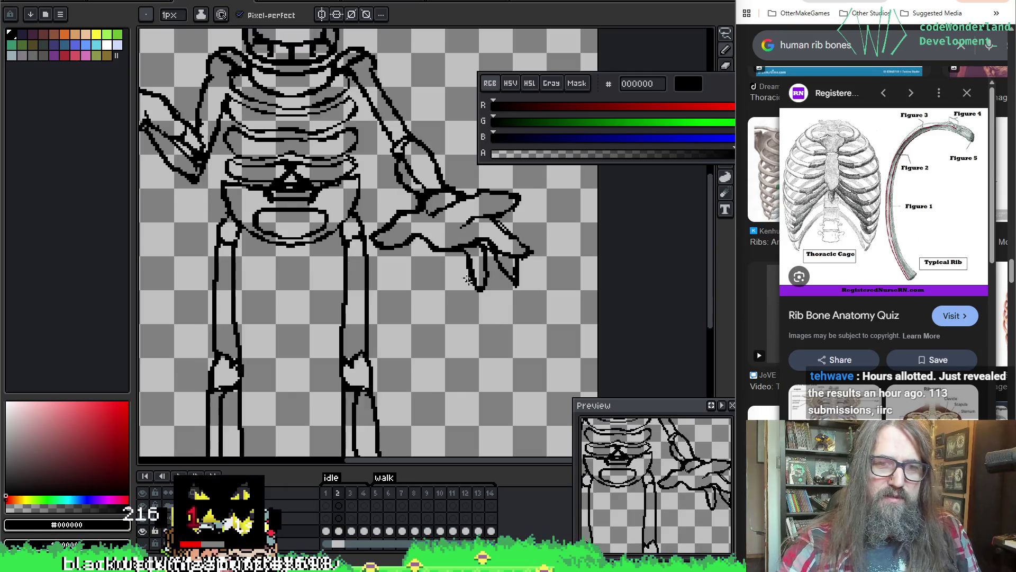
pyautogui.press('Right')
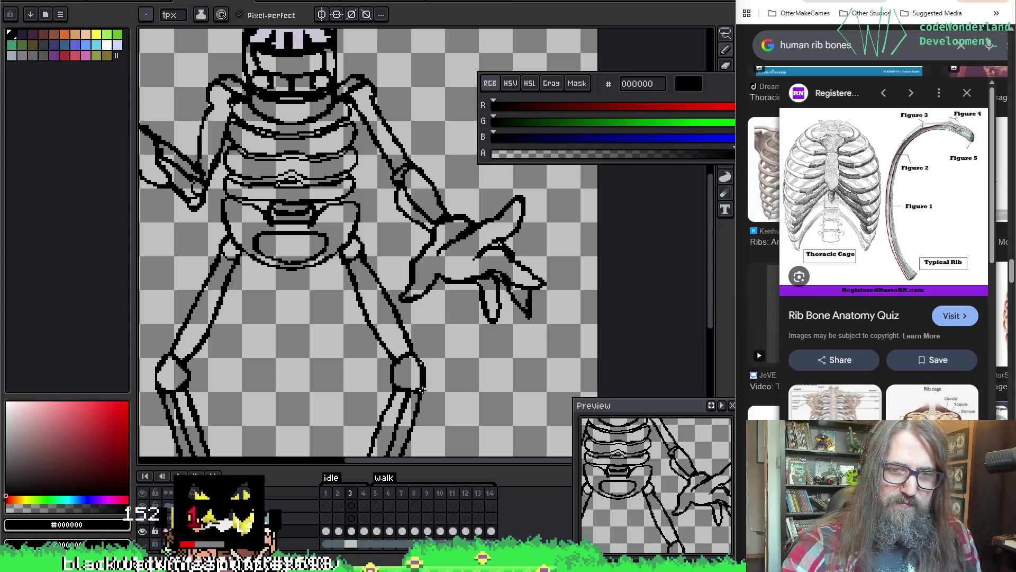
pyautogui.press('b')
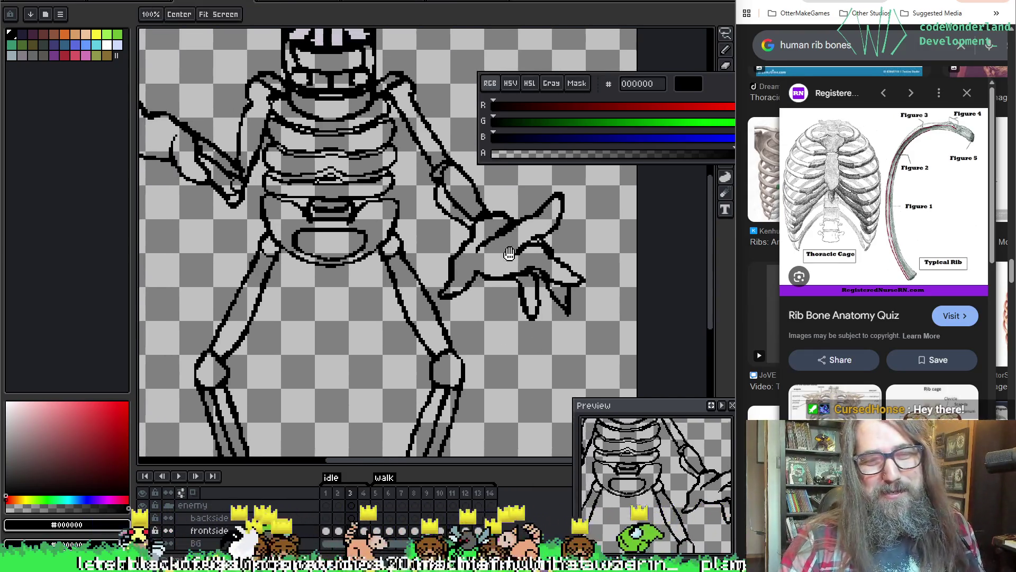
pyautogui.moveTo(492, 268); pyautogui.dragTo(532, 266)
# Draw a black outline stroke along the skeleton's right upper arm.
pyautogui.press('i')
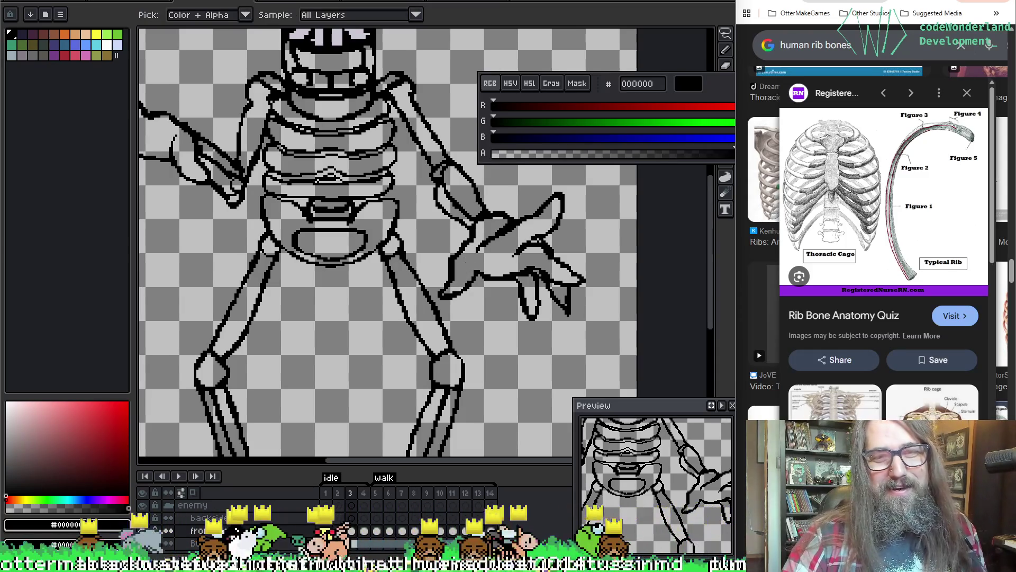
pyautogui.press('b')
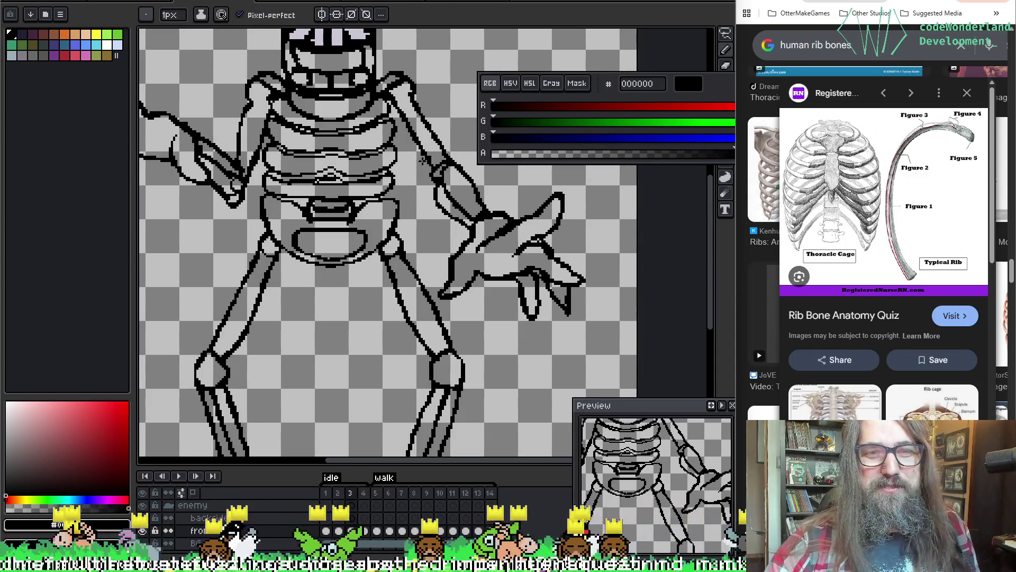
pyautogui.press('e')
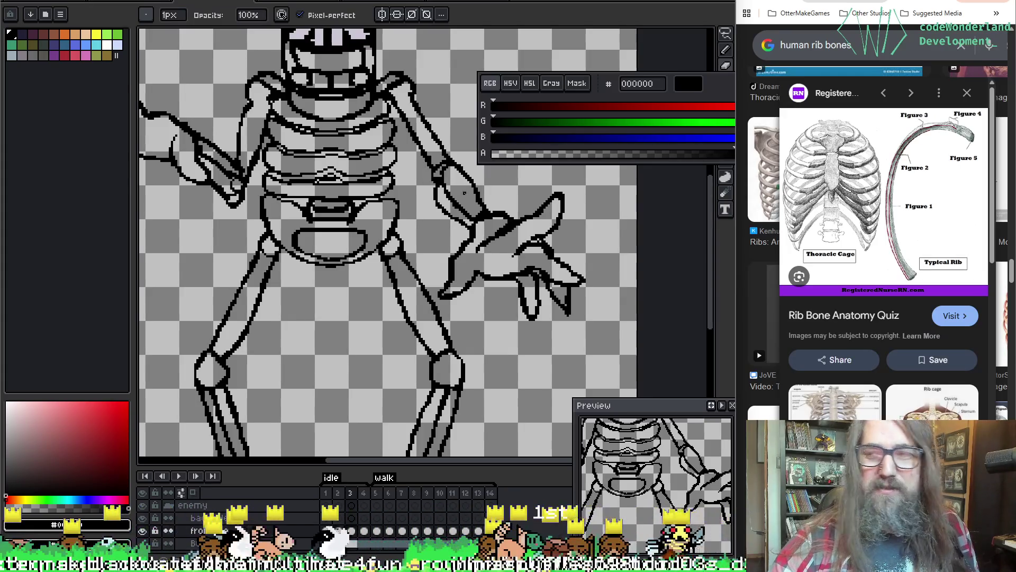
pyautogui.scroll(3, 464, 193)
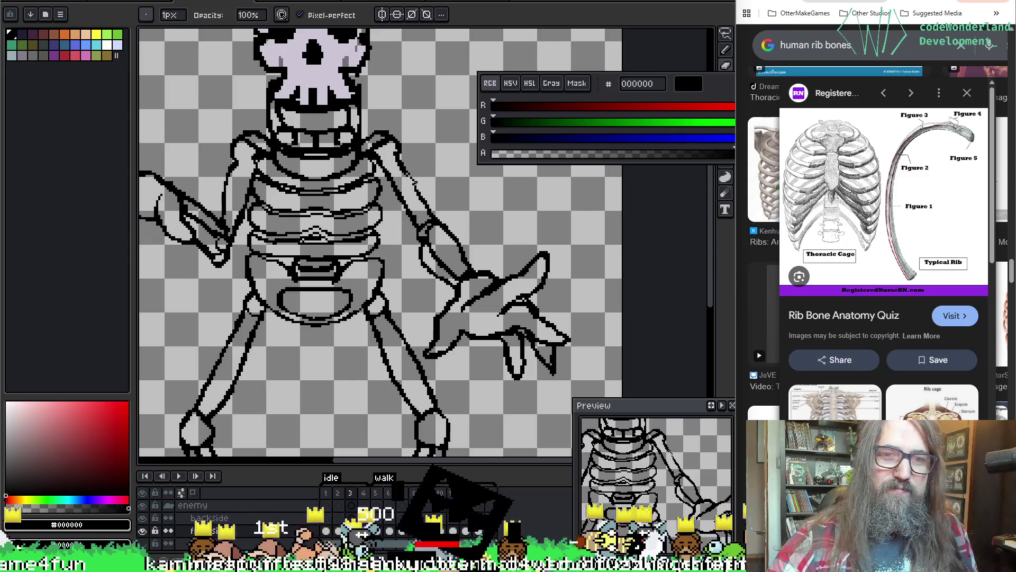
pyautogui.press('b')
pyautogui.moveTo(403, 170)
pyautogui.mouseDown()
pyautogui.moveTo(432, 213)
pyautogui.moveTo(365, 159)
pyautogui.moveTo(609, 180)
pyautogui.moveTo(628, 221)
pyautogui.mouseUp()
# Pan to the skeleton's left hand to check it, then switch to the GM48 results page.
pyautogui.press('space')
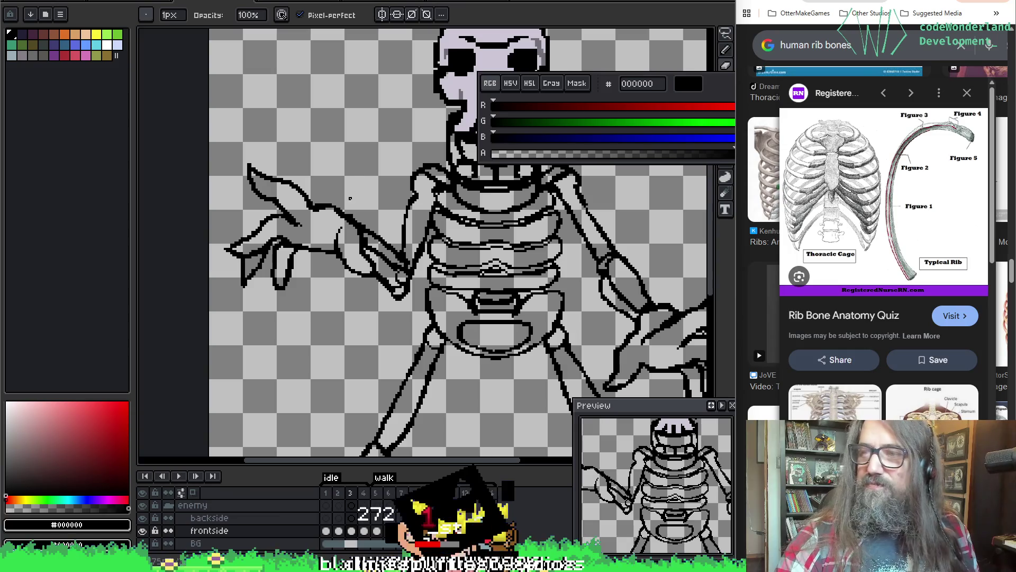
pyautogui.moveTo(386, 278); pyautogui.dragTo(380, 253)
pyautogui.press('i')
pyautogui.press('b')
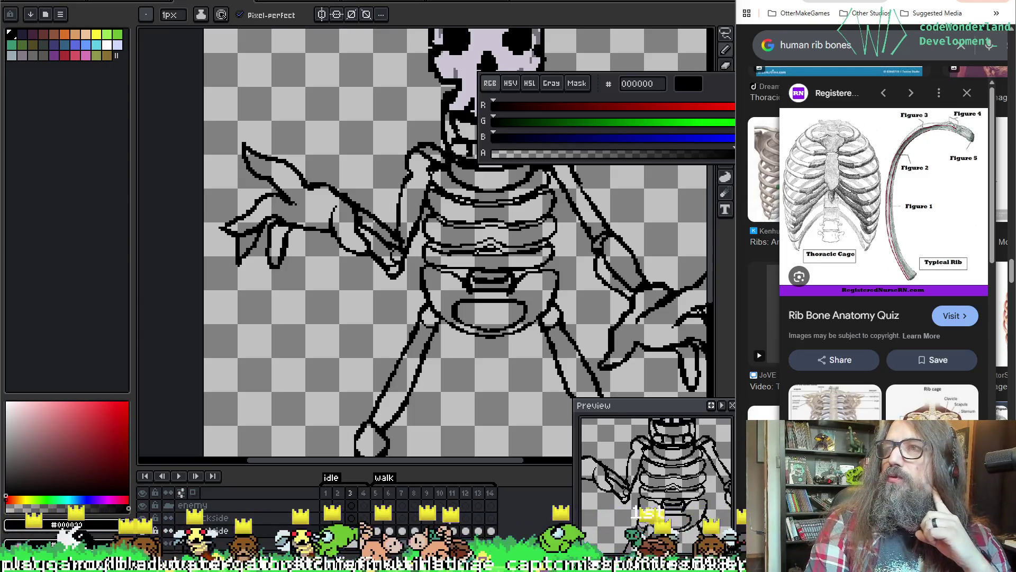
pyautogui.hotkey('alt', 'Tab')
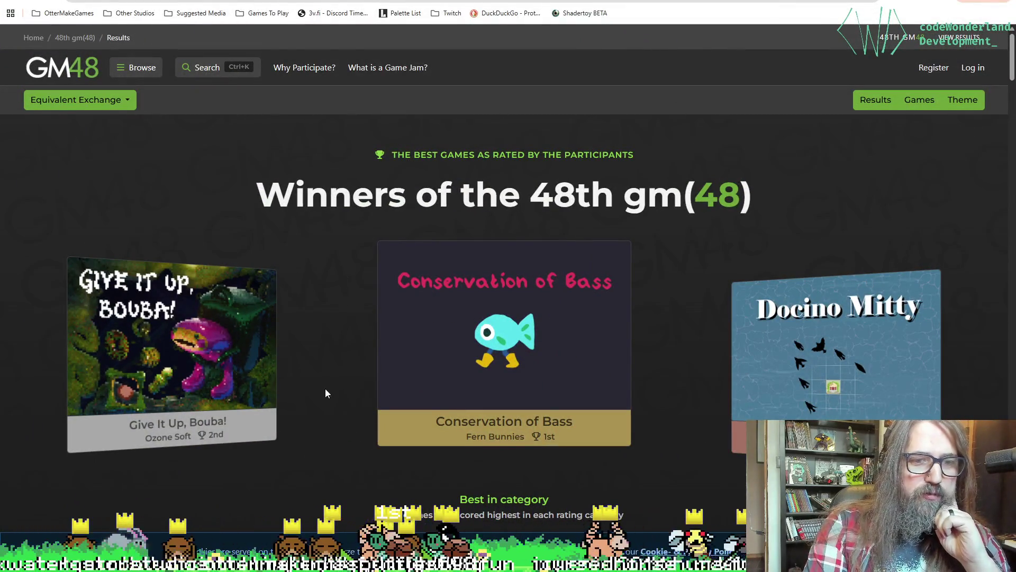
# Scroll through the 48th jam's ranked table of games.
pyautogui.scroll(-3, 700, 378)
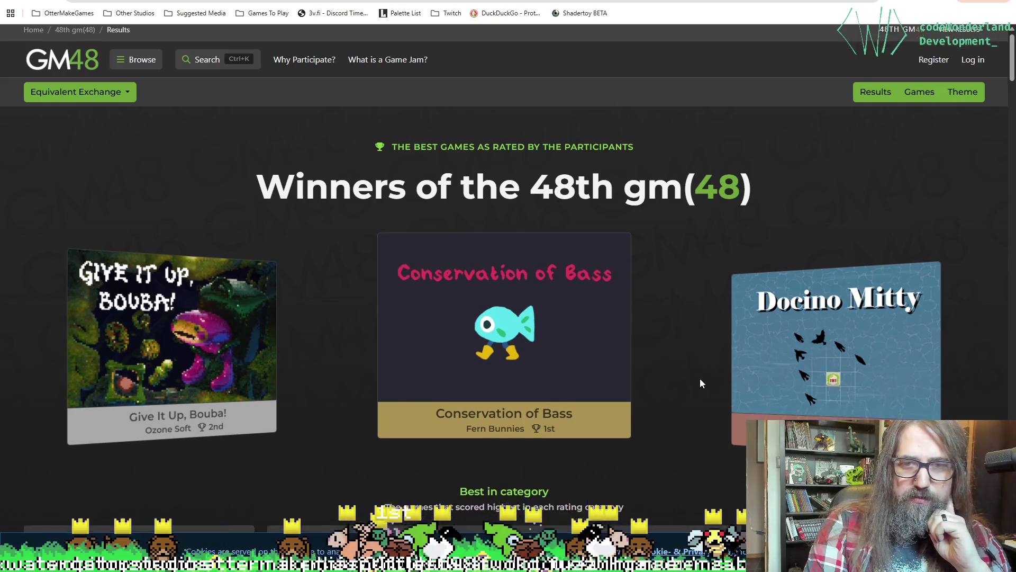
pyautogui.scroll(-2, 715, 235)
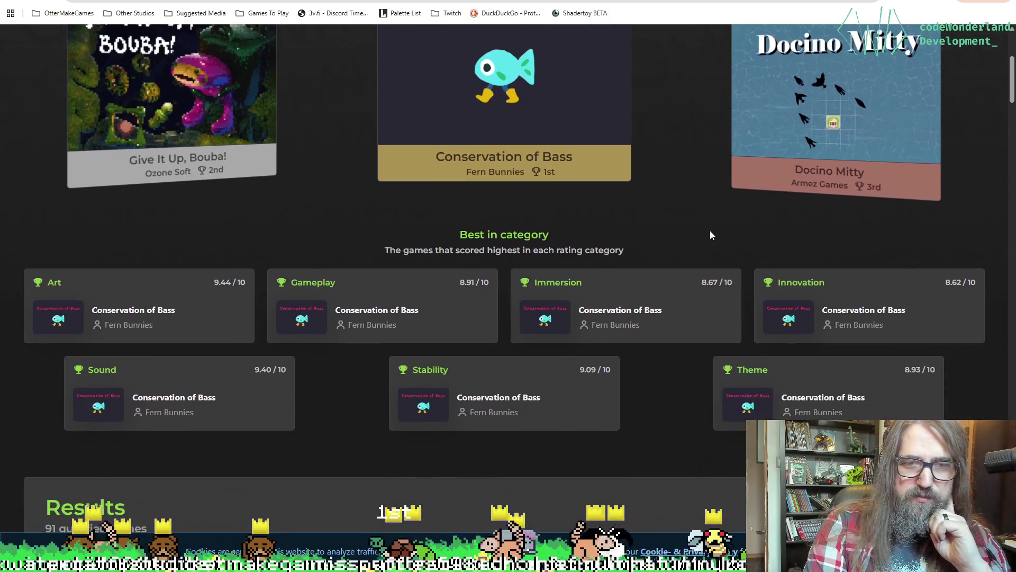
pyautogui.scroll(-7, 710, 234)
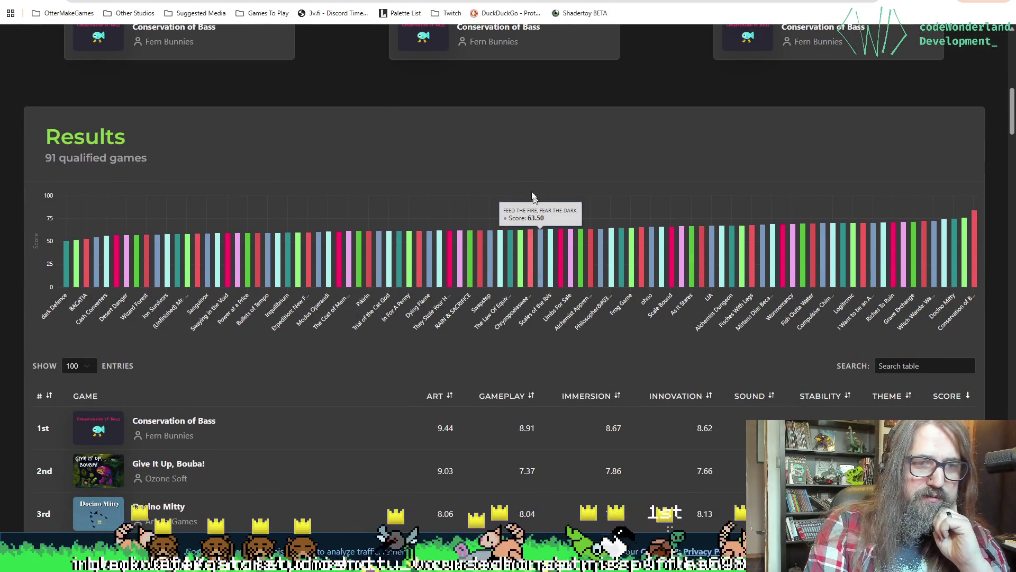
pyautogui.scroll(-6, 476, 127)
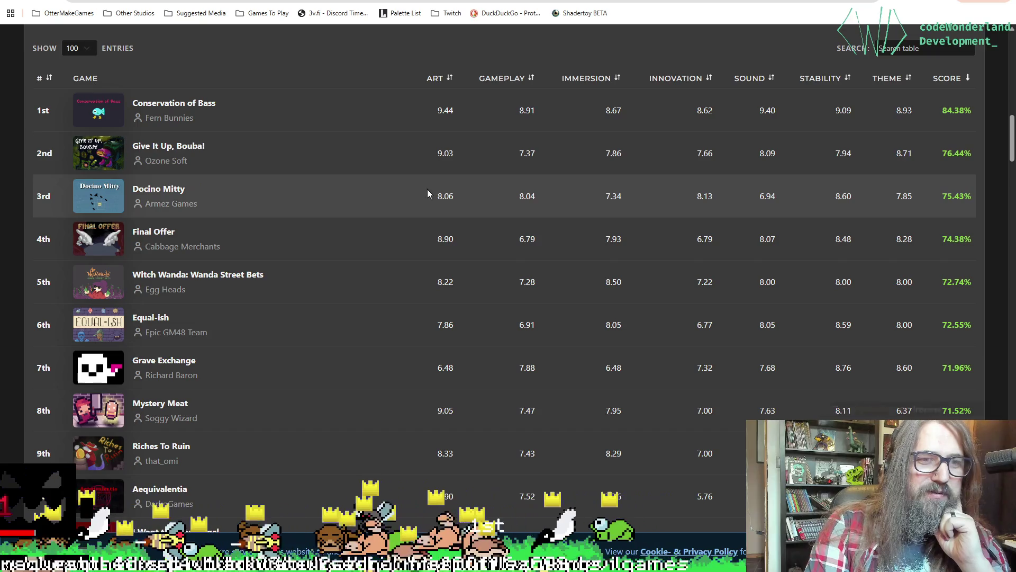
pyautogui.scroll(-3, 373, 224)
pyautogui.scroll(15, 373, 224)
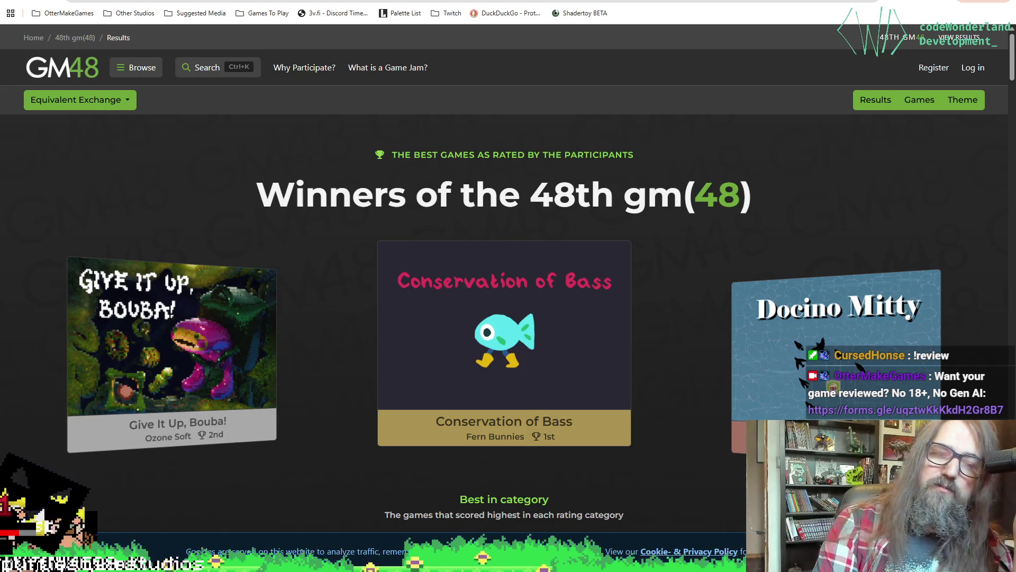
pyautogui.scroll(-4, 280, 289)
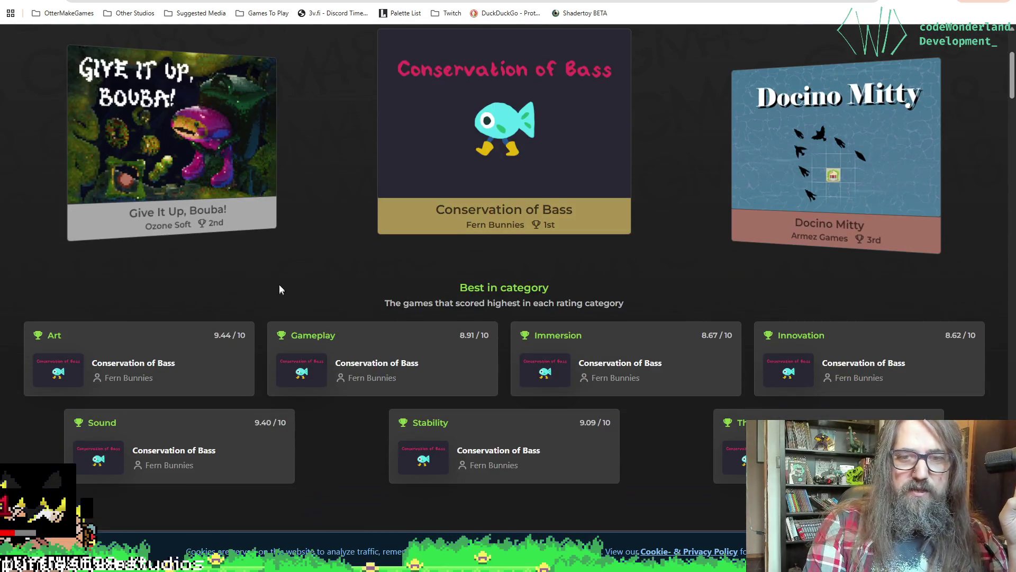
pyautogui.scroll(-14, 324, 247)
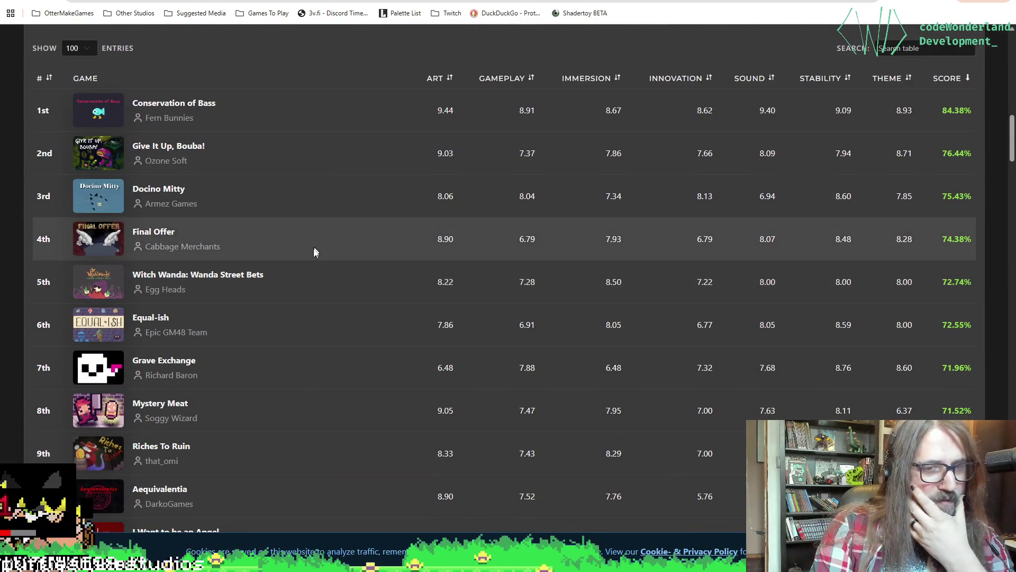
pyautogui.scroll(-9, 328, 263)
pyautogui.scroll(4, 402, 336)
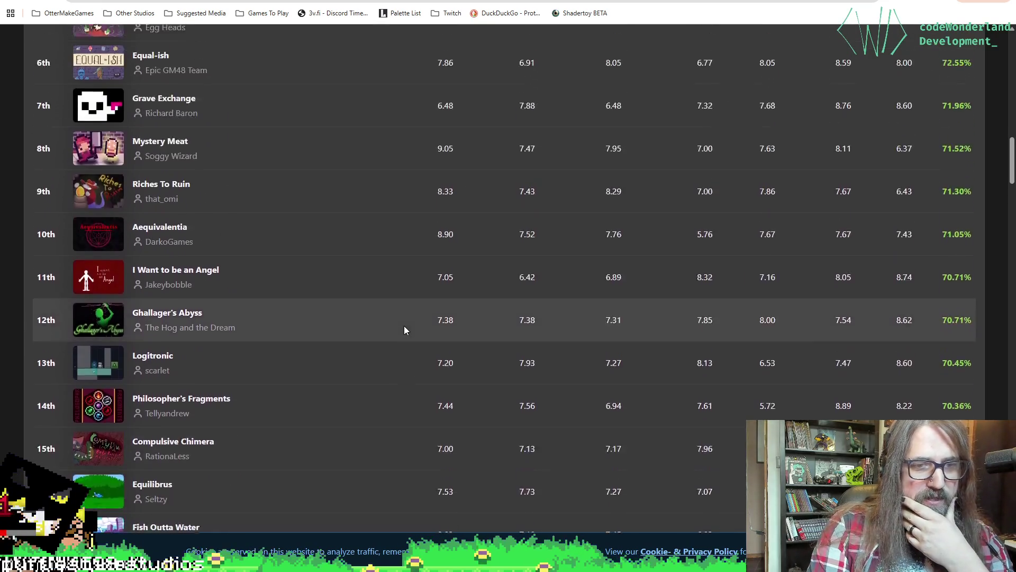
pyautogui.scroll(-6, 321, 324)
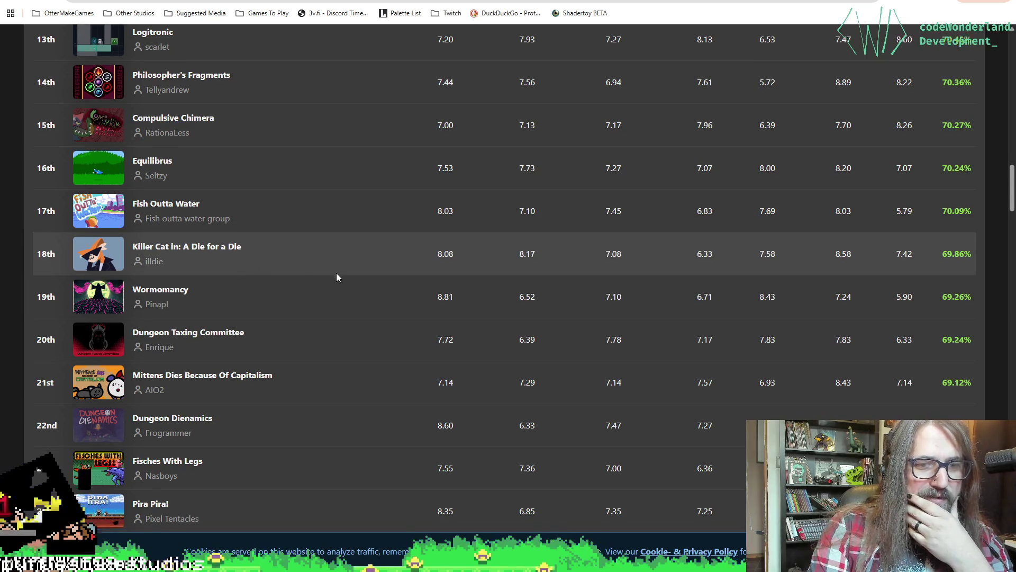
pyautogui.scroll(-8, 338, 292)
pyautogui.scroll(-4, 386, 339)
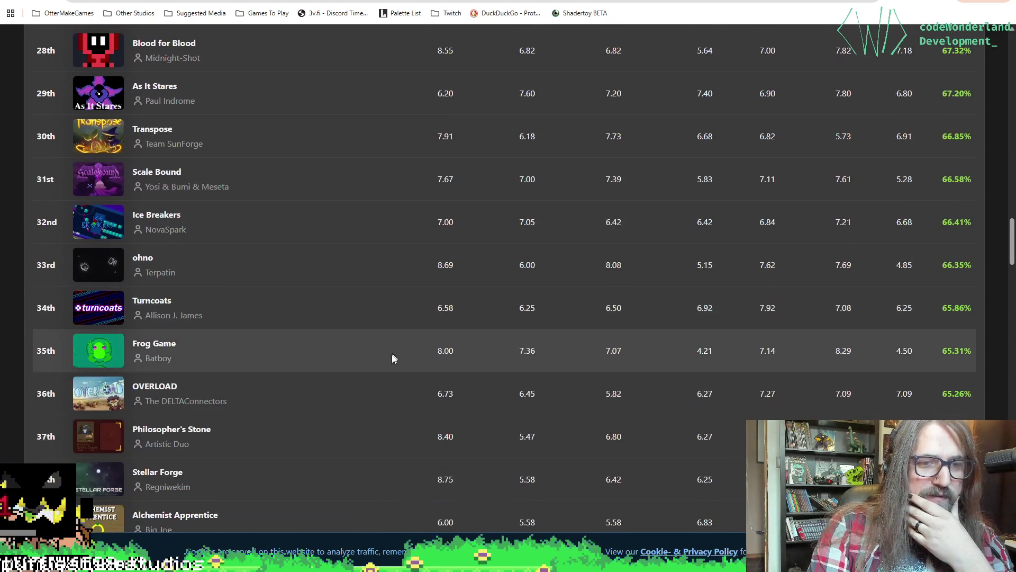
pyautogui.scroll(10, 351, 275)
pyautogui.scroll(20, 345, 228)
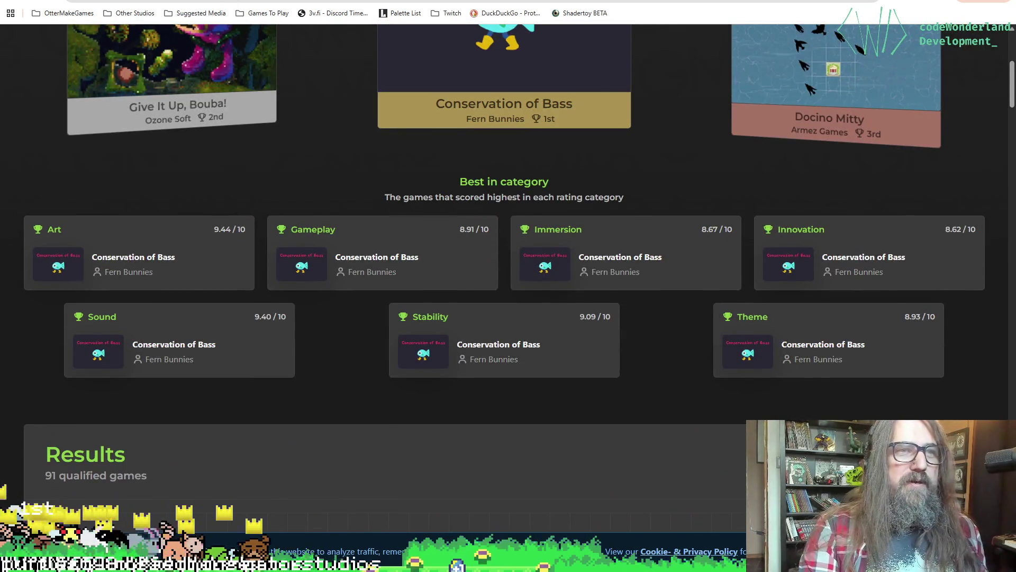
# Dismiss the page suggestions and keep scrolling down the results rankings.
pyautogui.click(255, 1)
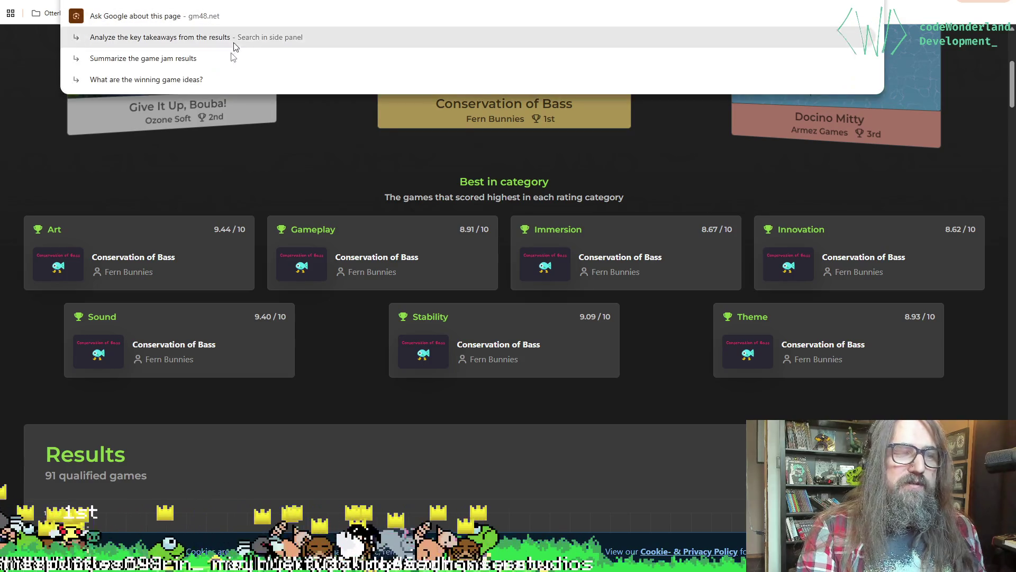
pyautogui.click(373, 188)
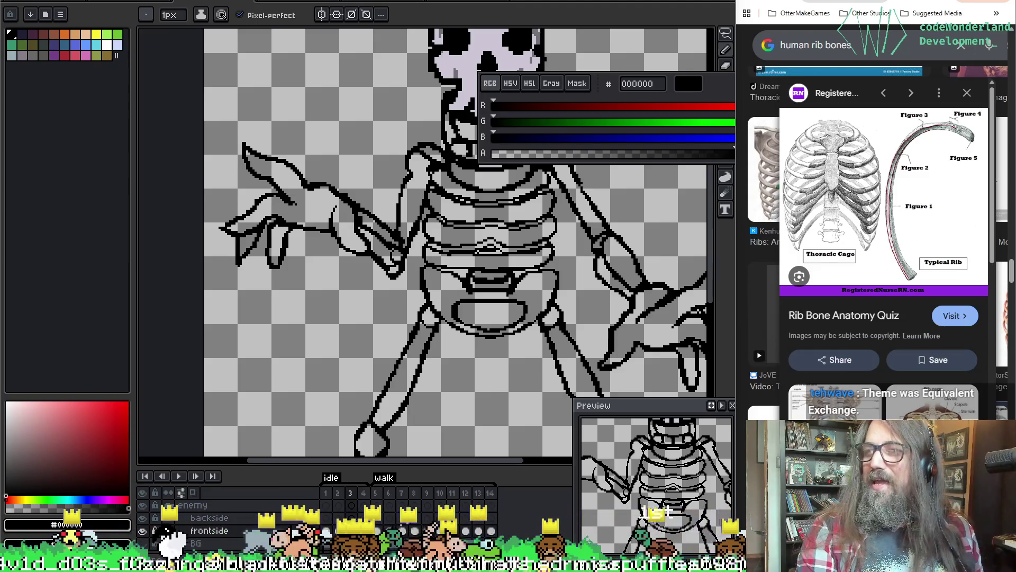
pyautogui.hotkey('alt', 'Tab')
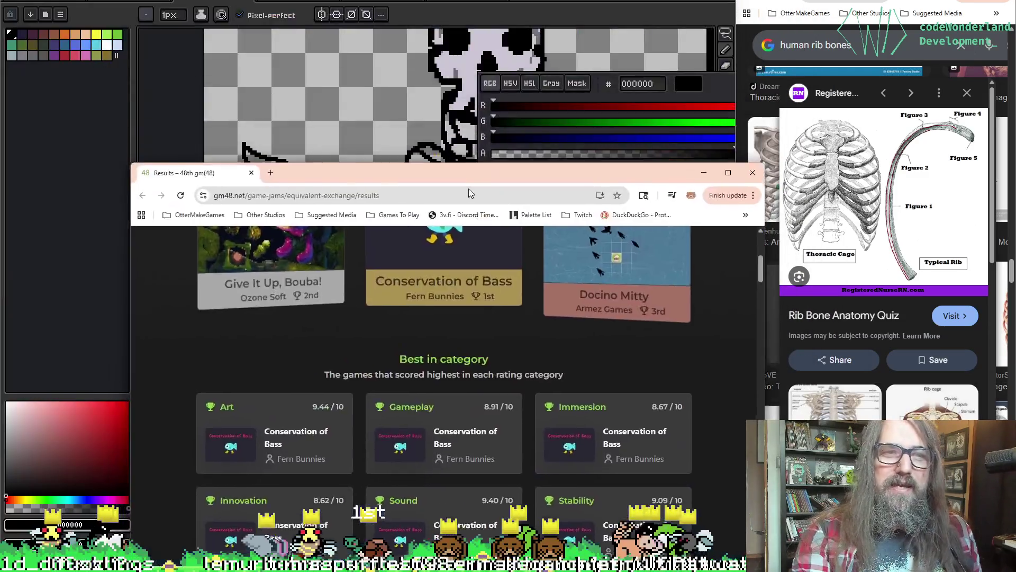
pyautogui.scroll(-9, 318, 180)
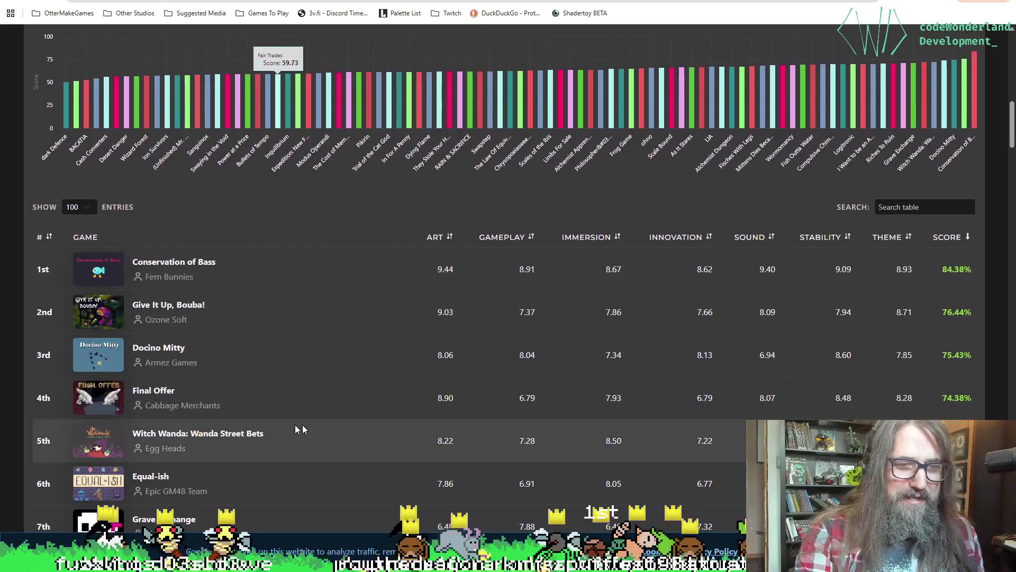
pyautogui.scroll(-3, 393, 424)
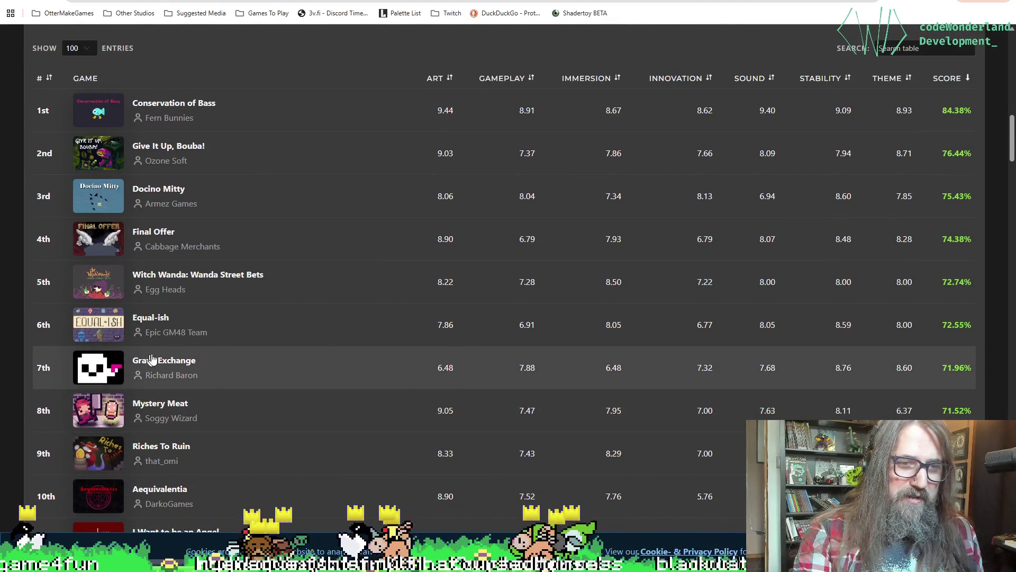
pyautogui.scroll(-3, 256, 368)
pyautogui.scroll(-2, 266, 374)
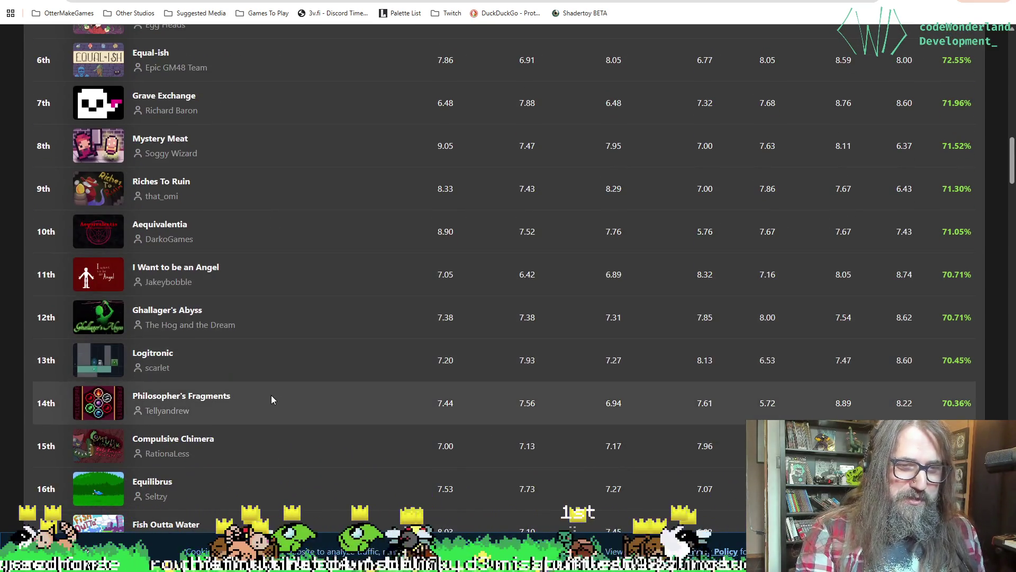
pyautogui.scroll(-3, 272, 394)
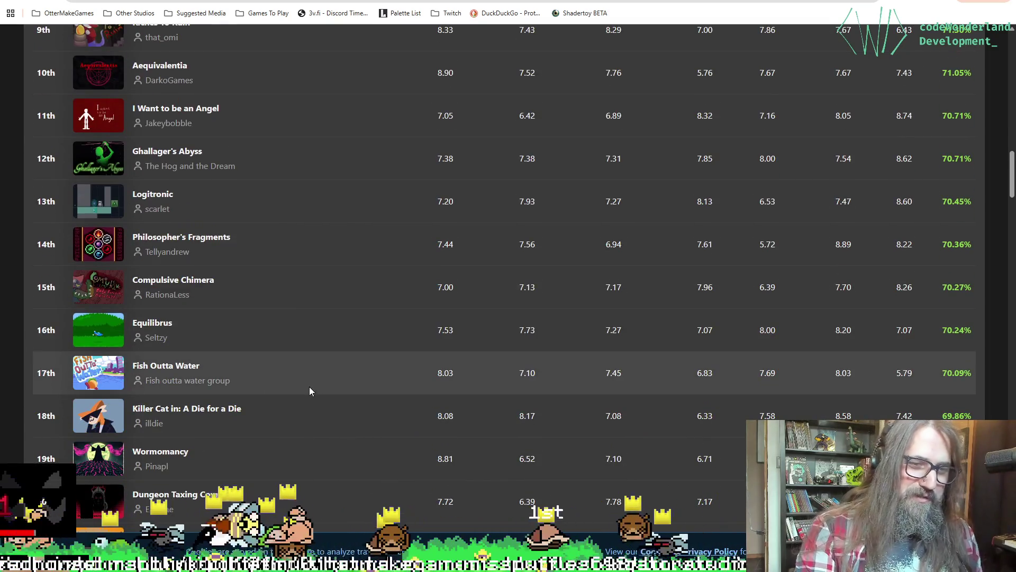
pyautogui.scroll(-5, 318, 381)
pyautogui.scroll(-1, 330, 354)
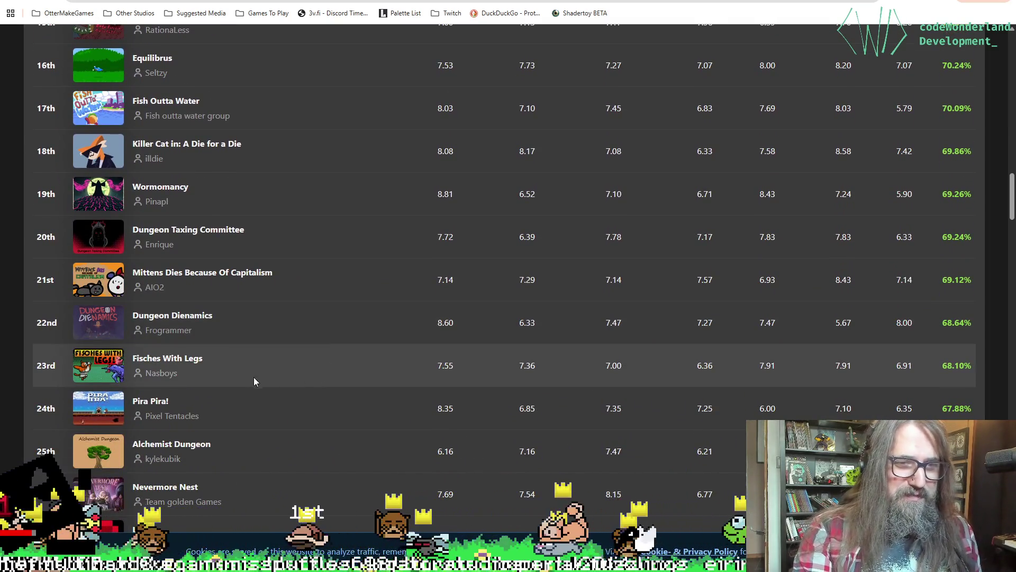
pyautogui.scroll(-6, 289, 354)
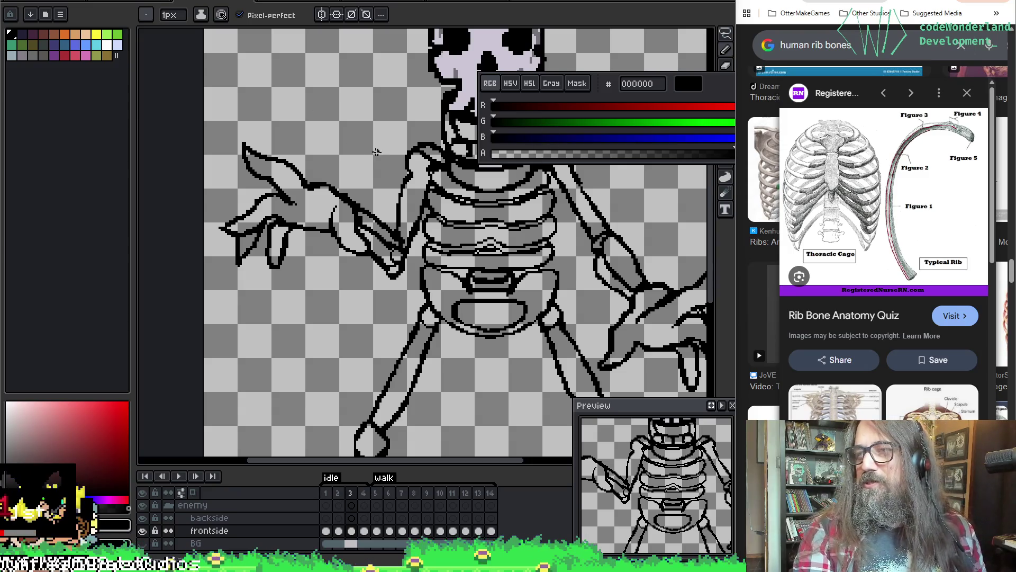
# Frame the skull and ribcage, compare neighbouring frames, and advance to frame 4.
pyautogui.moveTo(596, 300)
pyautogui.mouseDown()
pyautogui.moveTo(517, 324)
pyautogui.moveTo(477, 285)
pyautogui.mouseUp()
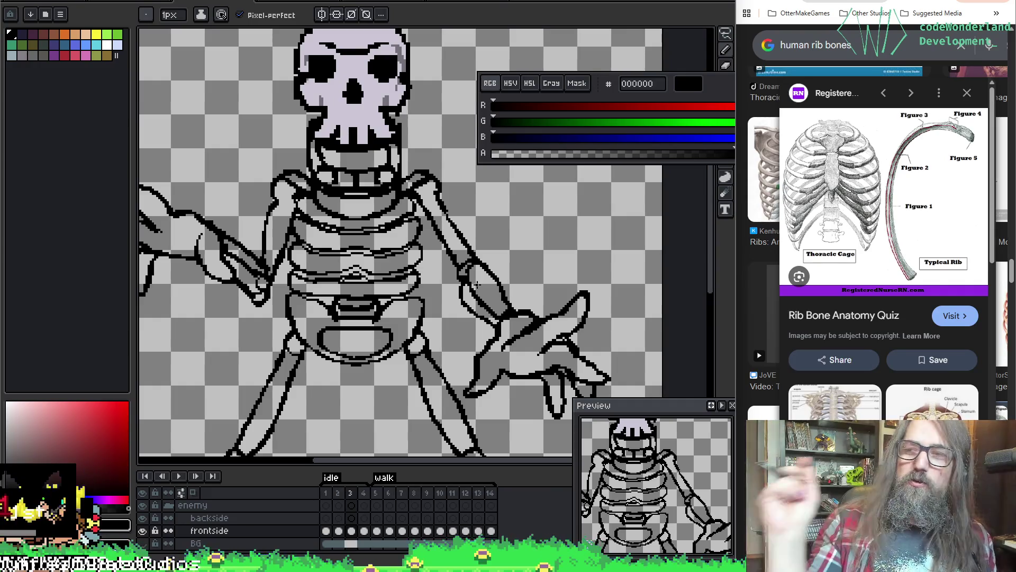
pyautogui.press('i')
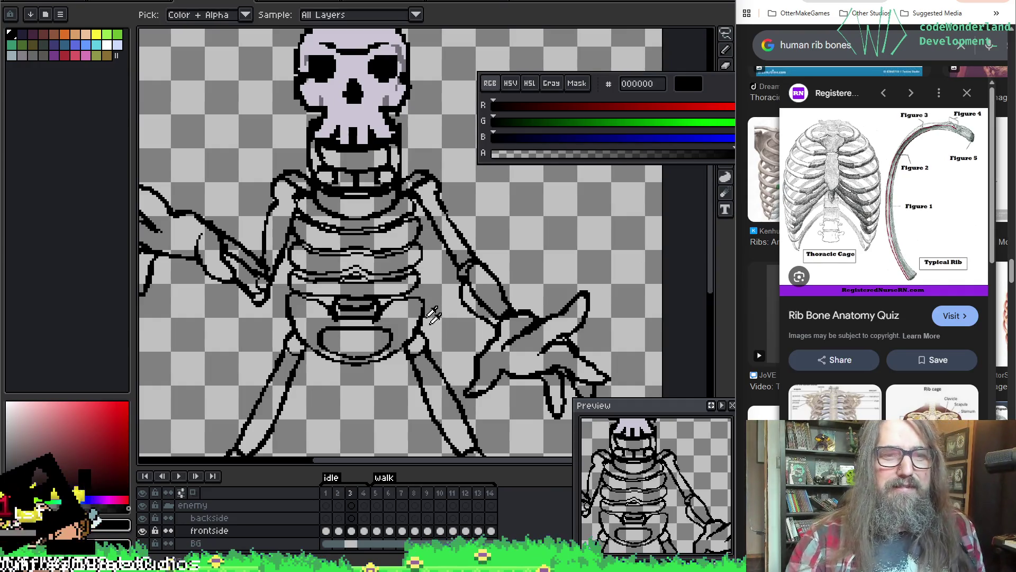
pyautogui.press('b')
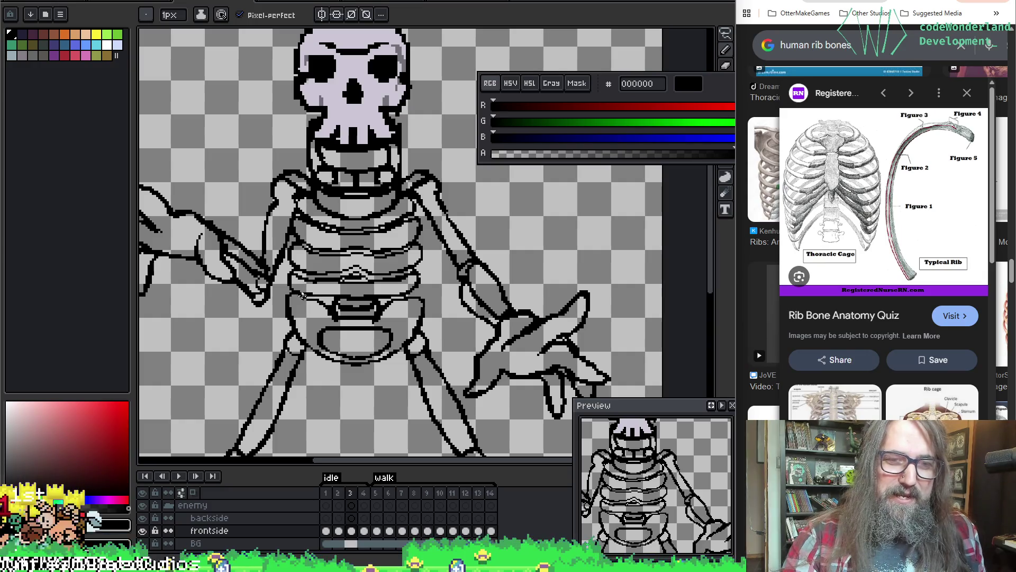
pyautogui.press('alt')
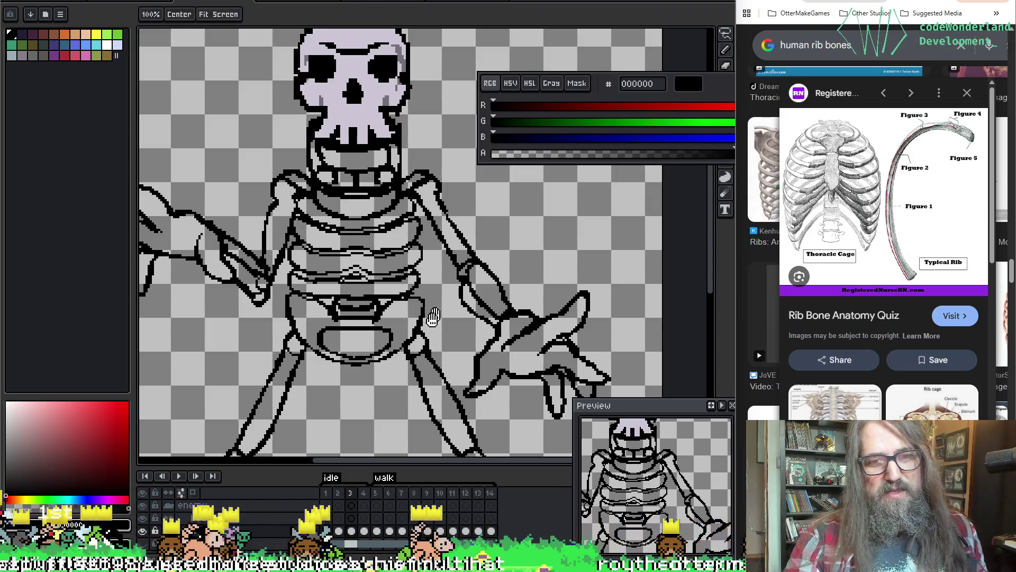
pyautogui.moveTo(428, 227)
pyautogui.mouseDown()
pyautogui.moveTo(435, 205)
pyautogui.moveTo(408, 233)
pyautogui.moveTo(335, 186)
pyautogui.moveTo(374, 360)
pyautogui.moveTo(375, 456)
pyautogui.mouseUp()
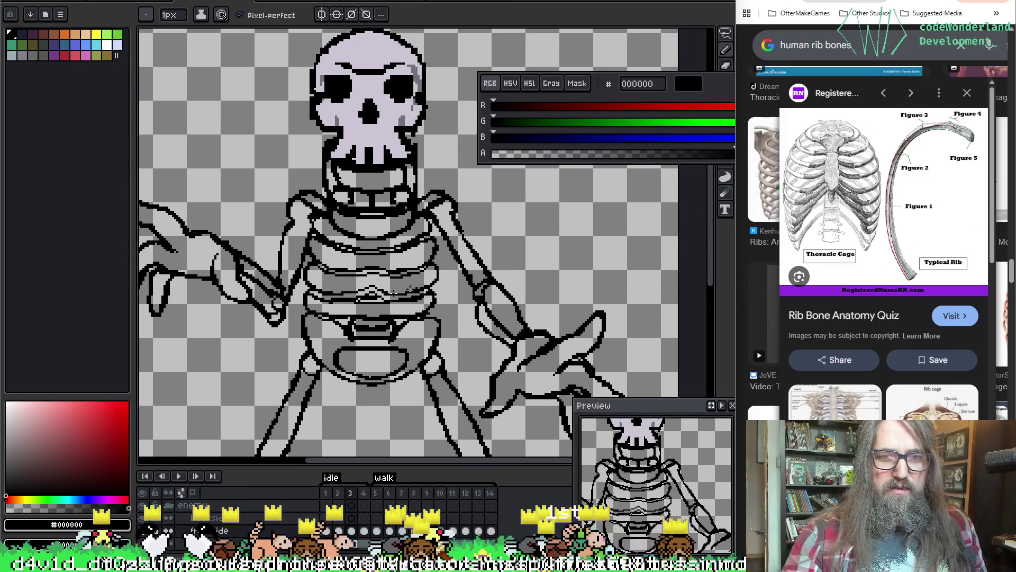
pyautogui.press('Left')
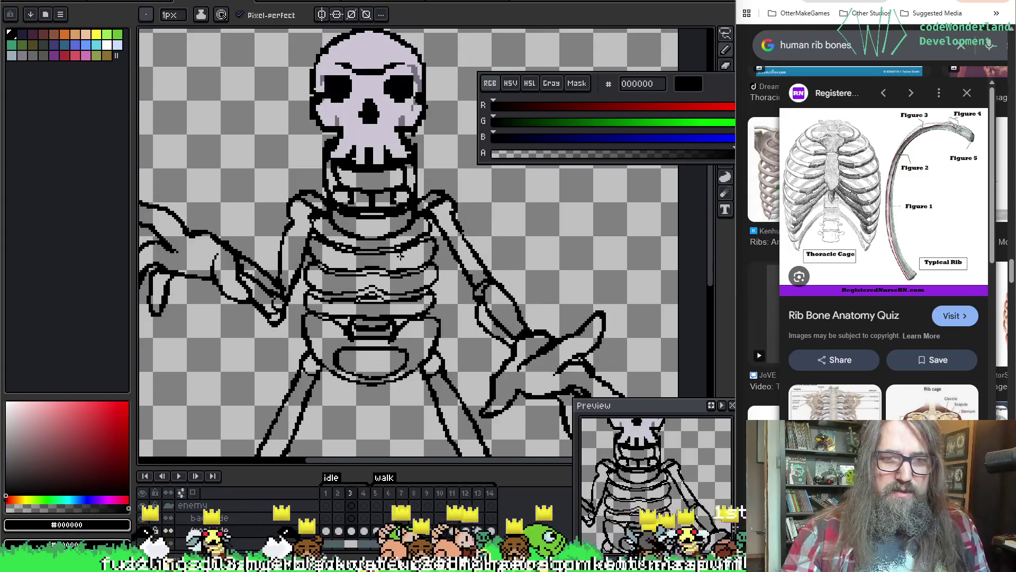
pyautogui.press('Right')
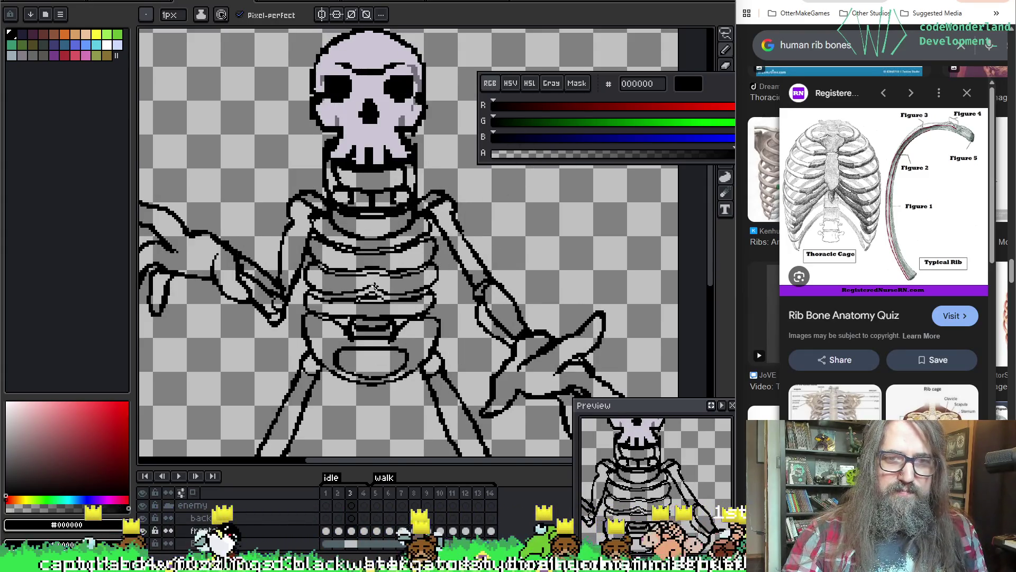
pyautogui.press('Right')
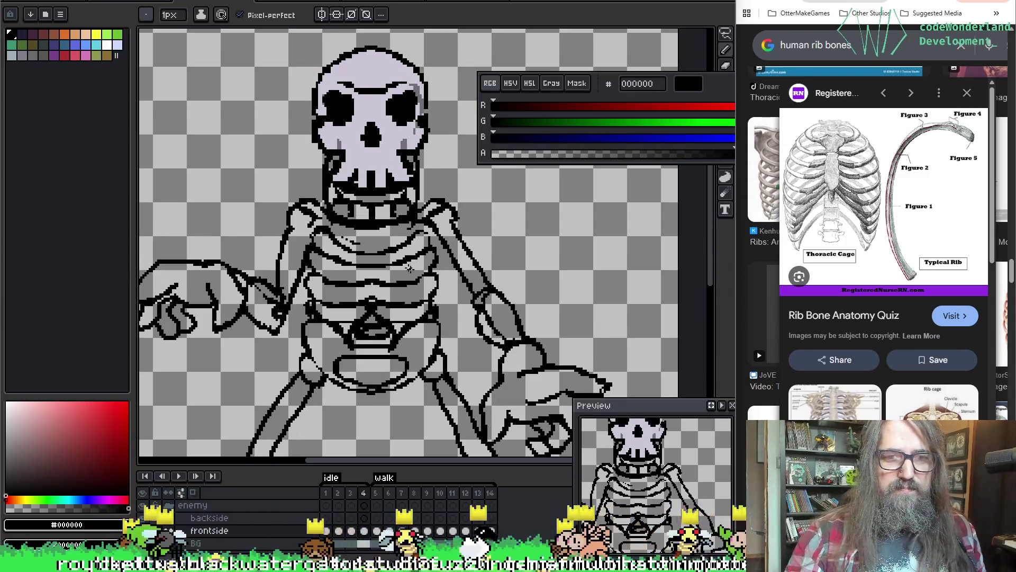
# Touch up frame 4's line art with a 2 px brush, comparing against frame 3.
pyautogui.moveTo(369, 267)
pyautogui.mouseDown()
pyautogui.moveTo(478, 265)
pyautogui.moveTo(403, 280)
pyautogui.moveTo(399, 296)
pyautogui.mouseUp()
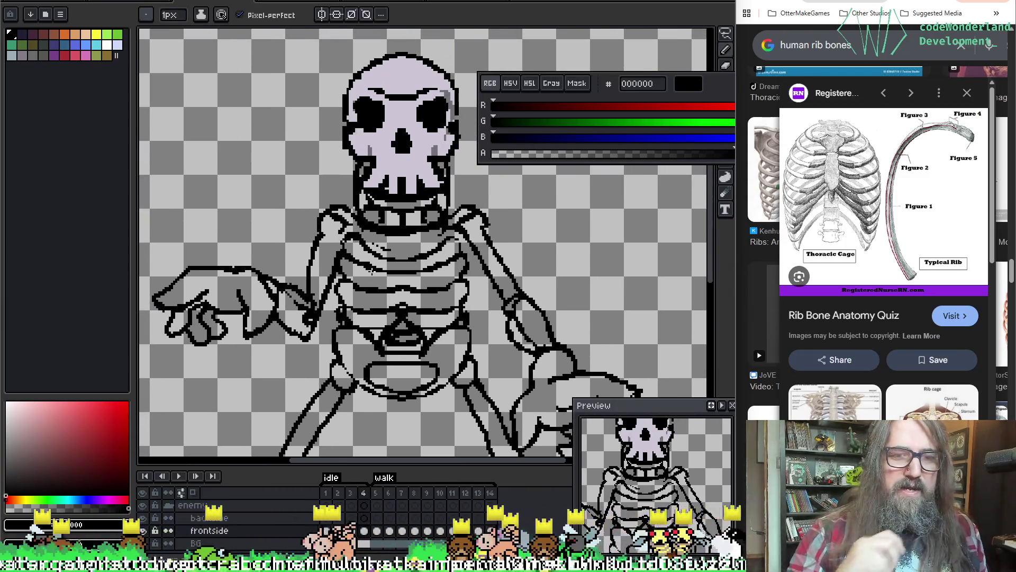
pyautogui.press('e')
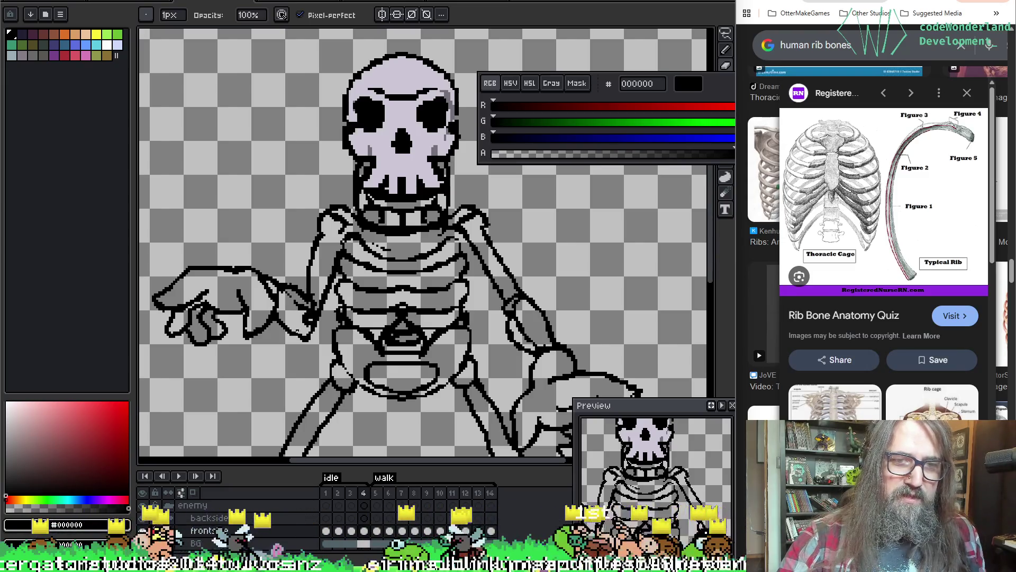
pyautogui.press('b')
pyautogui.press('Left')
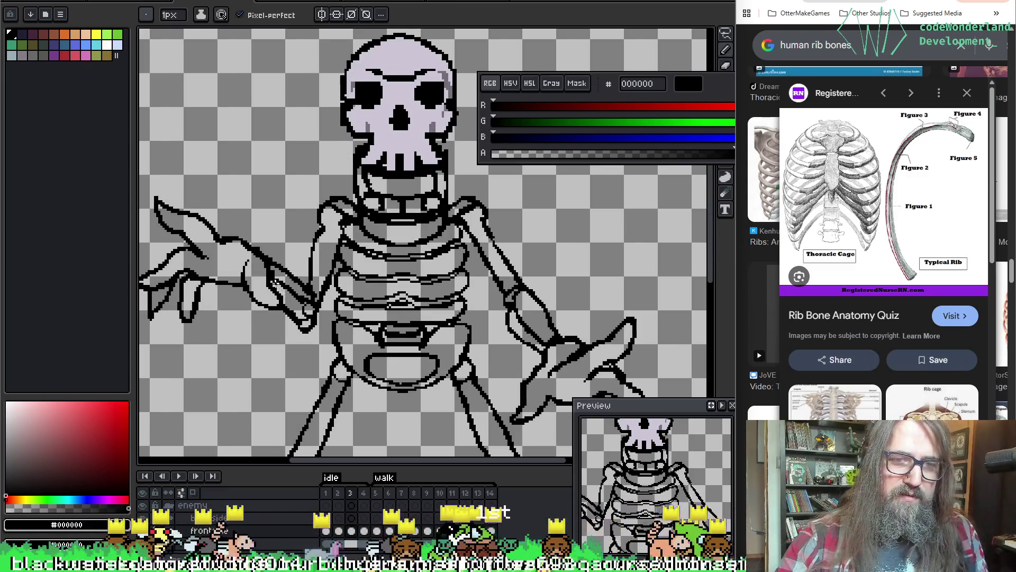
pyautogui.press('Right')
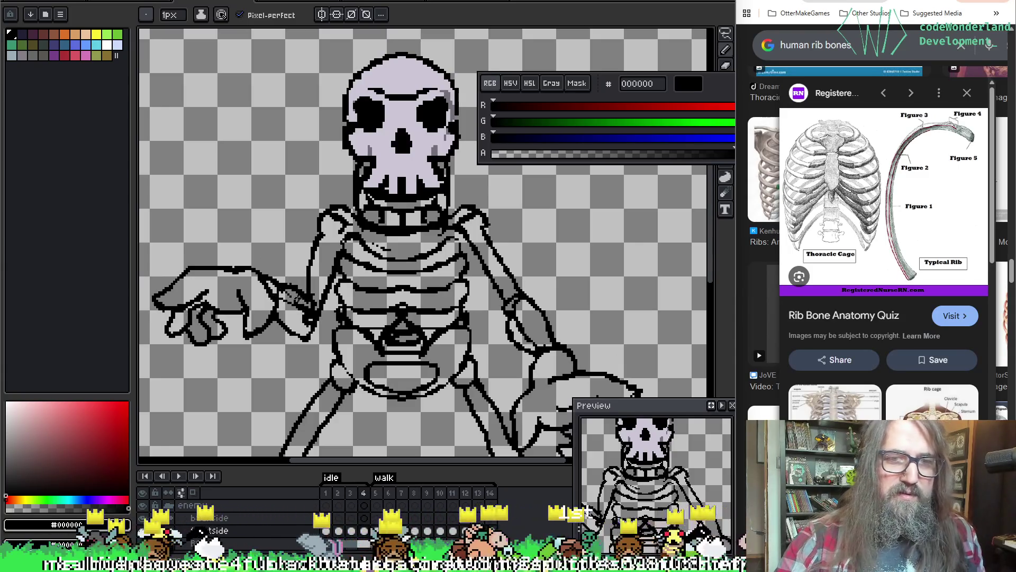
pyautogui.press('+')
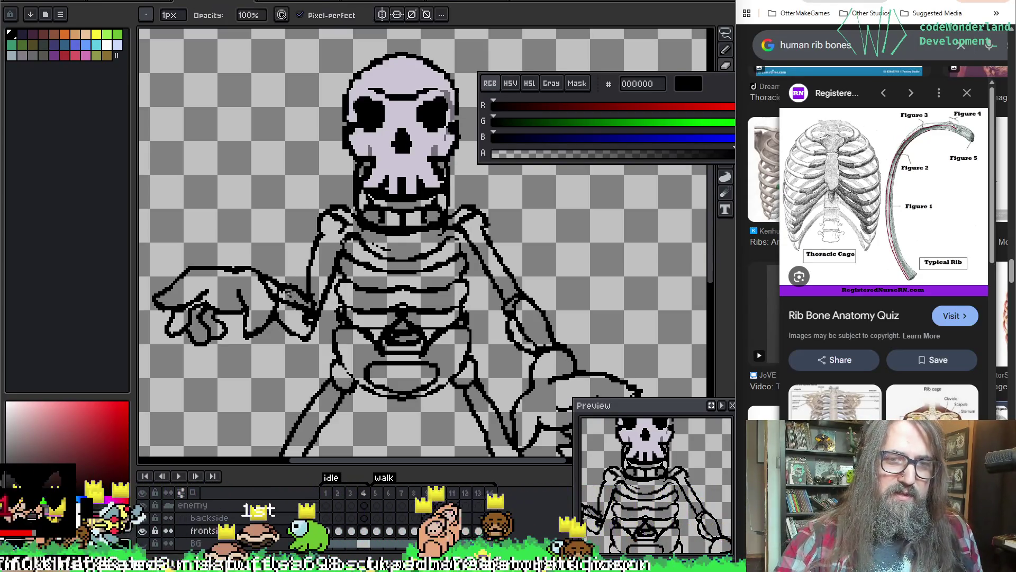
pyautogui.press('b')
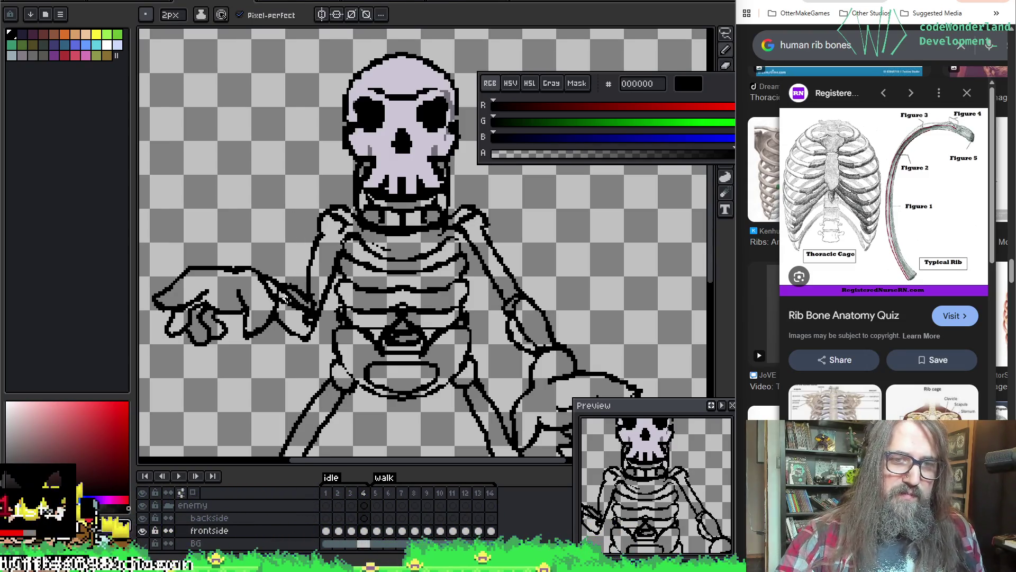
pyautogui.press('e')
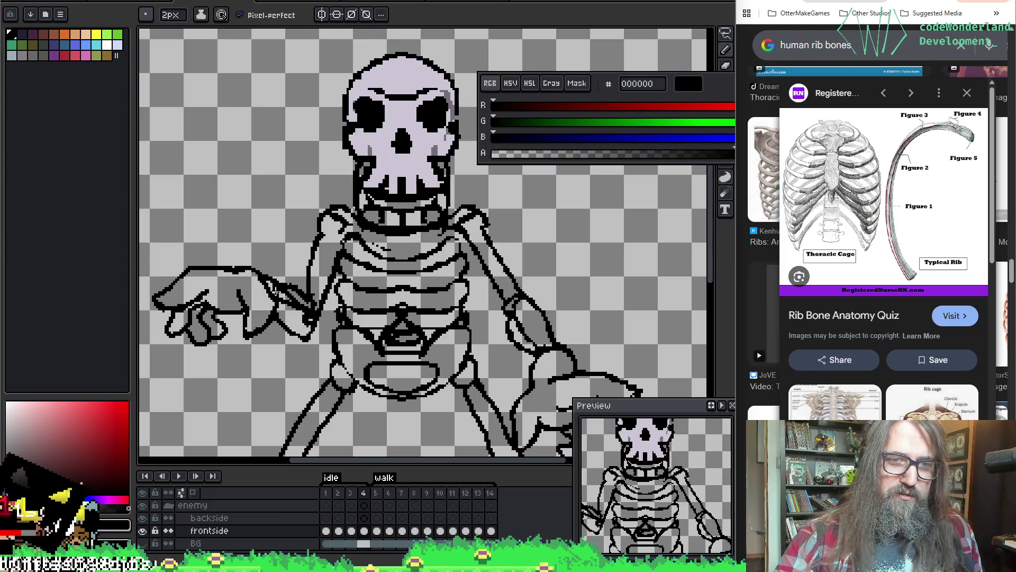
pyautogui.press('b')
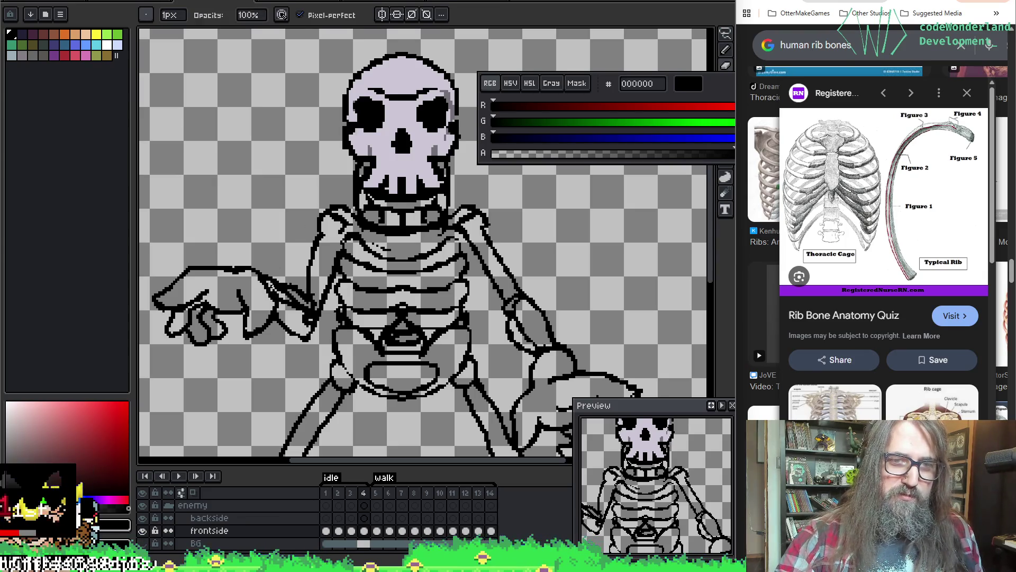
pyautogui.press('e')
pyautogui.press('b')
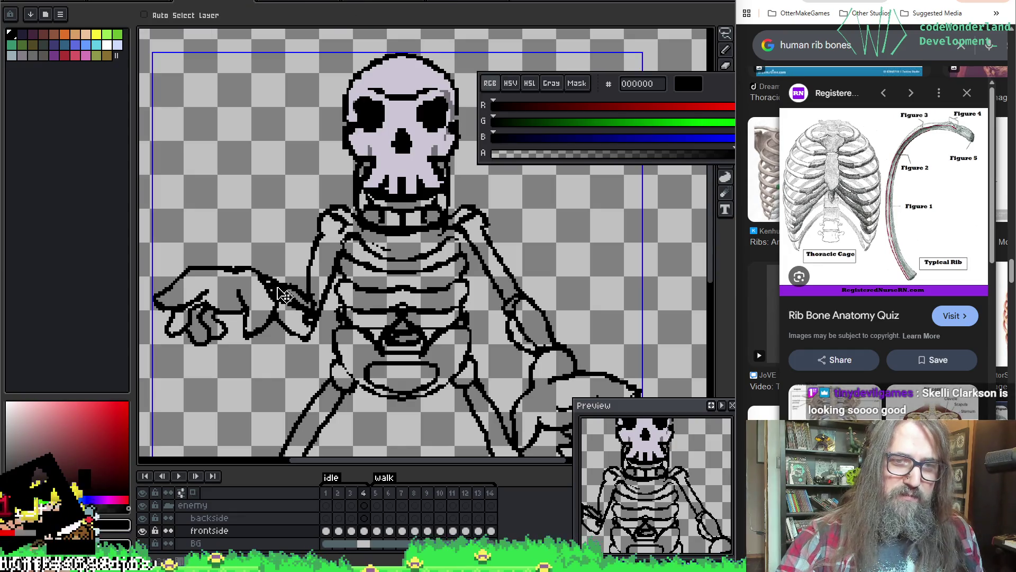
pyautogui.press('e')
pyautogui.press('b')
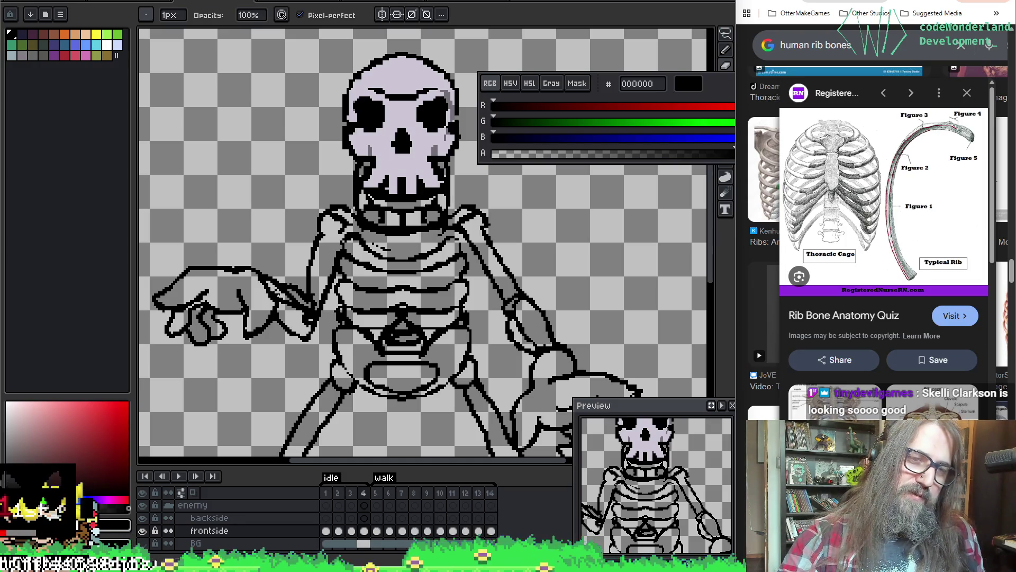
pyautogui.press('e')
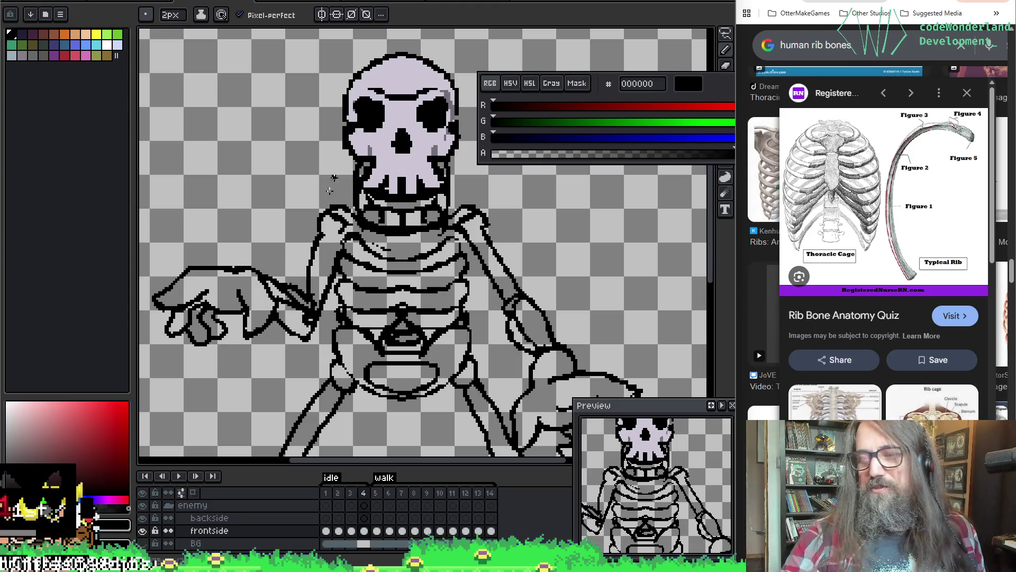
# Pan across the skull, ribcage and right hand with the Pencil active.
pyautogui.moveTo(334, 178); pyautogui.dragTo(384, 135)
pyautogui.press('b')
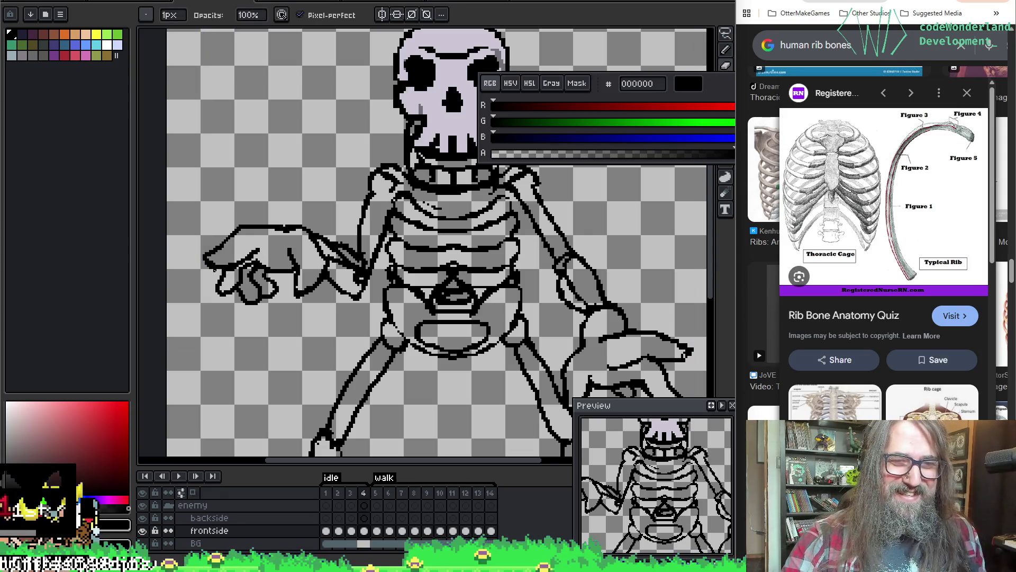
pyautogui.moveTo(352, 216); pyautogui.dragTo(296, 303)
pyautogui.moveTo(363, 119)
pyautogui.mouseDown()
pyautogui.moveTo(447, 233)
pyautogui.moveTo(432, 217)
pyautogui.moveTo(490, 209)
pyautogui.moveTo(510, 246)
pyautogui.mouseUp()
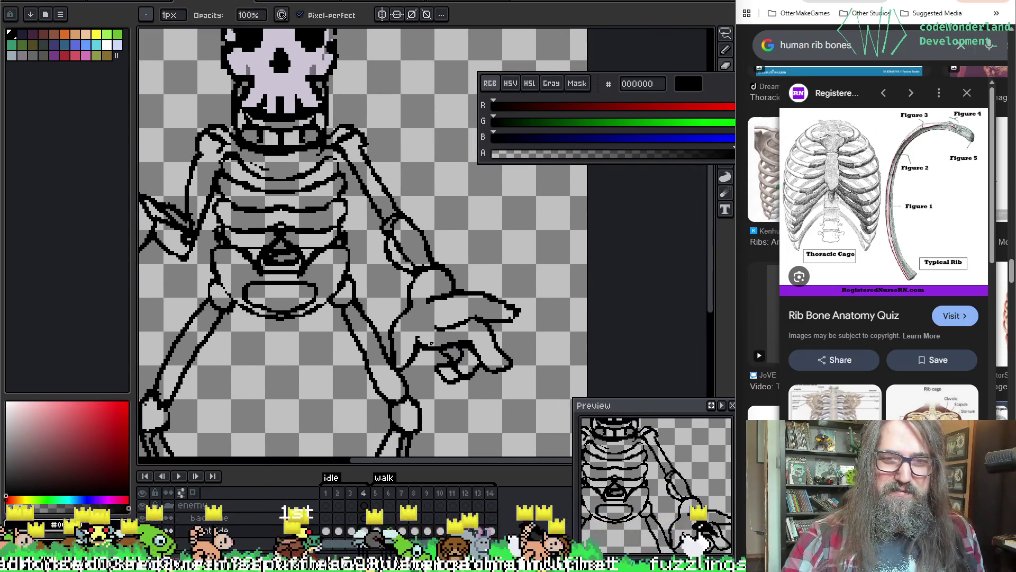
# Erase and redraw pixels along the thigh bones and rounded knee caps.
pyautogui.press('e')
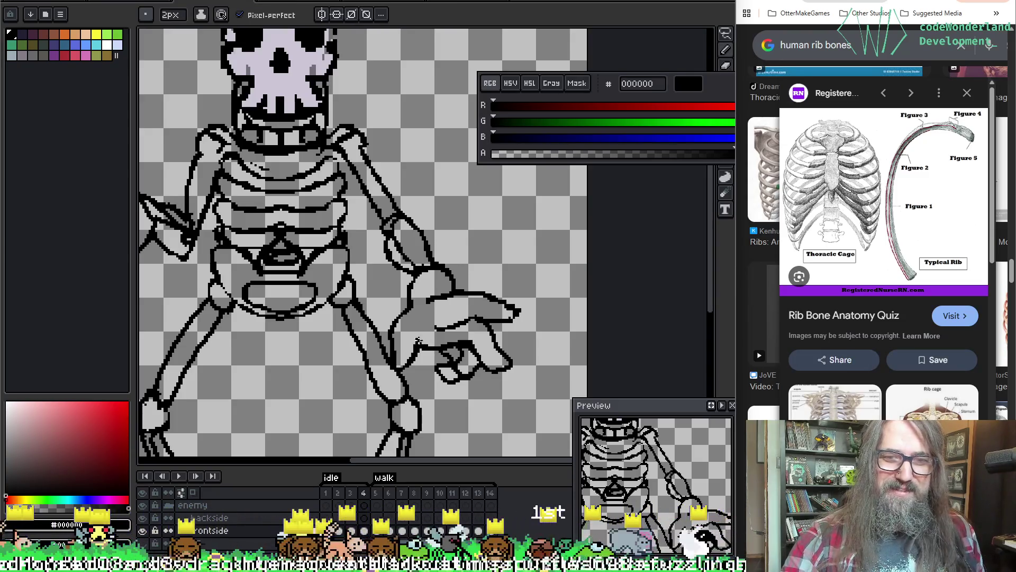
pyautogui.moveTo(418, 337); pyautogui.dragTo(450, 180)
pyautogui.press('b')
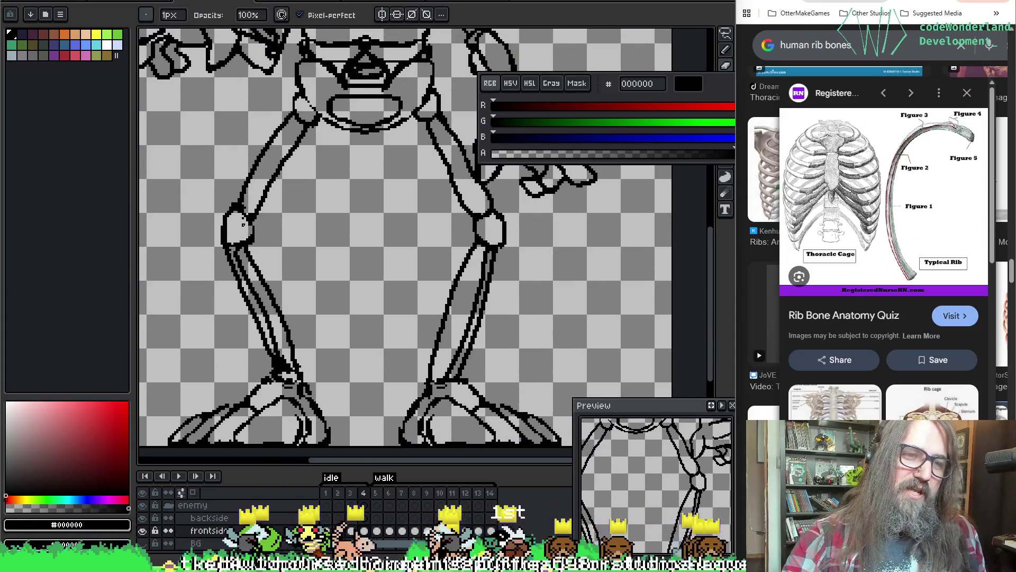
pyautogui.press('e')
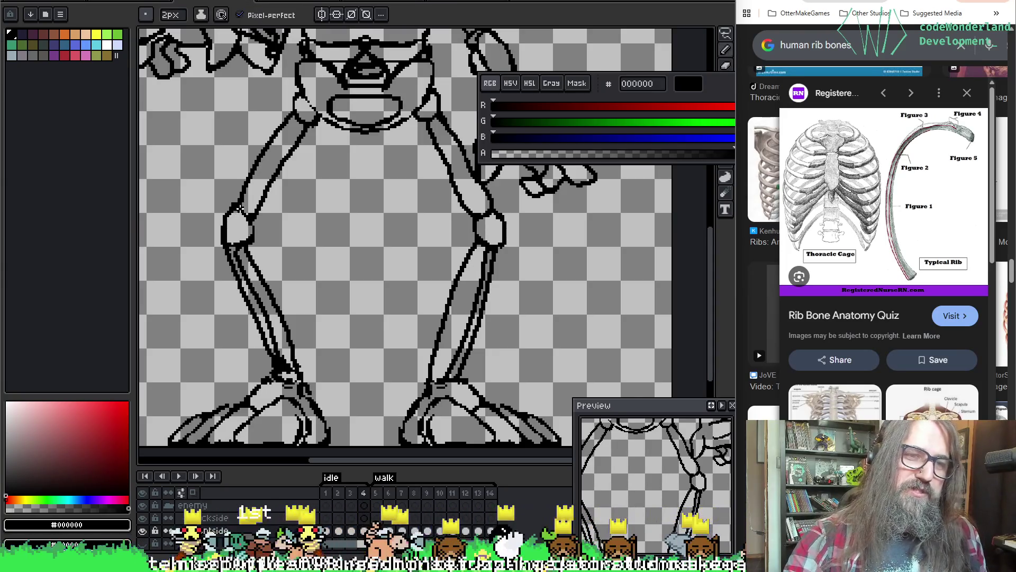
pyautogui.press('b')
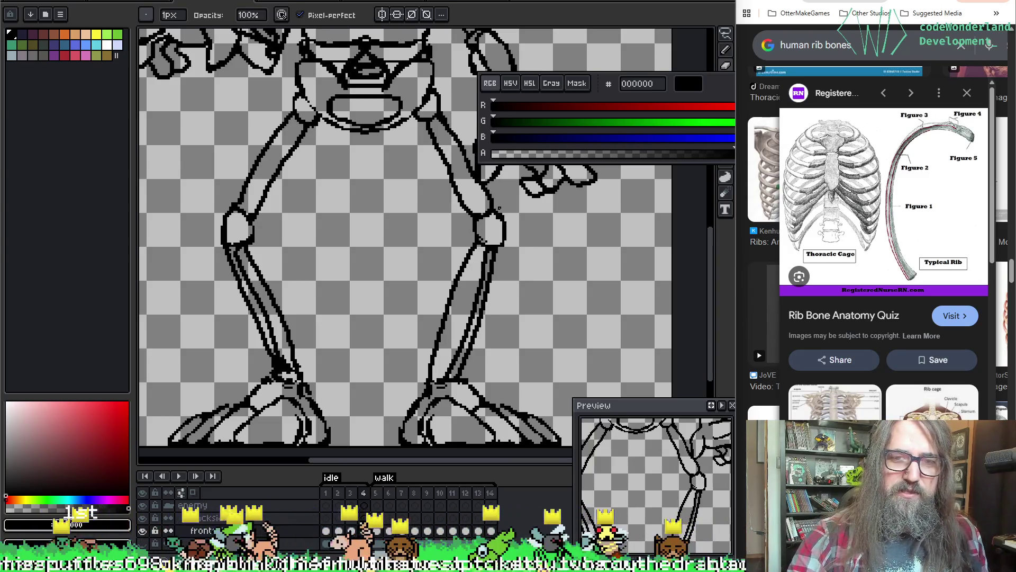
pyautogui.press('e')
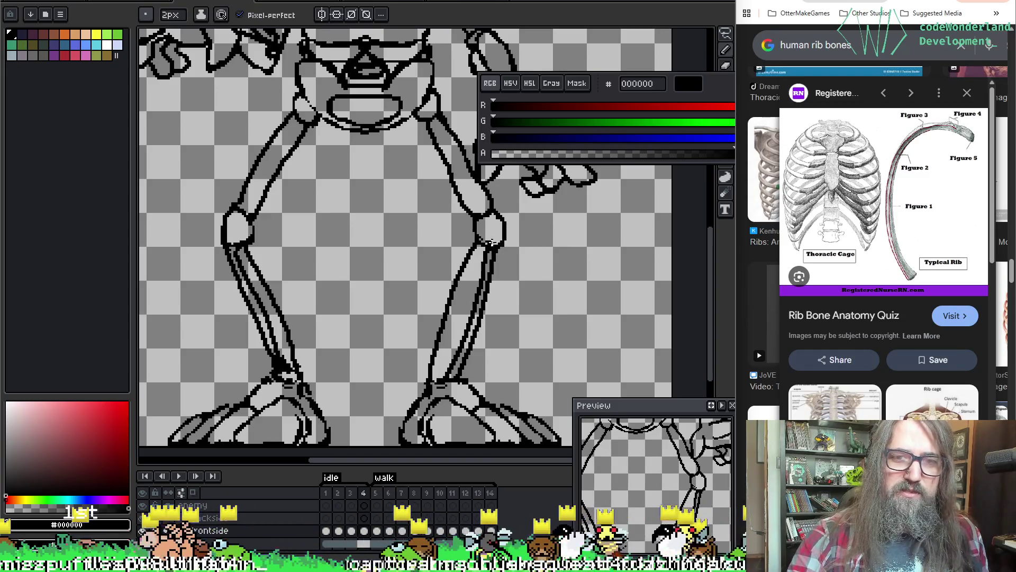
# Zoom into one knee and redraw its cap and the shin outline toward the foot.
pyautogui.scroll(1, 498, 242)
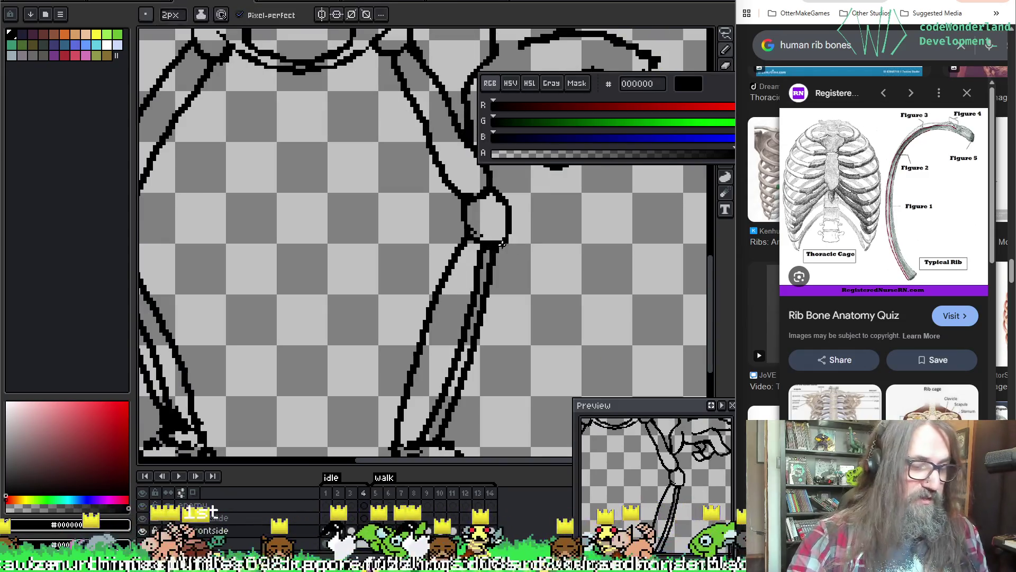
pyautogui.press('b')
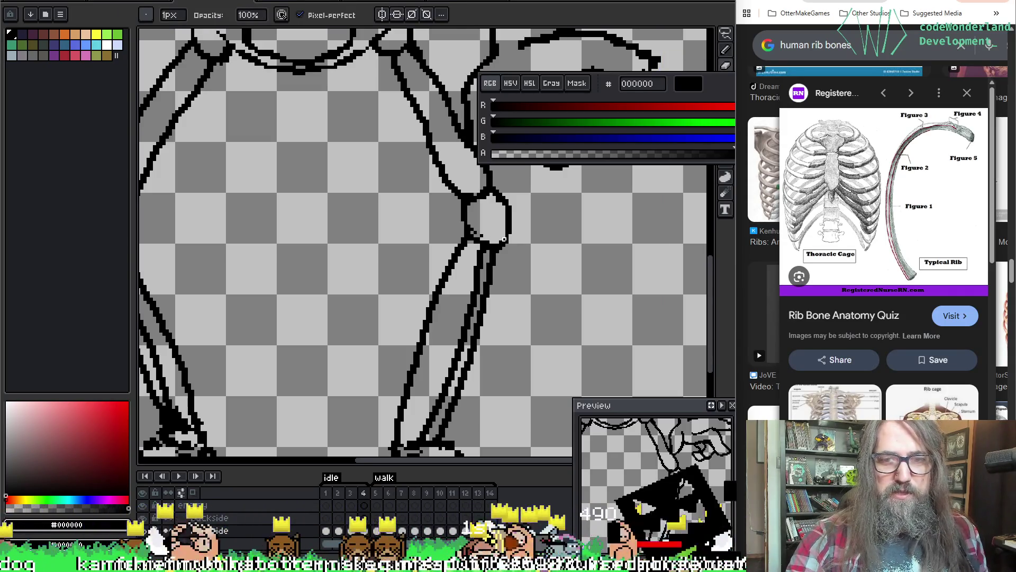
pyautogui.press('space')
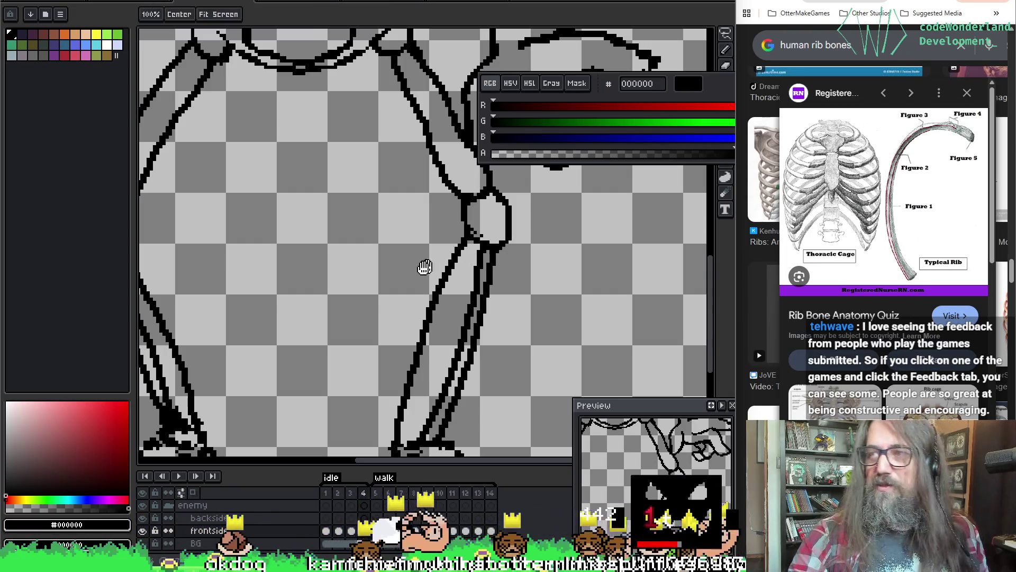
pyautogui.moveTo(424, 268)
pyautogui.mouseDown()
pyautogui.moveTo(513, 265)
pyautogui.moveTo(608, 245)
pyautogui.moveTo(570, 290)
pyautogui.moveTo(524, 280)
pyautogui.mouseUp()
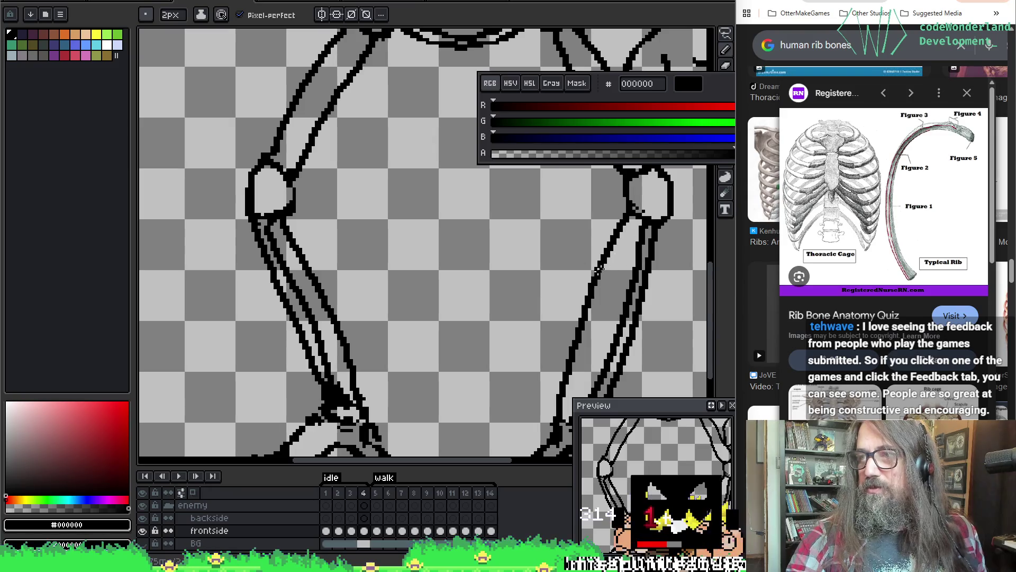
pyautogui.scroll(-3, 408, 228)
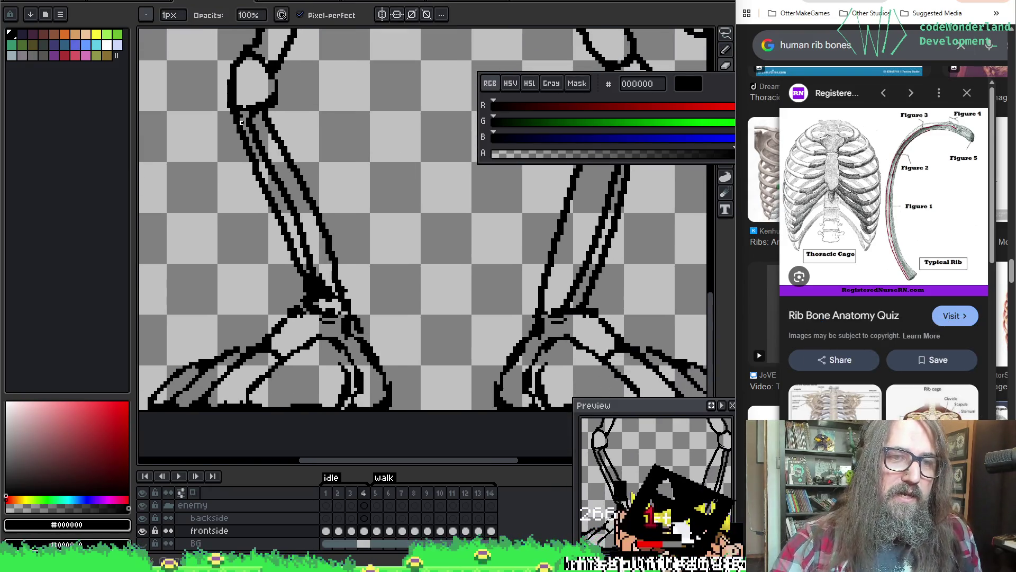
pyautogui.press('space')
pyautogui.moveTo(337, 154)
pyautogui.mouseDown()
pyautogui.moveTo(397, 318)
pyautogui.moveTo(609, 363)
pyautogui.moveTo(580, 381)
pyautogui.moveTo(377, 322)
pyautogui.moveTo(347, 209)
pyautogui.mouseUp()
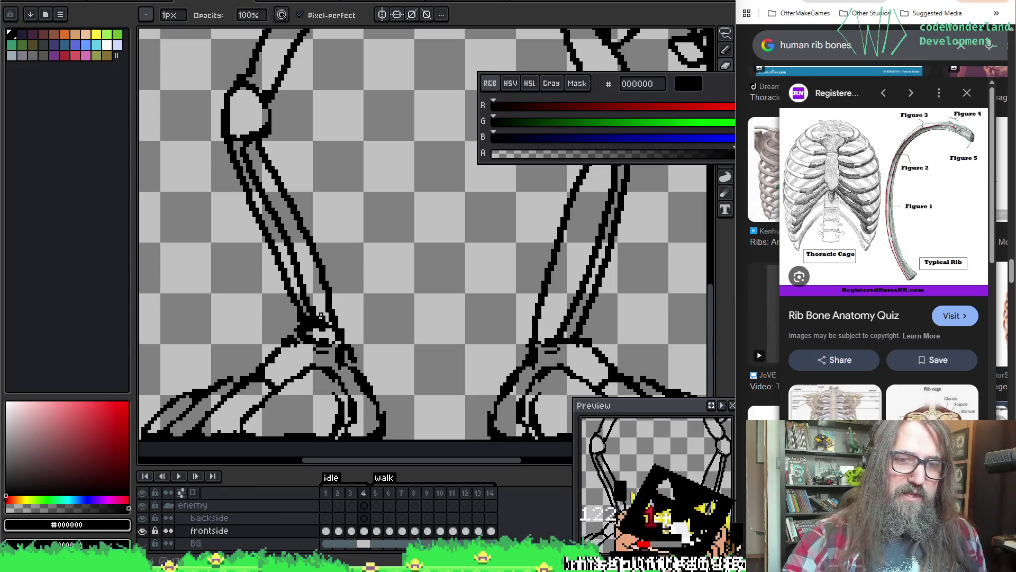
# Refine the other leg's knee, double-lined shin and ankle outlines.
pyautogui.press('e')
pyautogui.press('b')
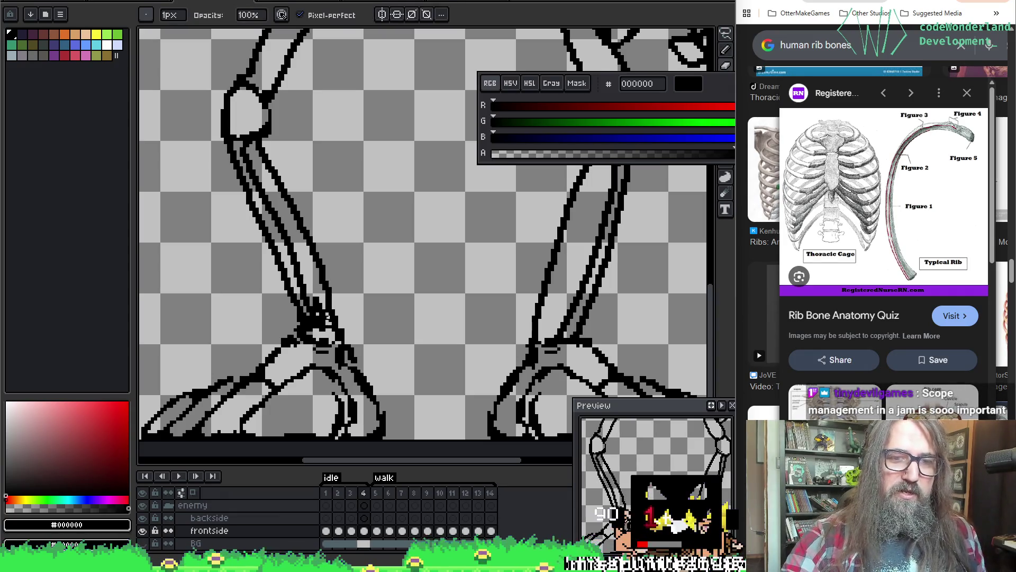
pyautogui.press('e')
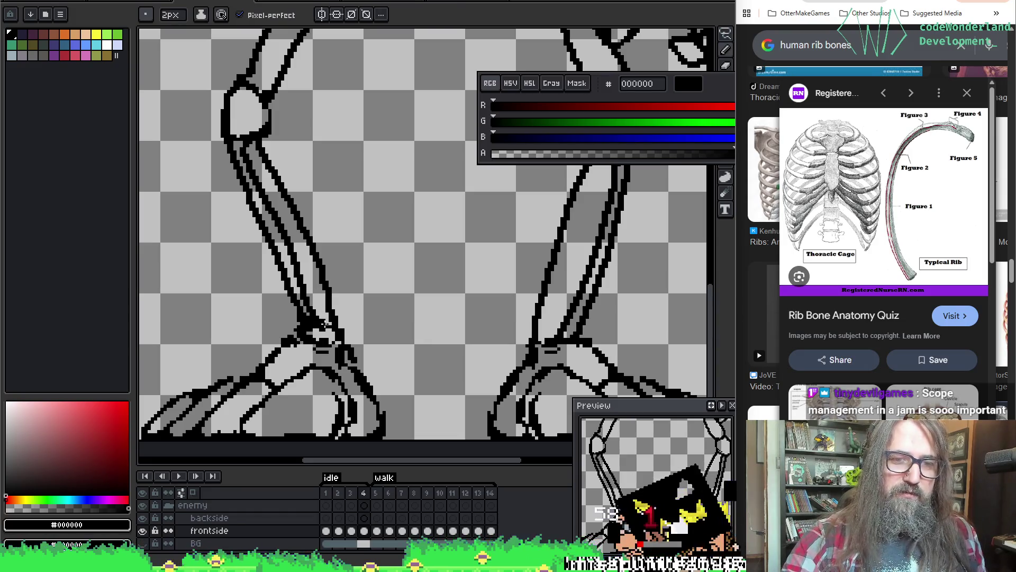
pyautogui.moveTo(329, 299)
pyautogui.mouseDown()
pyautogui.moveTo(398, 333)
pyautogui.moveTo(372, 400)
pyautogui.mouseUp()
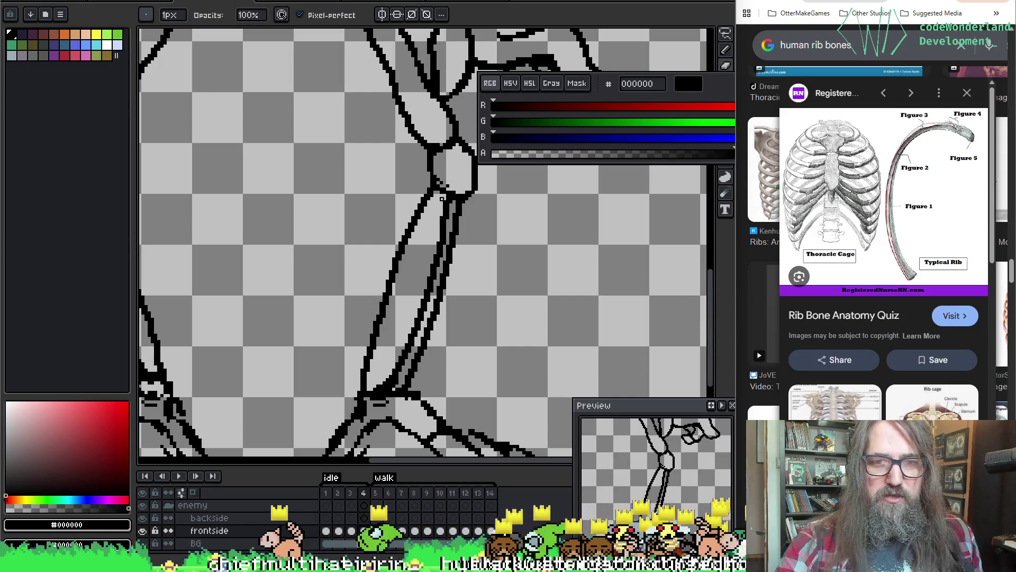
pyautogui.press('v')
pyautogui.press('b')
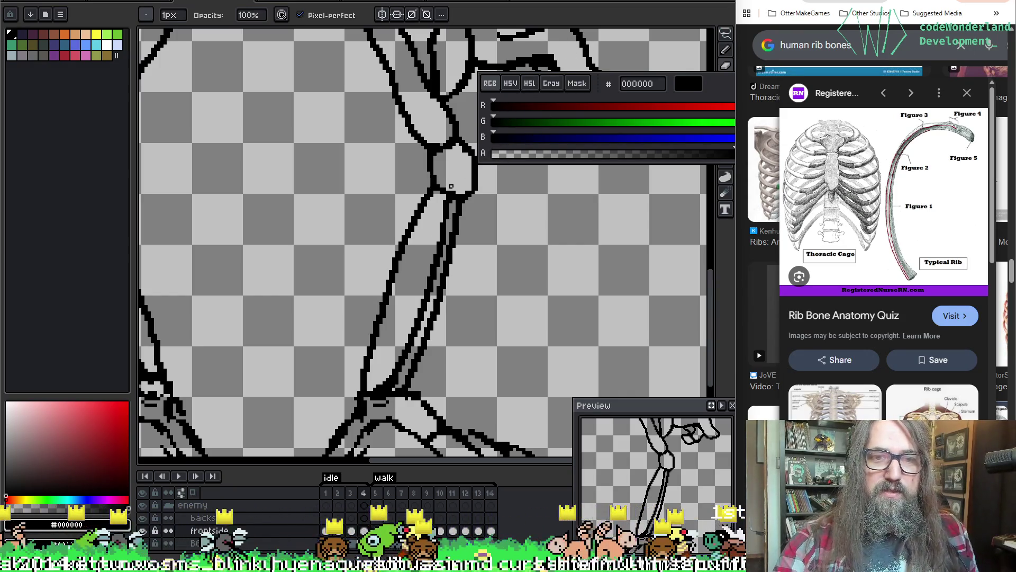
pyautogui.scroll(5, 490, 192)
# Fix stray outline pixels at the elbow and where the thigh bone joins the pelvis.
pyautogui.press('e')
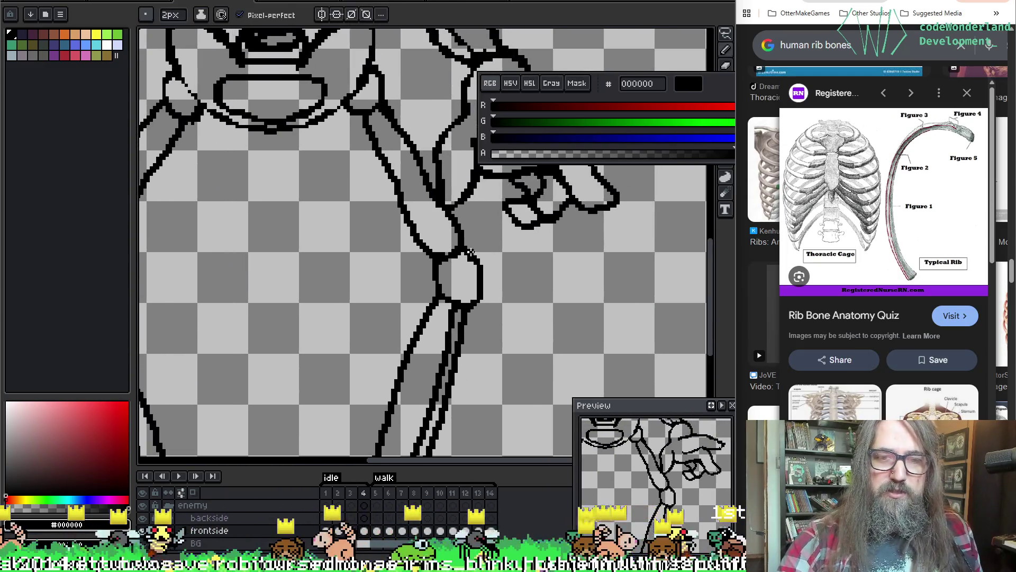
pyautogui.press('b')
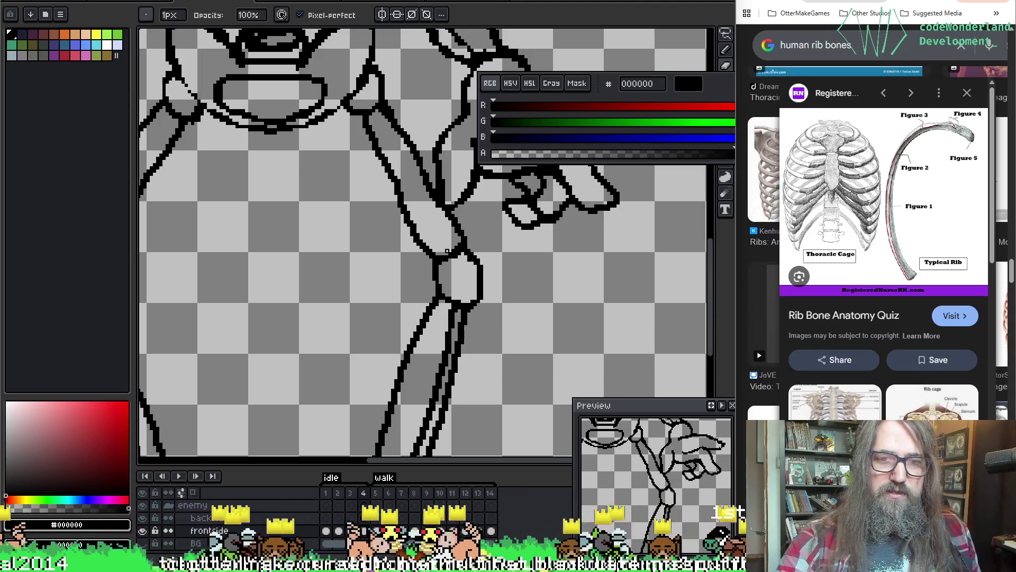
pyautogui.moveTo(447, 252)
pyautogui.mouseDown()
pyautogui.moveTo(481, 238)
pyautogui.moveTo(404, 212)
pyautogui.moveTo(461, 390)
pyautogui.moveTo(443, 188)
pyautogui.moveTo(392, 177)
pyautogui.mouseUp()
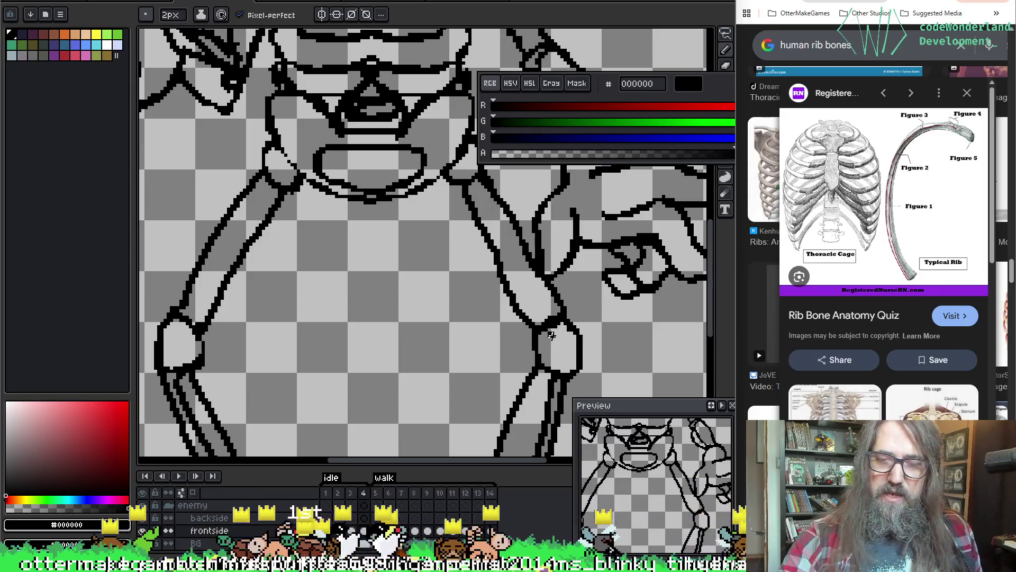
pyautogui.press('b')
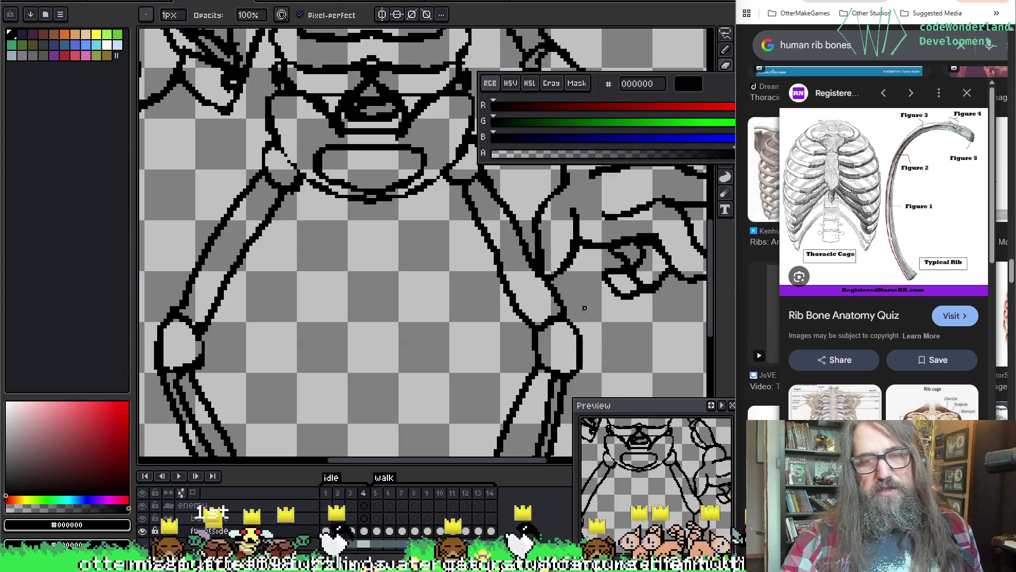
pyautogui.moveTo(586, 308)
pyautogui.mouseDown()
pyautogui.moveTo(588, 248)
pyautogui.moveTo(400, 317)
pyautogui.moveTo(398, 208)
pyautogui.moveTo(343, 180)
pyautogui.mouseUp()
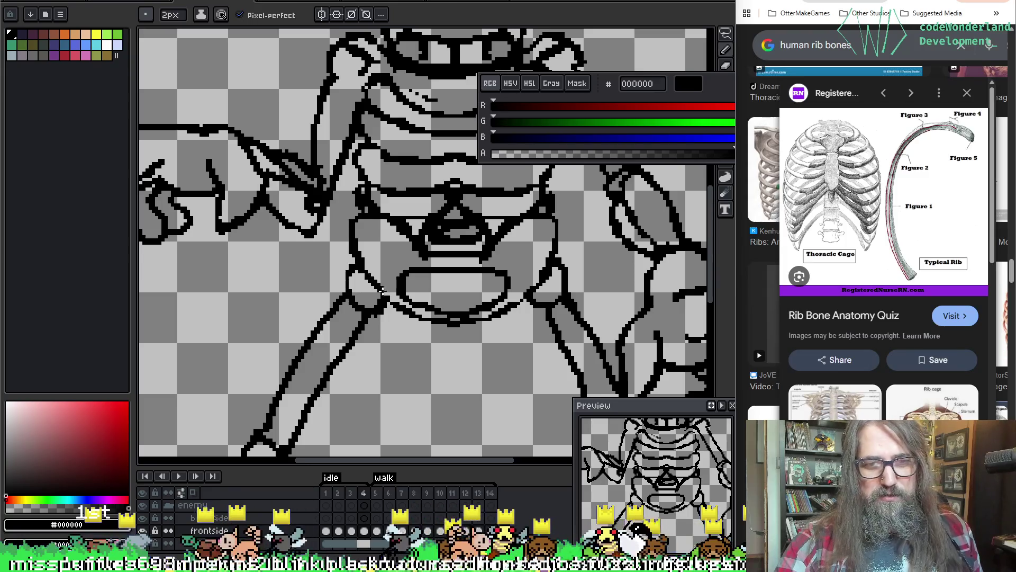
pyautogui.press('e')
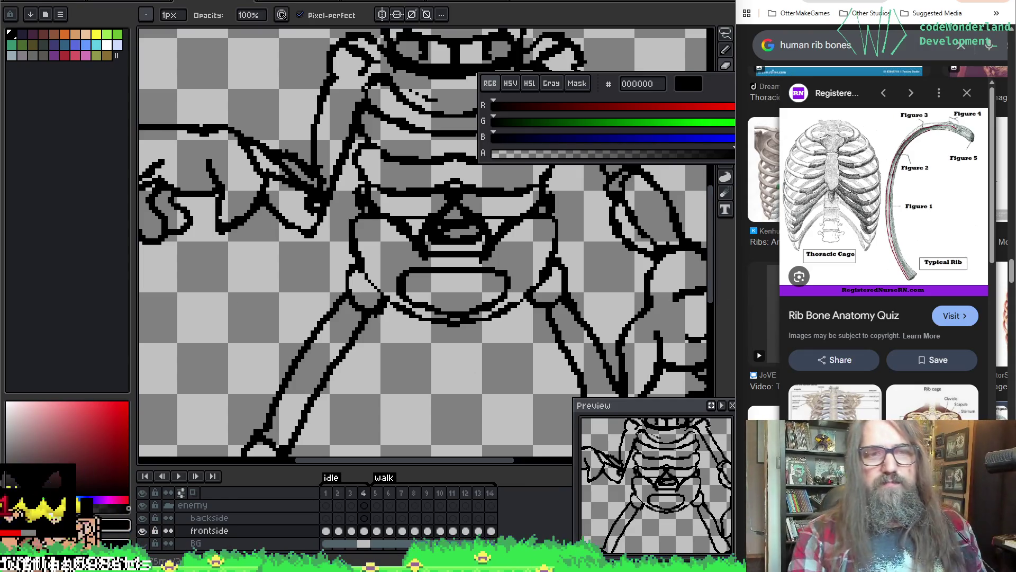
pyautogui.scroll(2, 332, 234)
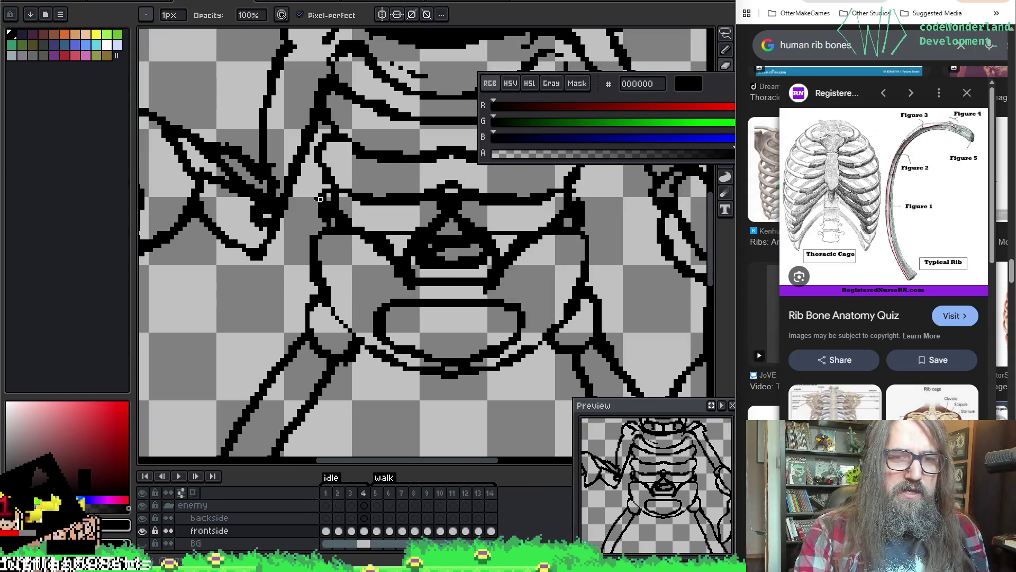
# Zoom onto the ribcage and fix the first outline pixels on the lower ribs.
pyautogui.scroll(-2, 438, 268)
pyautogui.scroll(2, 450, 279)
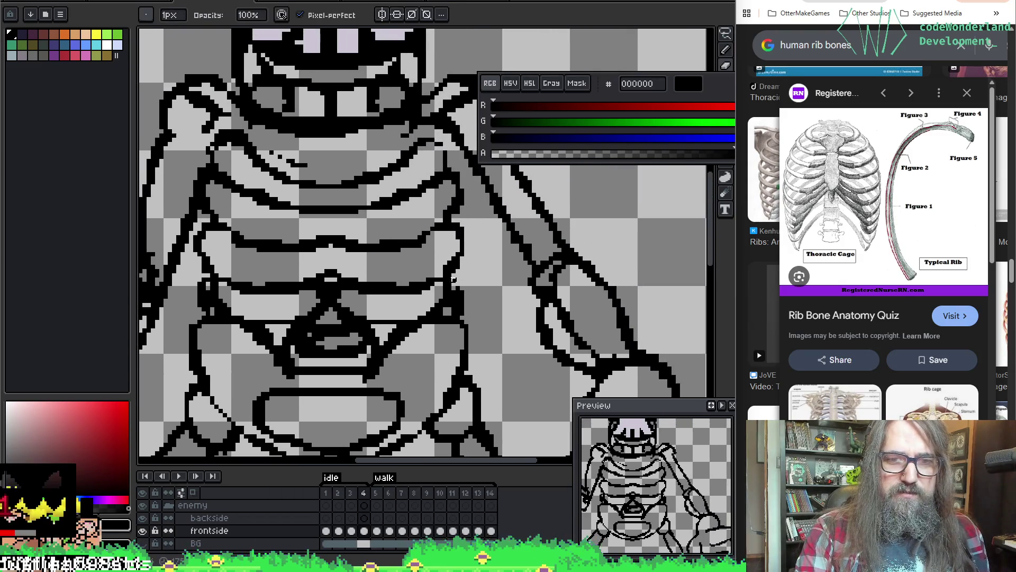
pyautogui.moveTo(447, 266); pyautogui.dragTo(543, 213)
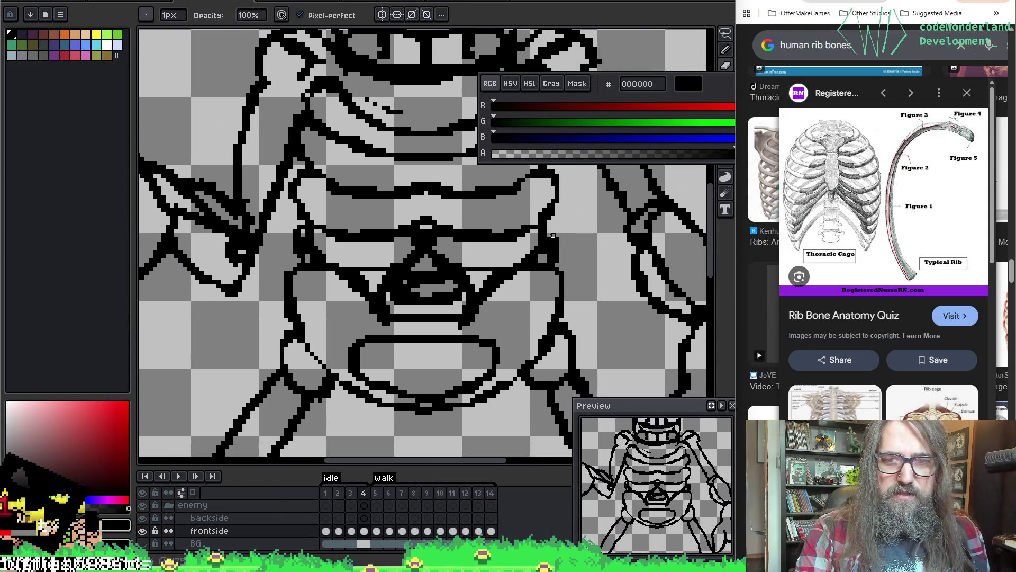
pyautogui.scroll(-2, 550, 236)
pyautogui.scroll(2, 556, 235)
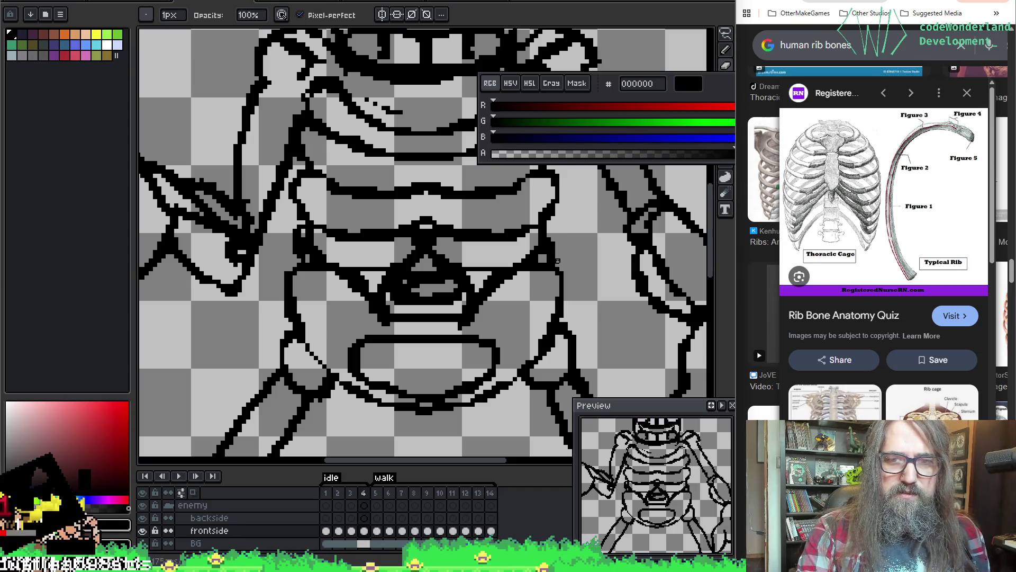
pyautogui.scroll(-2, 324, 256)
pyautogui.scroll(2, 324, 257)
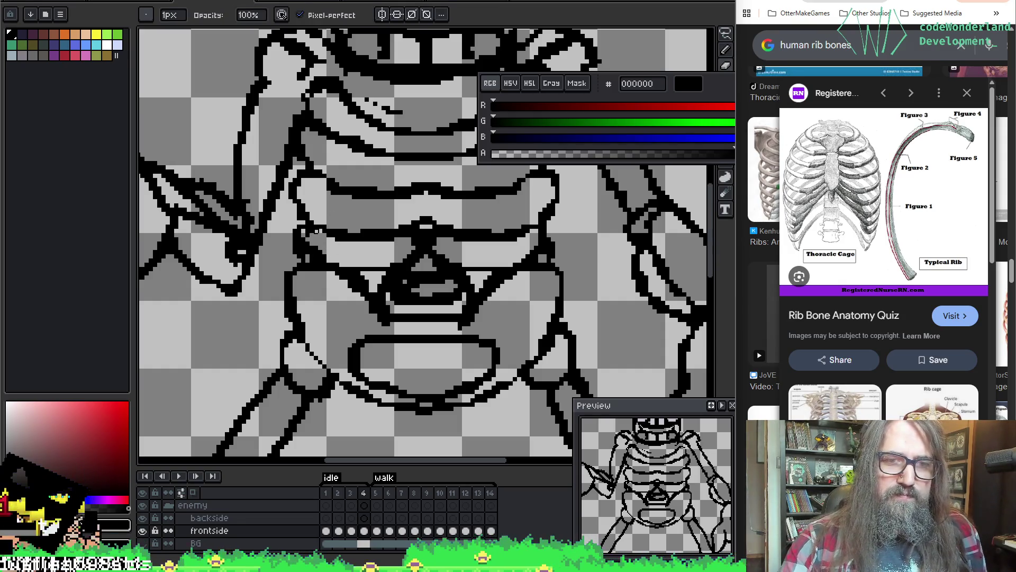
pyautogui.press('e')
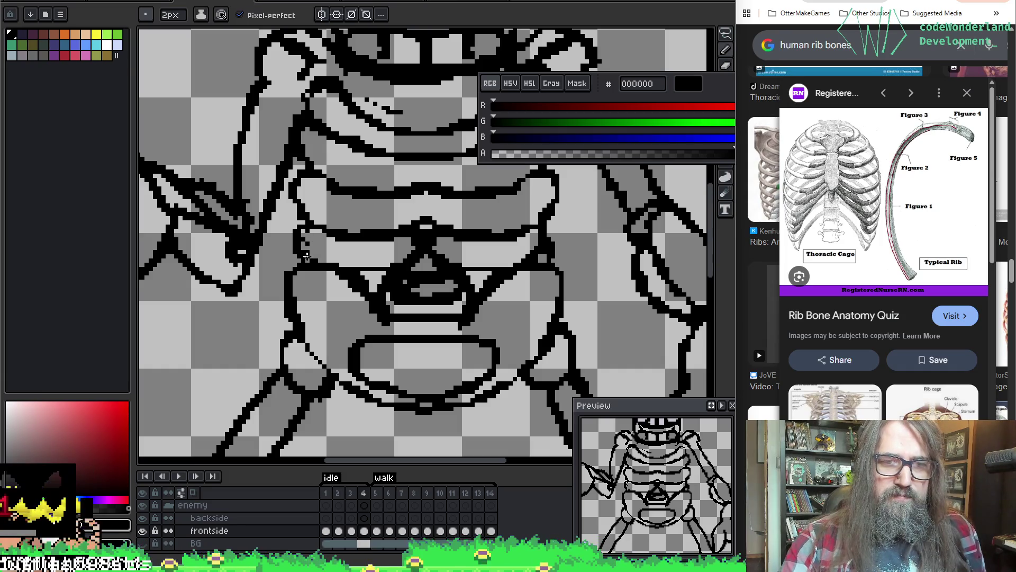
pyautogui.press('b')
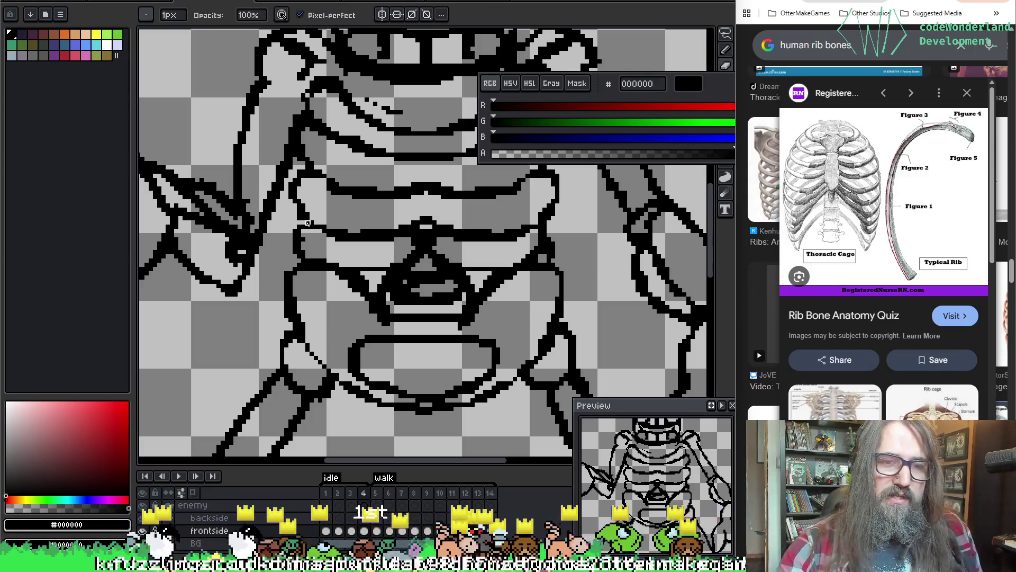
pyautogui.press('e')
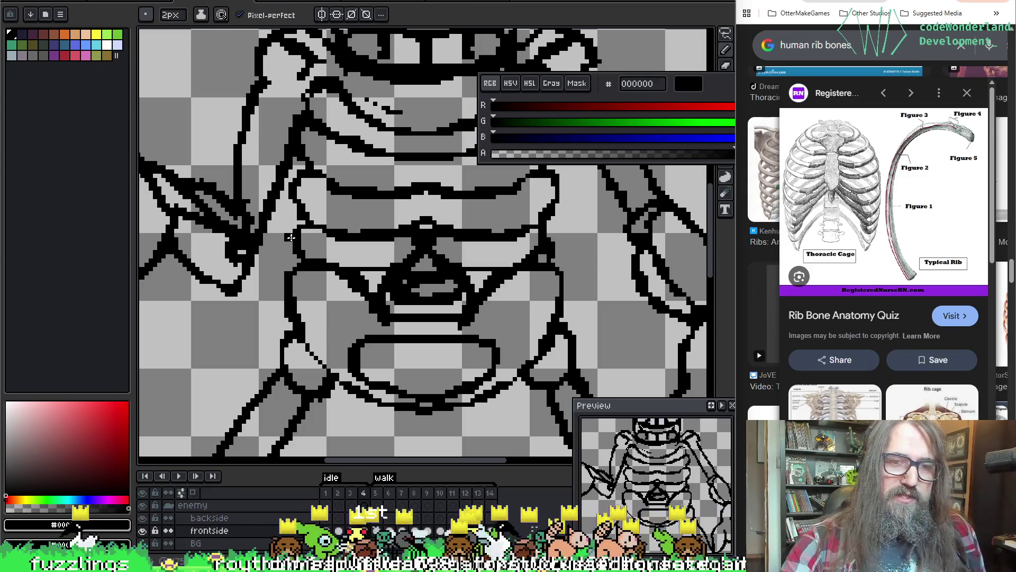
pyautogui.press('b')
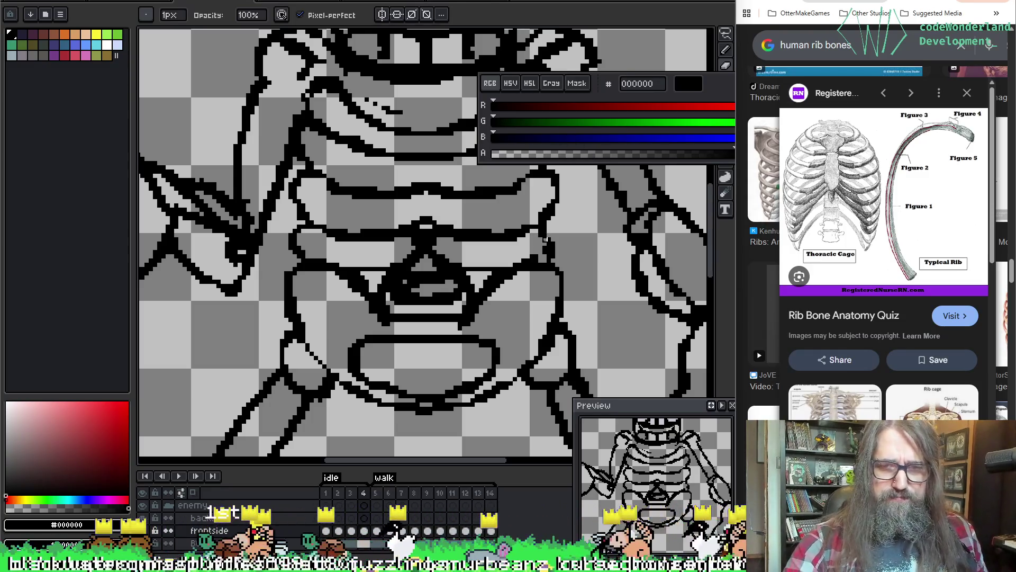
# Keep refining the outline where the lower ribcage curves down toward the pelvis.
pyautogui.press('e')
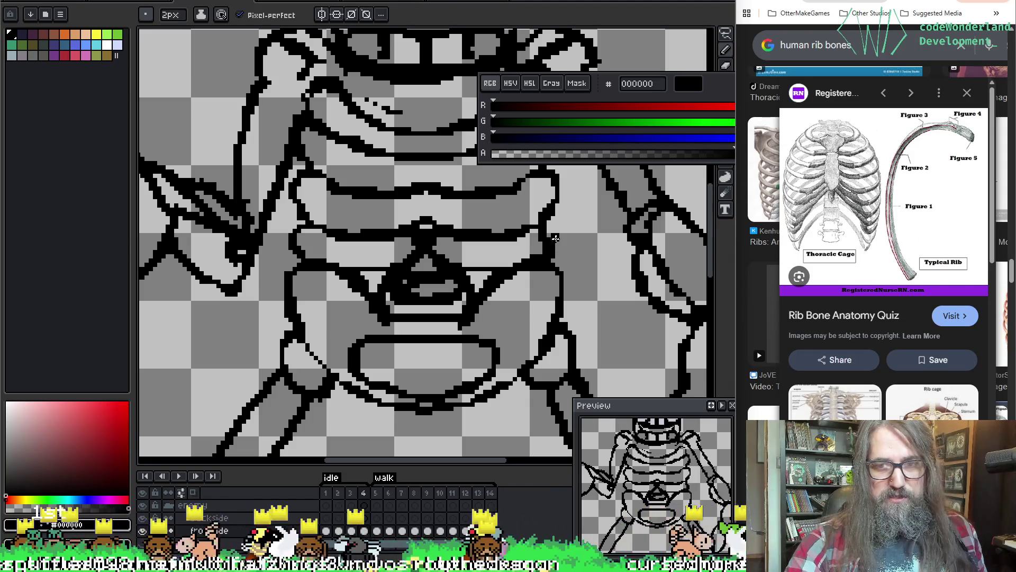
pyautogui.press('b')
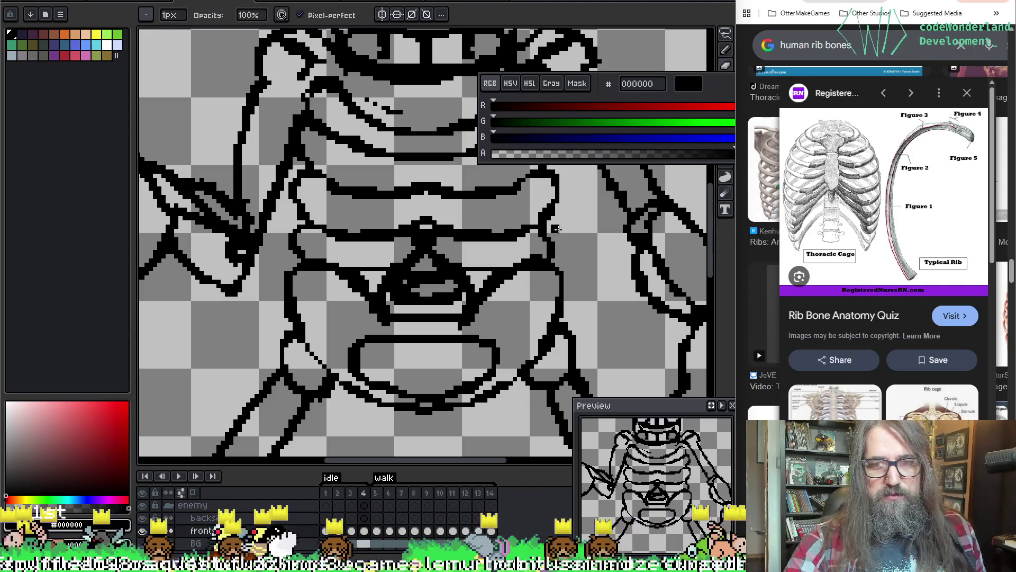
pyautogui.press('e')
pyautogui.press('b')
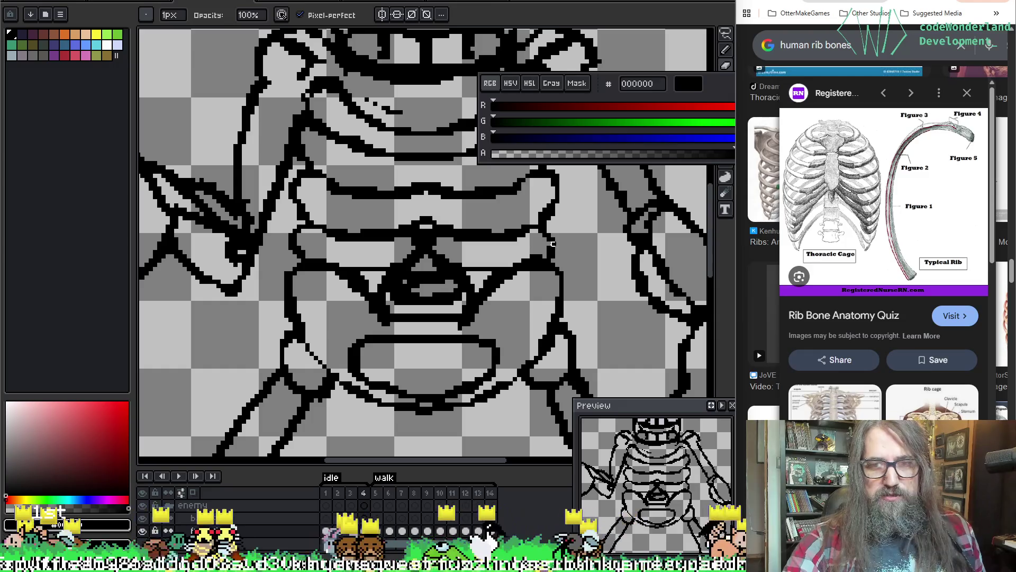
pyautogui.press('e')
pyautogui.press('b')
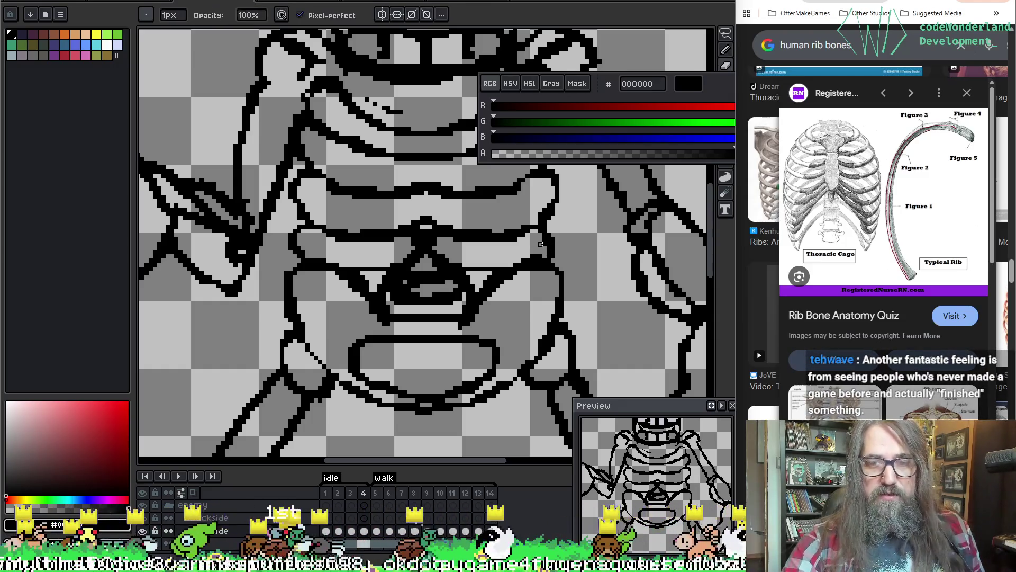
pyautogui.press('e')
pyautogui.press('b')
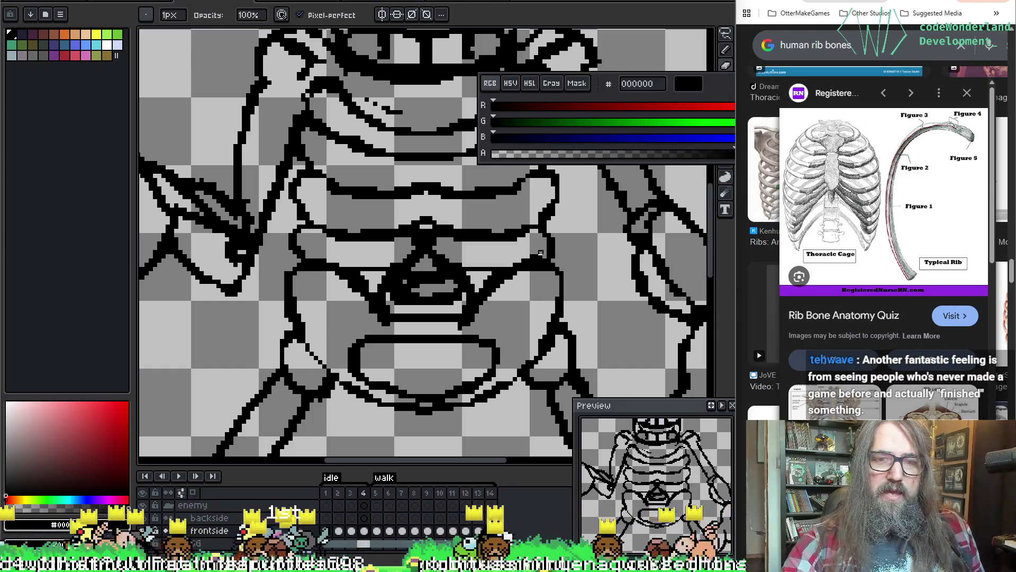
pyautogui.press('e')
pyautogui.press('b')
pyautogui.press('e')
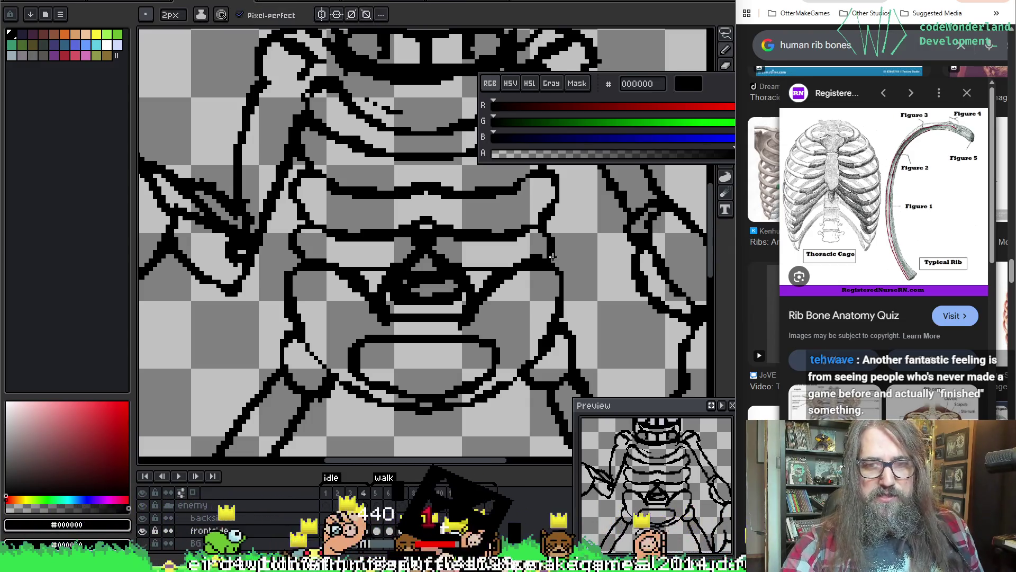
pyautogui.press('space')
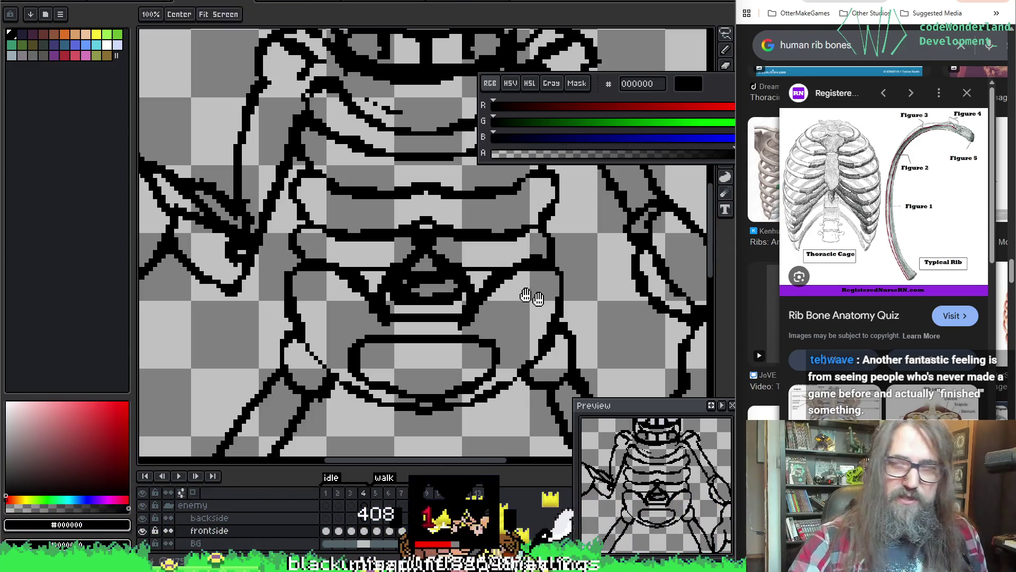
pyautogui.moveTo(539, 239); pyautogui.dragTo(479, 238)
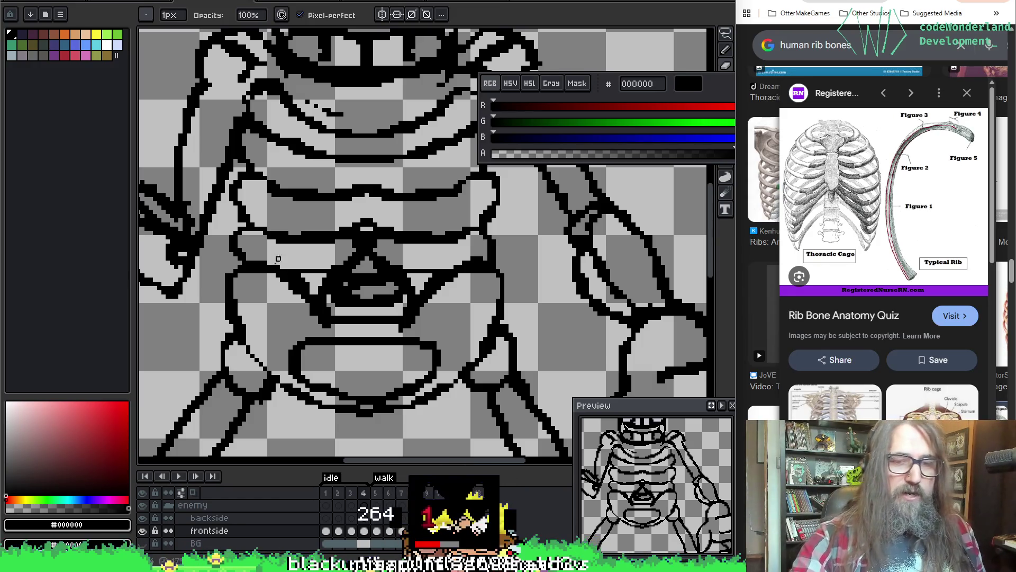
# Clean stray pixels along the pelvis's right edge, then scroll left toward the hand.
pyautogui.scroll(-3, 278, 259)
pyautogui.hscroll(-2, 278, 259)
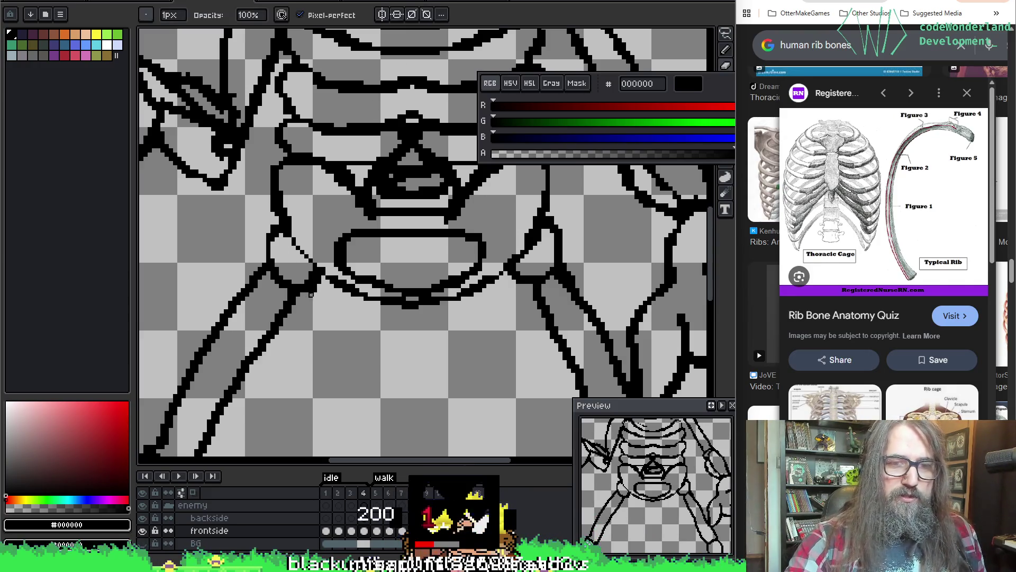
pyautogui.press('e')
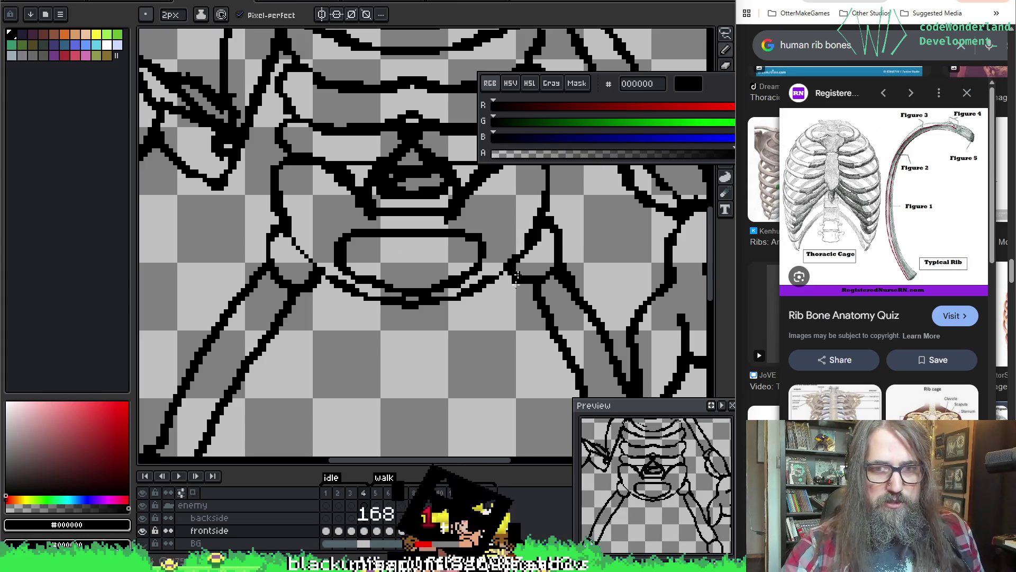
pyautogui.press('b')
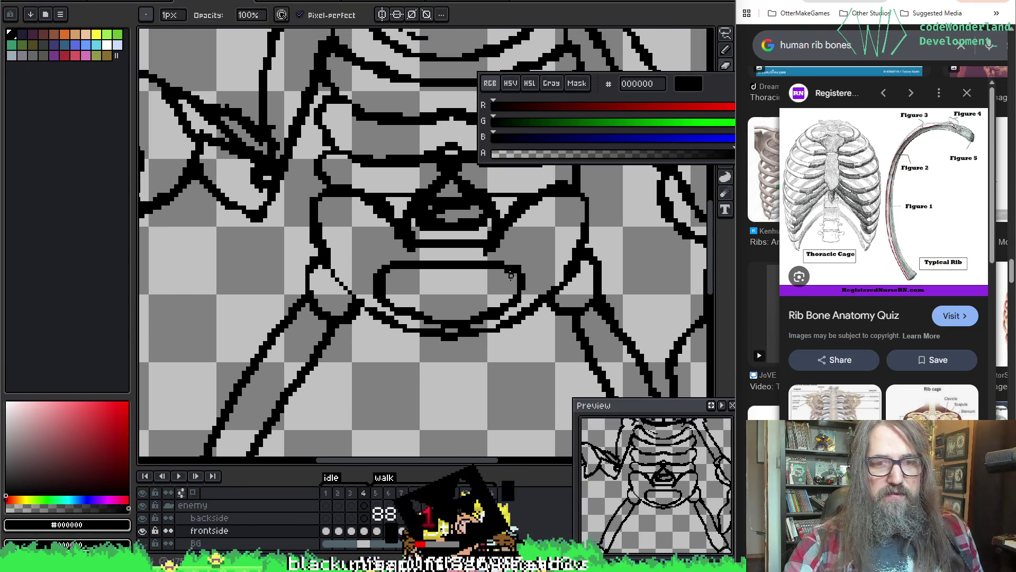
pyautogui.scroll(3, 522, 248)
pyautogui.hscroll(-3, 408, 86)
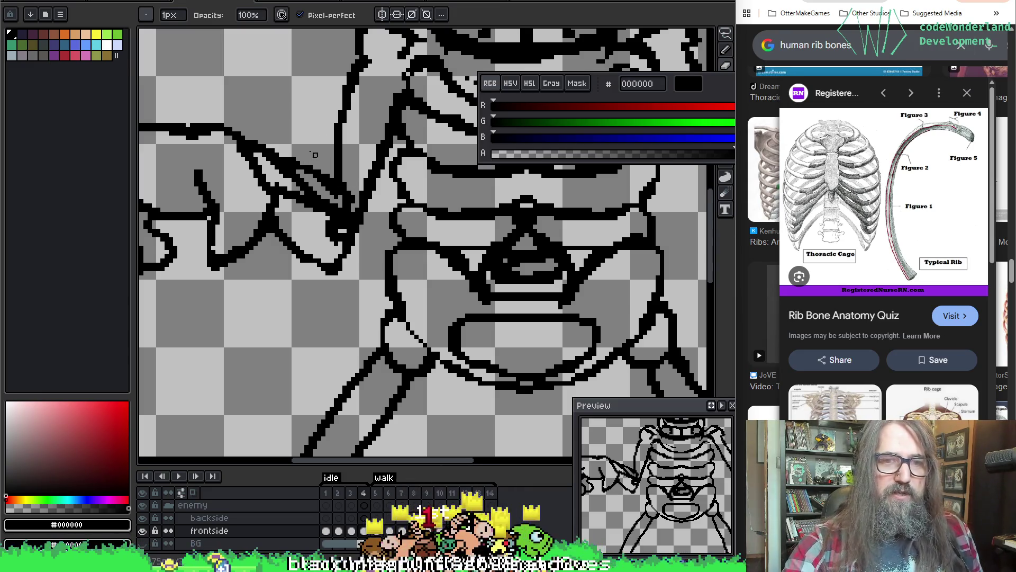
# Lengthen the left hand's fingers into claws and tidy the hand's upper outline.
pyautogui.hscroll(-3, 339, 143)
pyautogui.scroll(1, 339, 143)
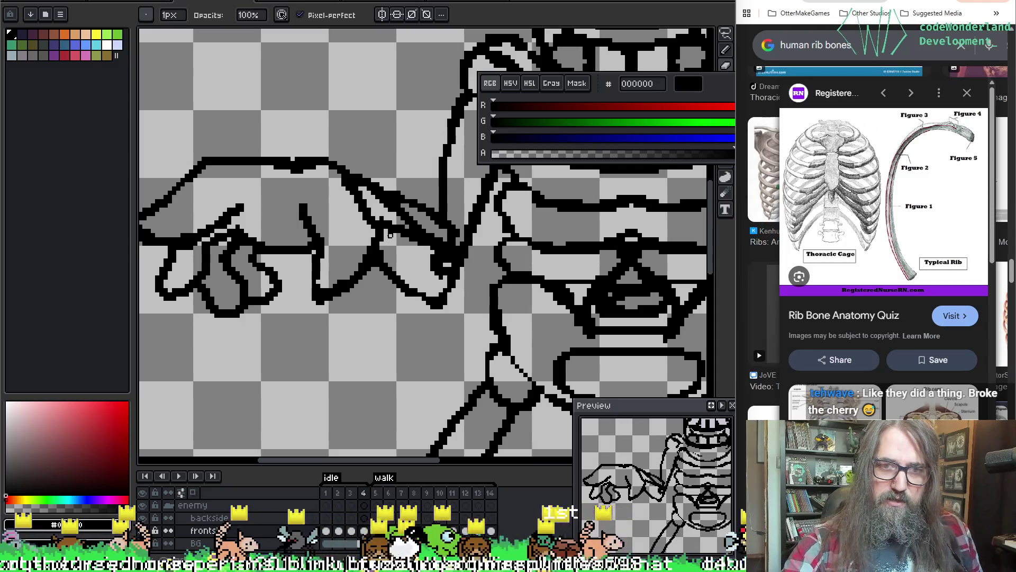
pyautogui.press('e')
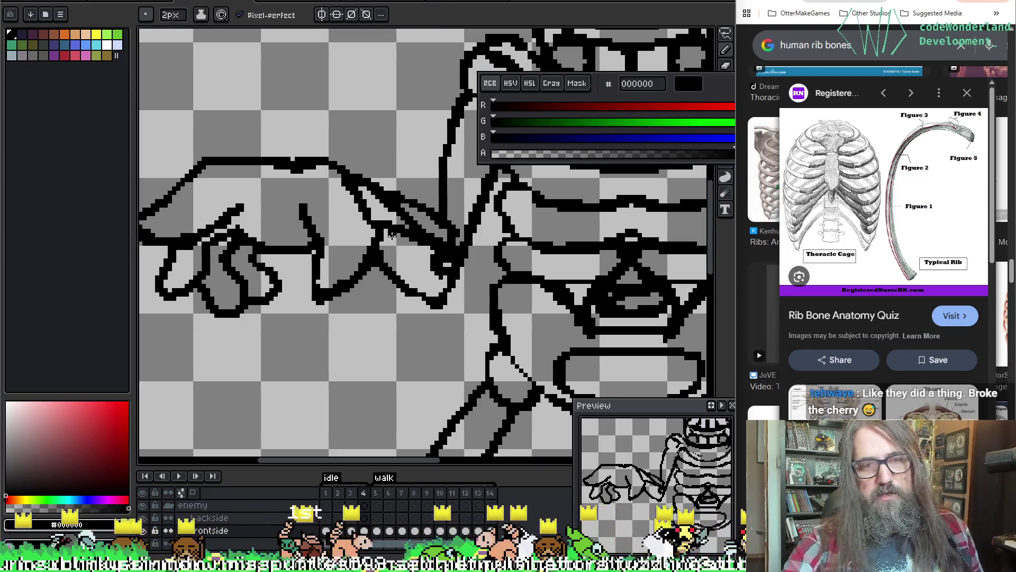
pyautogui.press('b')
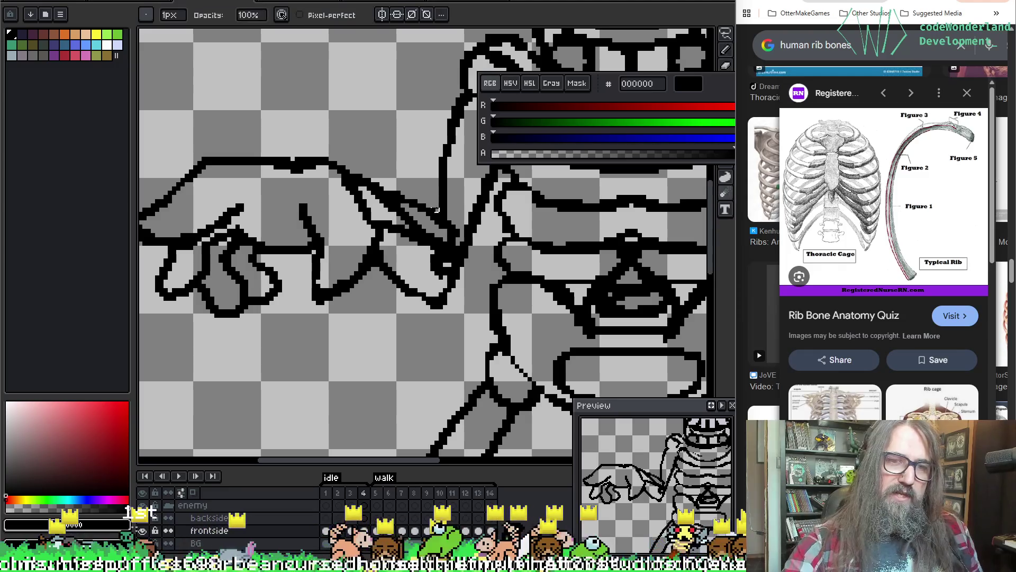
pyautogui.scroll(2, 370, 185)
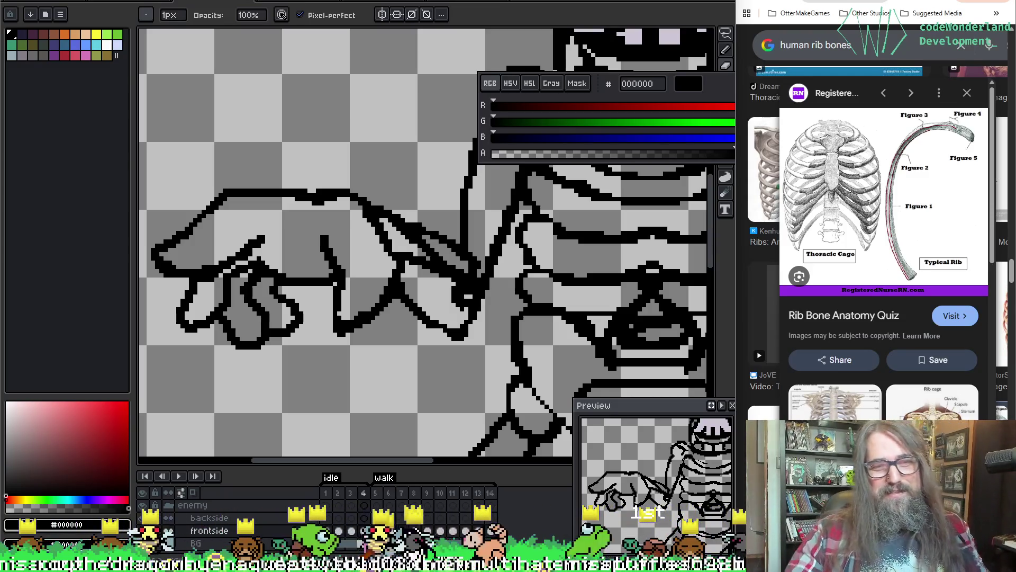
pyautogui.moveTo(432, 152); pyautogui.dragTo(415, 161)
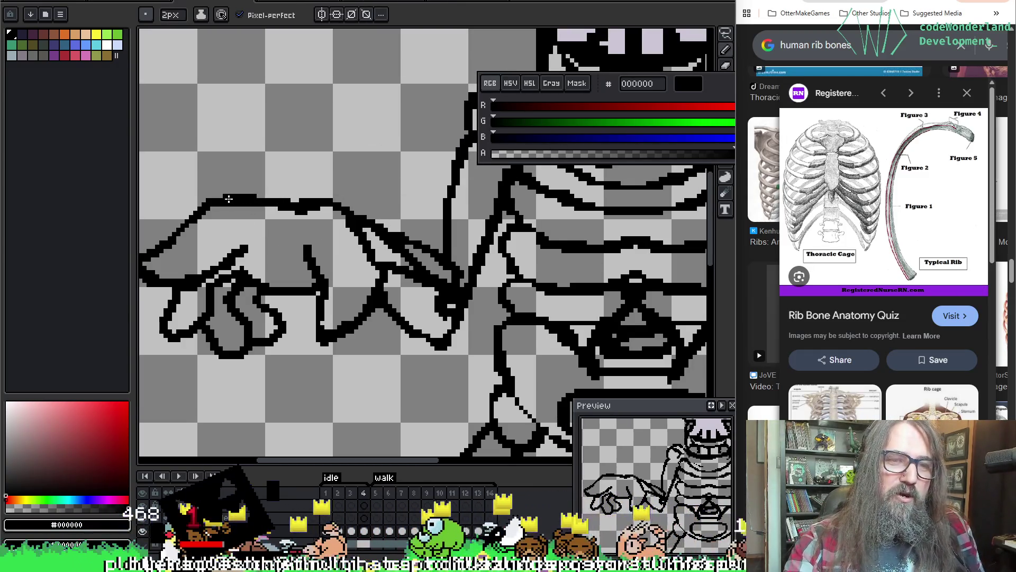
pyautogui.press('b')
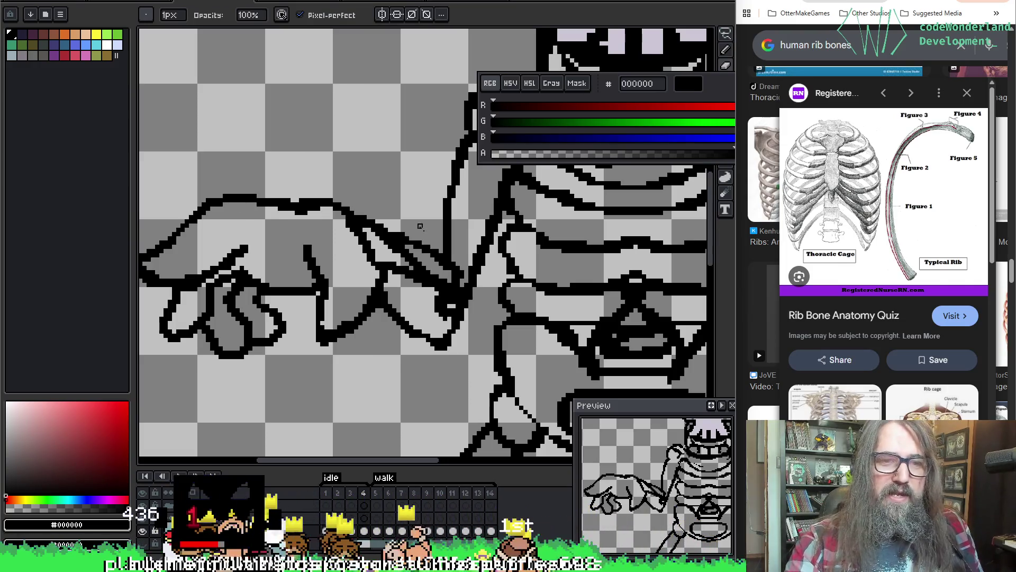
pyautogui.moveTo(420, 226)
pyautogui.mouseDown()
pyautogui.moveTo(325, 272)
pyautogui.moveTo(344, 248)
pyautogui.moveTo(352, 174)
pyautogui.moveTo(324, 219)
pyautogui.moveTo(313, 289)
pyautogui.mouseUp()
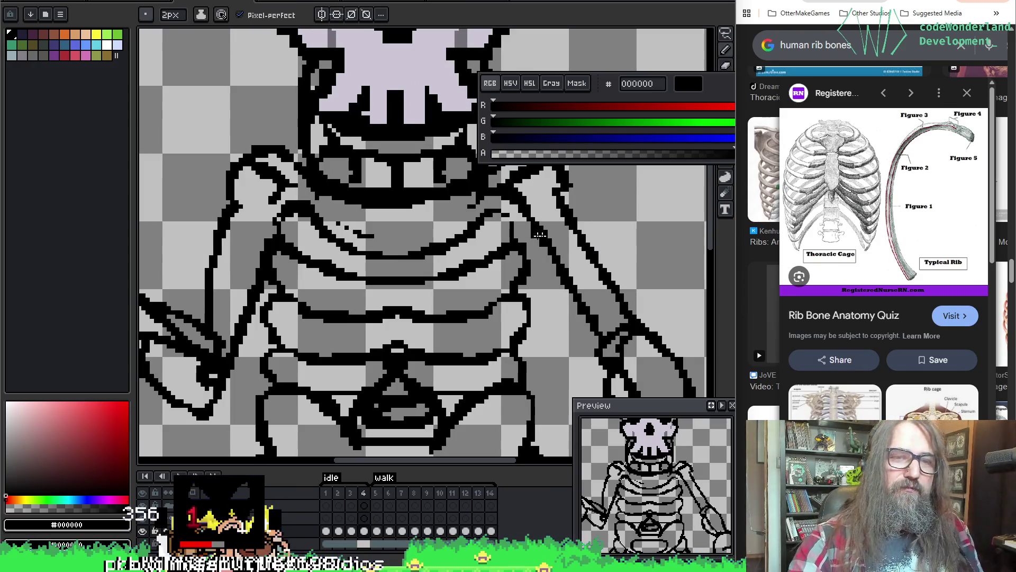
# Try three strokes across the ribs, undoing each one.
pyautogui.press('-')
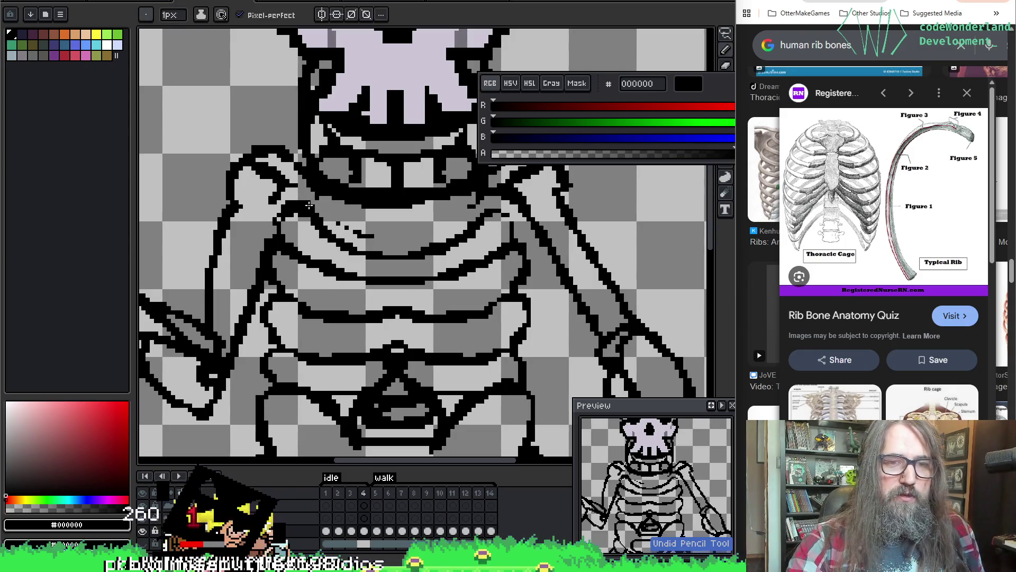
pyautogui.moveTo(353, 232)
pyautogui.mouseDown()
pyautogui.moveTo(442, 225)
pyautogui.moveTo(479, 196)
pyautogui.mouseUp()
pyautogui.hotkey('ctrl', 'z')
pyautogui.moveTo(316, 212)
pyautogui.mouseDown()
pyautogui.moveTo(389, 236)
pyautogui.moveTo(450, 214)
pyautogui.mouseUp()
pyautogui.hotkey('ctrl', 'z')
pyautogui.moveTo(316, 206)
pyautogui.mouseDown()
pyautogui.moveTo(336, 227)
pyautogui.moveTo(389, 235)
pyautogui.moveTo(453, 217)
pyautogui.moveTo(326, 208)
pyautogui.moveTo(353, 232)
pyautogui.moveTo(408, 236)
pyautogui.moveTo(454, 218)
pyautogui.mouseUp()
pyautogui.hotkey('ctrl', 'z')
# Redraw the upper rib line and rework the middle ribs' right-side curve.
pyautogui.press('e')
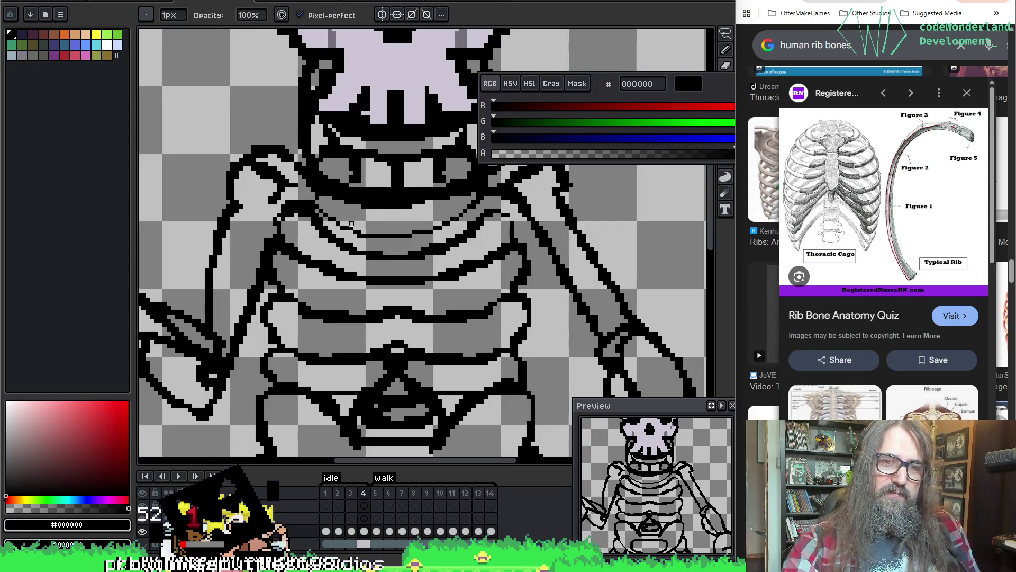
pyautogui.press('b')
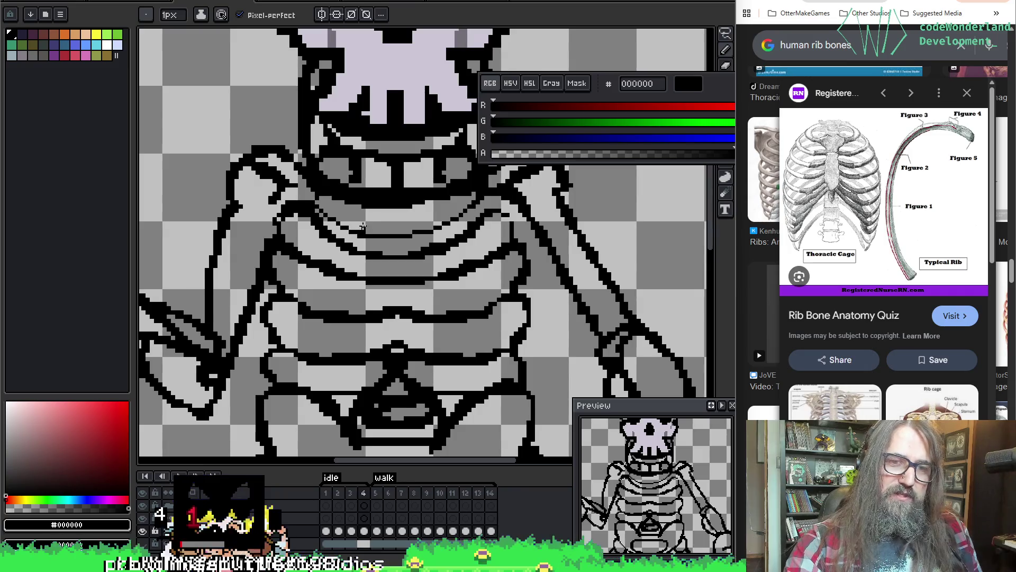
pyautogui.press('e')
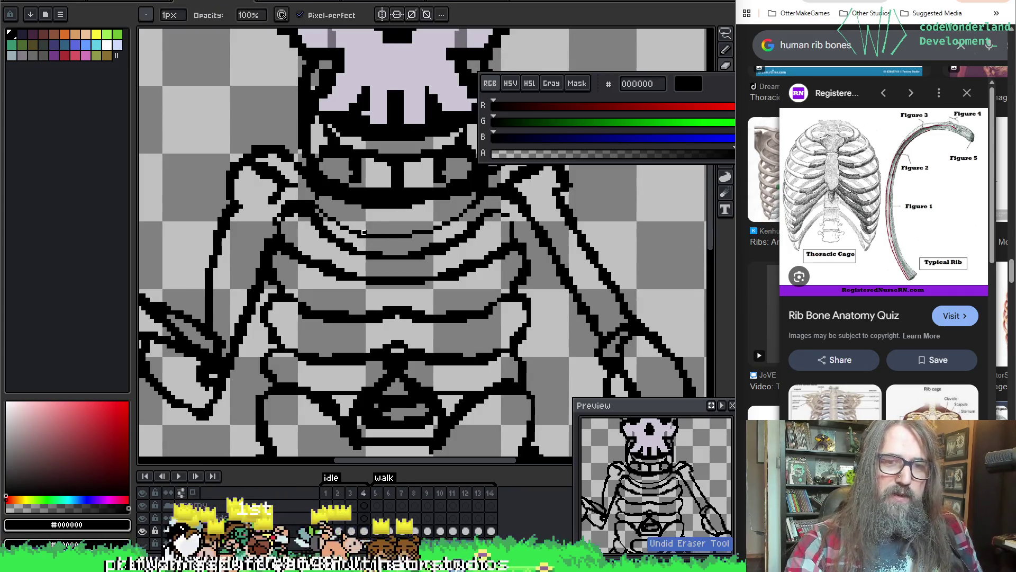
pyautogui.press('b')
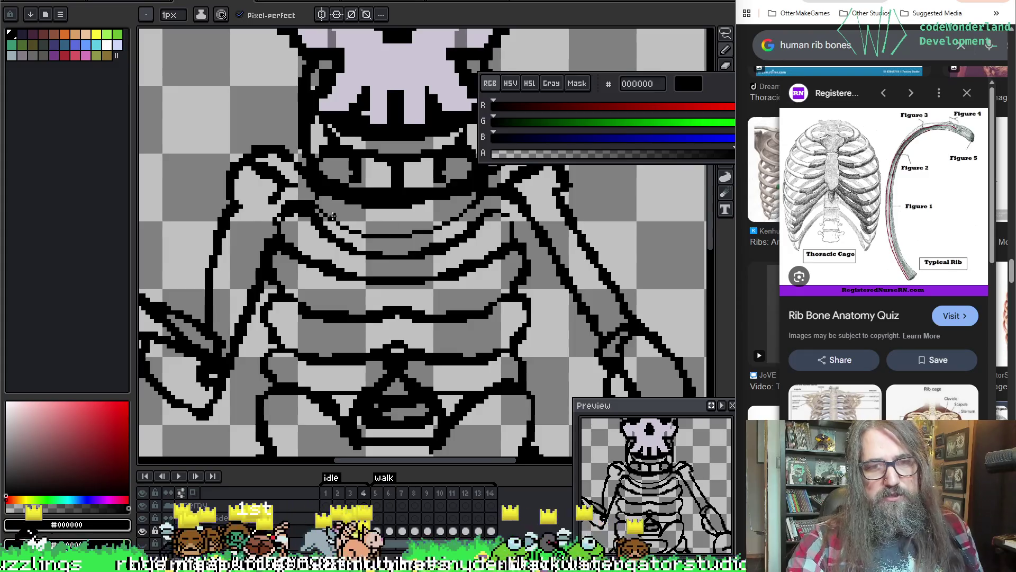
pyautogui.moveTo(315, 204)
pyautogui.mouseDown()
pyautogui.moveTo(363, 231)
pyautogui.moveTo(447, 218)
pyautogui.mouseUp()
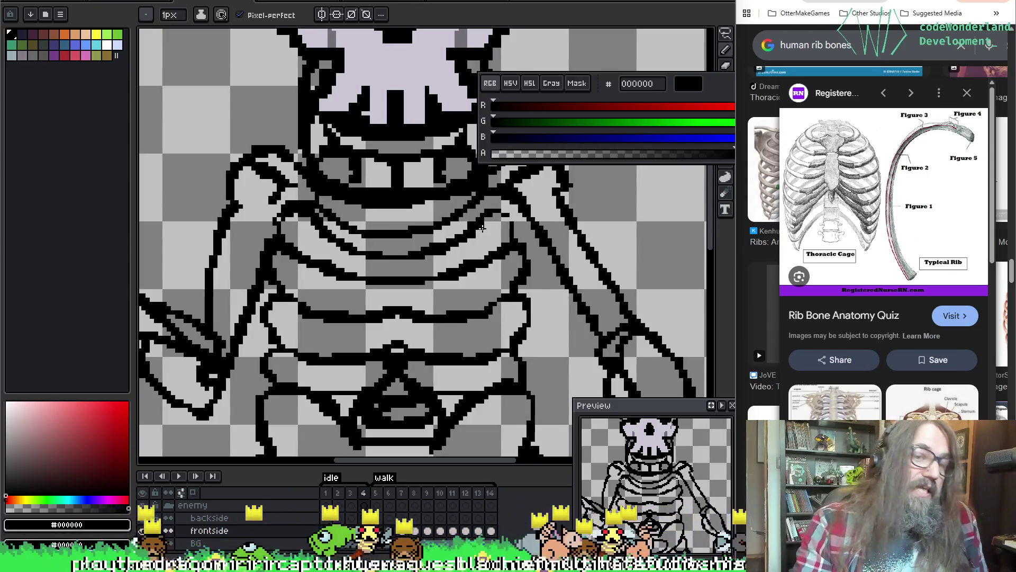
pyautogui.press('e')
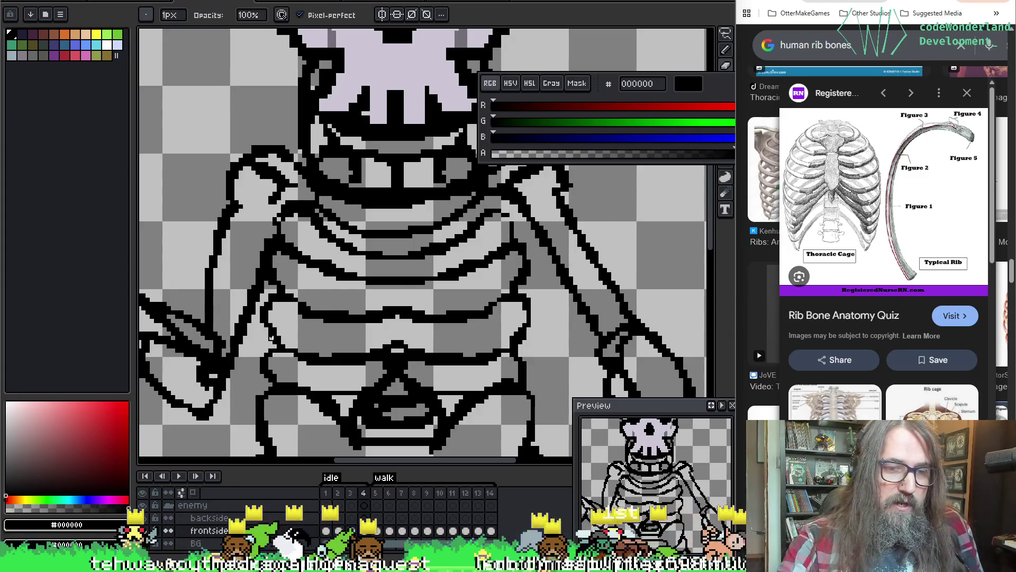
pyautogui.press('b')
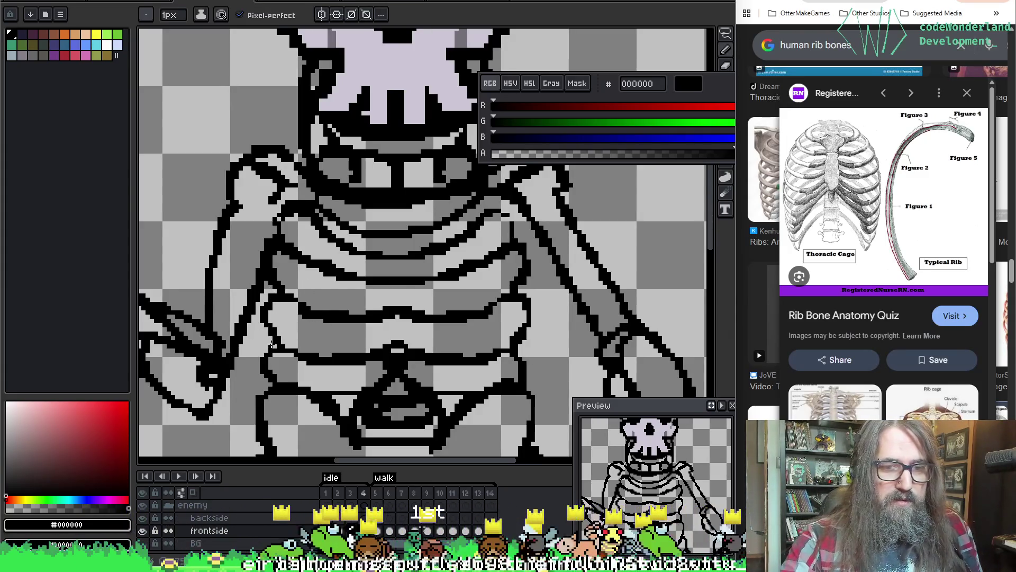
pyautogui.press('e')
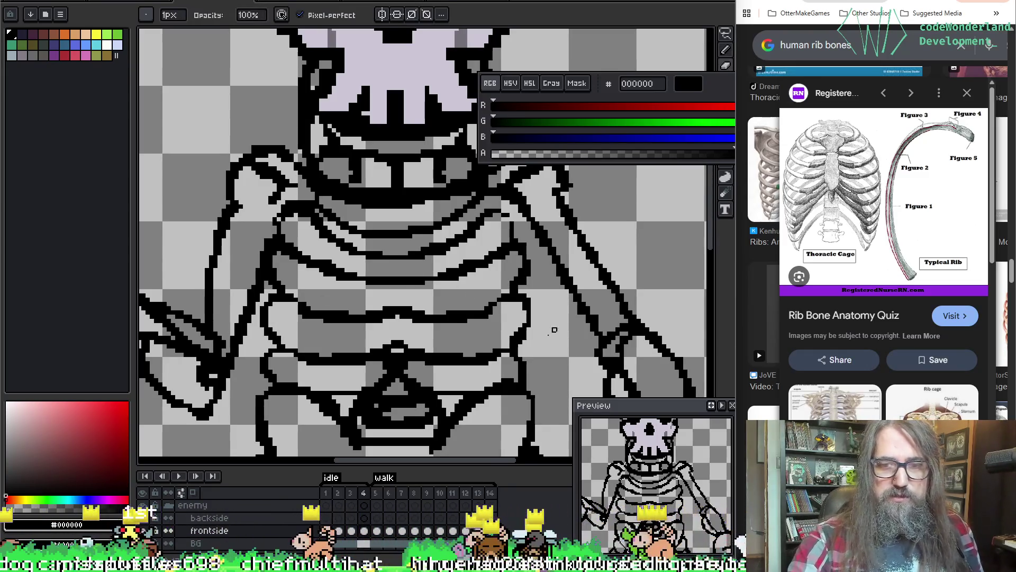
# Erase and redraw the right hand's fingers as slimmer claws.
pyautogui.press('b')
pyautogui.press('e')
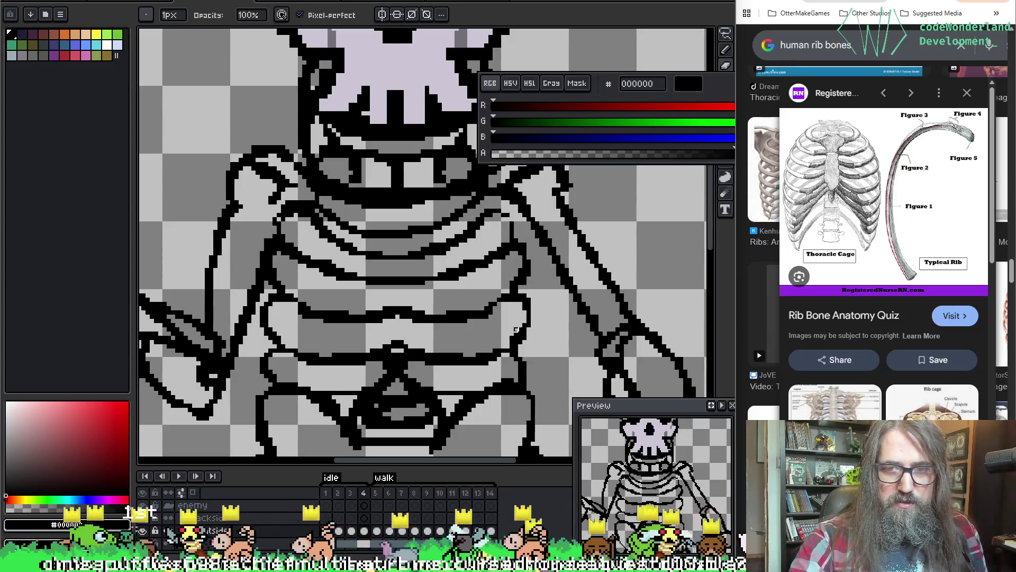
pyautogui.press('b')
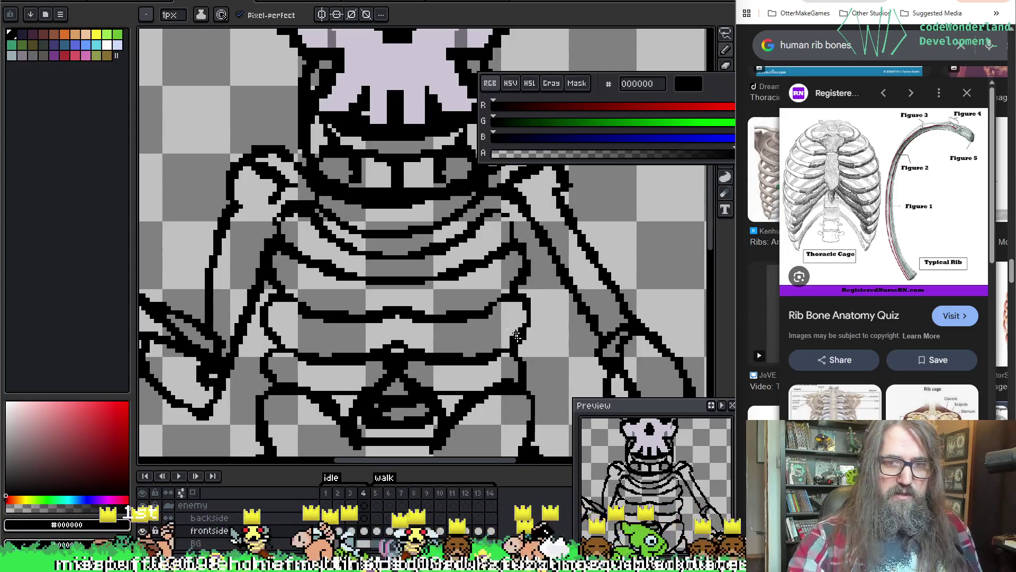
pyautogui.scroll(-3, 424, 289)
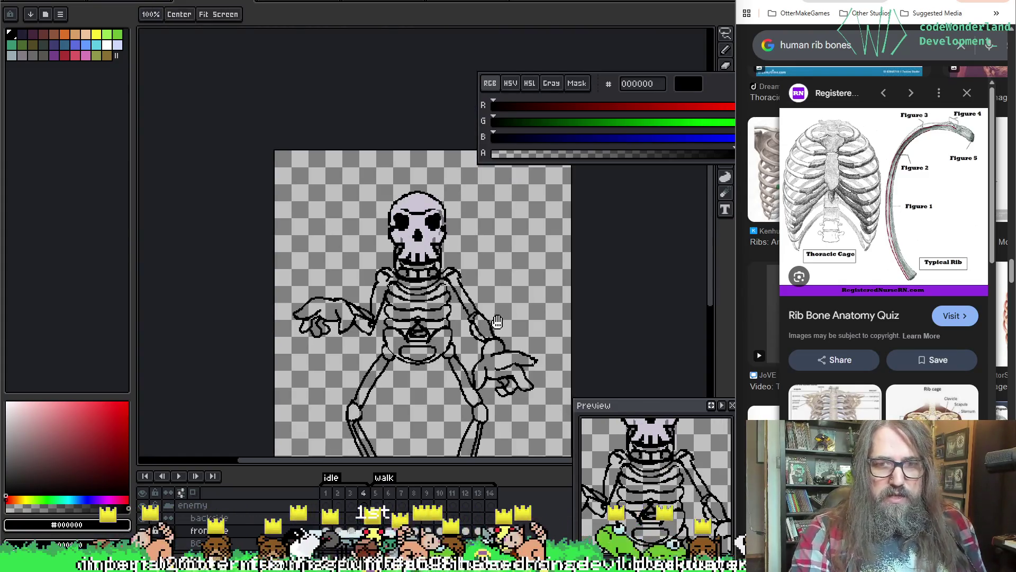
pyautogui.scroll(3, 406, 202)
pyautogui.press('e')
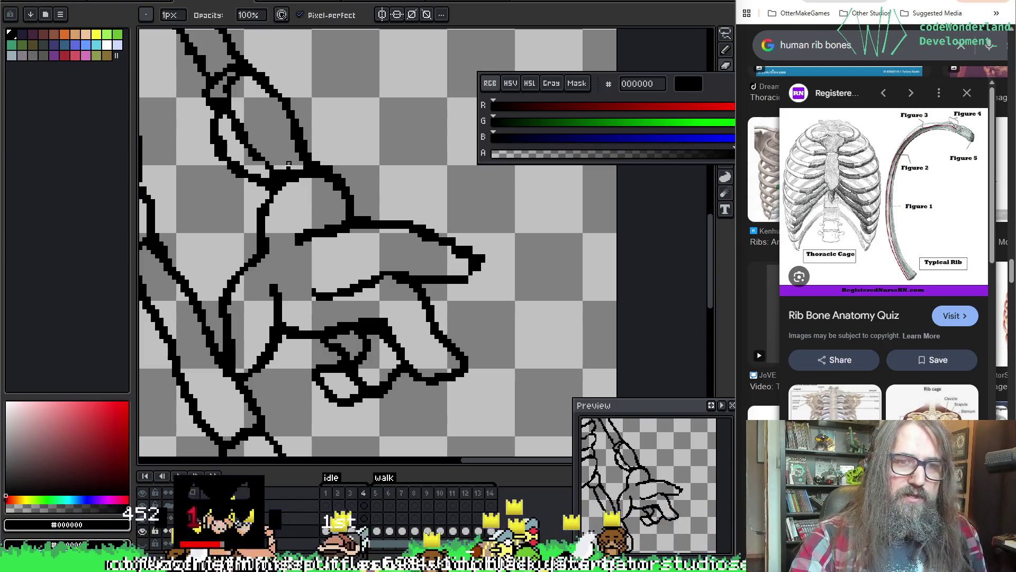
pyautogui.press('b')
pyautogui.scroll(-3, 366, 305)
pyautogui.hscroll(-3, 393, 223)
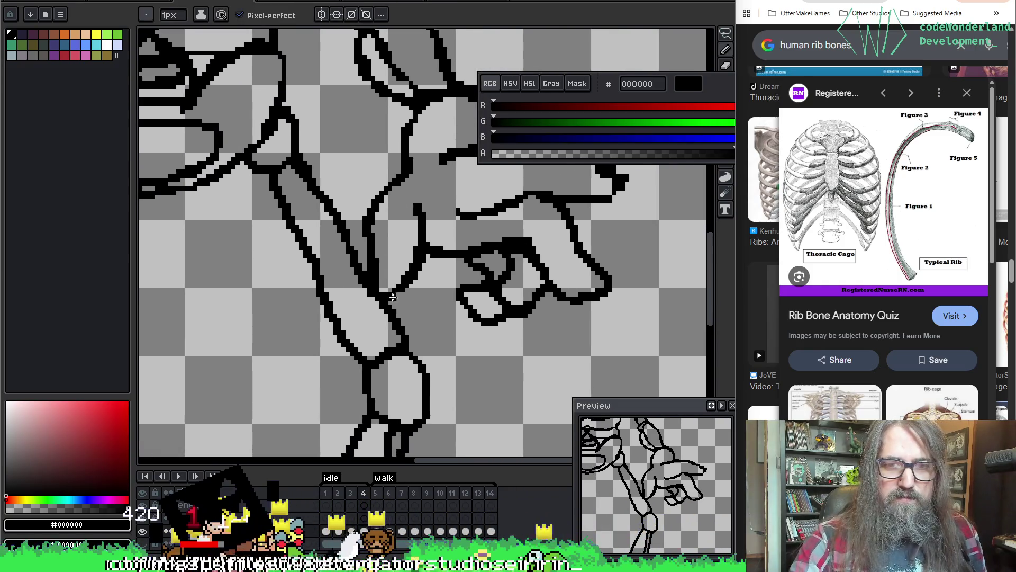
pyautogui.scroll(-5, 478, 227)
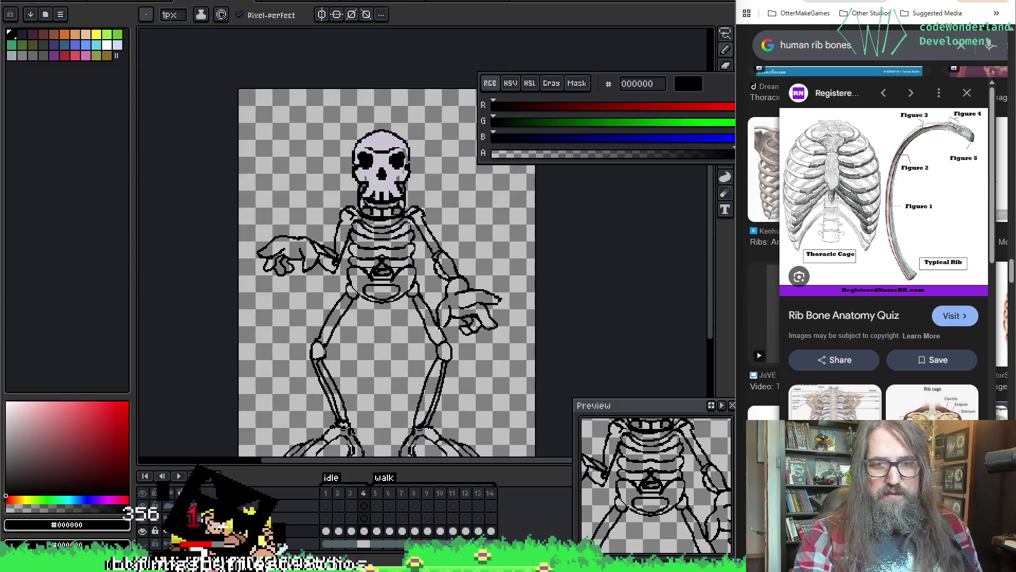
# Play the animation to check the pose, then touch up pixels around the hand.
pyautogui.moveTo(429, 348); pyautogui.dragTo(397, 300)
pyautogui.press('Return')
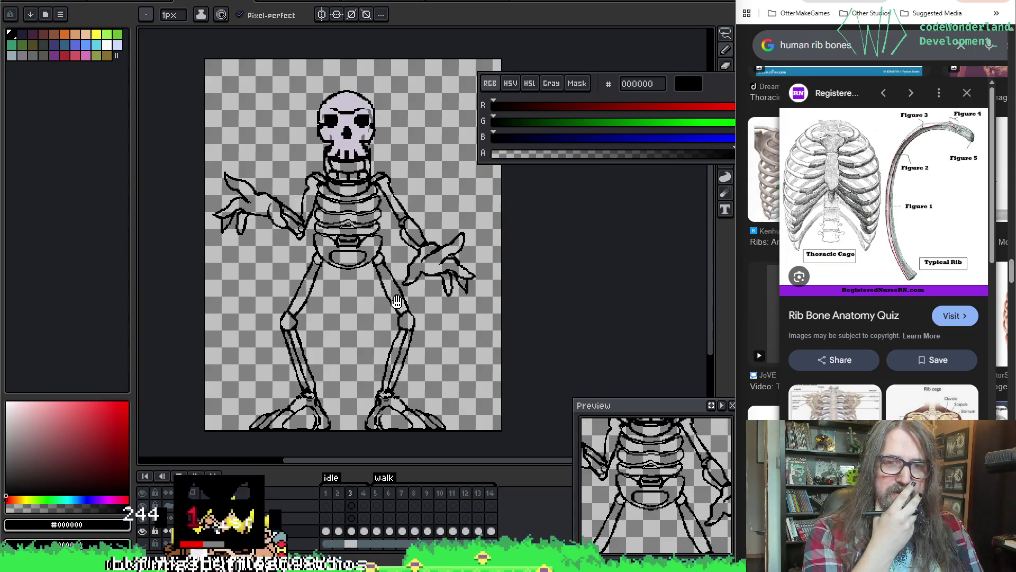
pyautogui.scroll(-3, 397, 301)
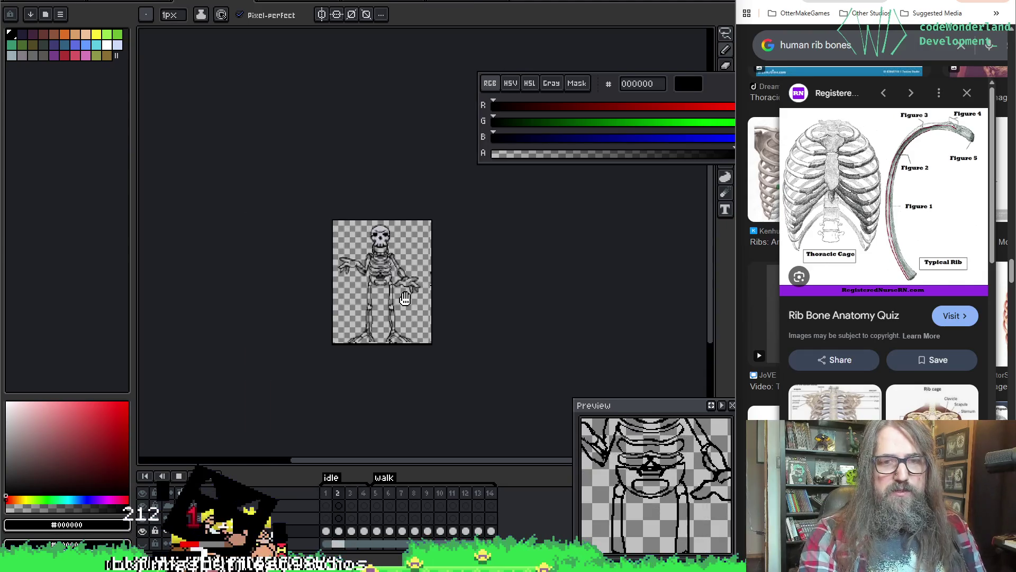
pyautogui.scroll(3, 397, 301)
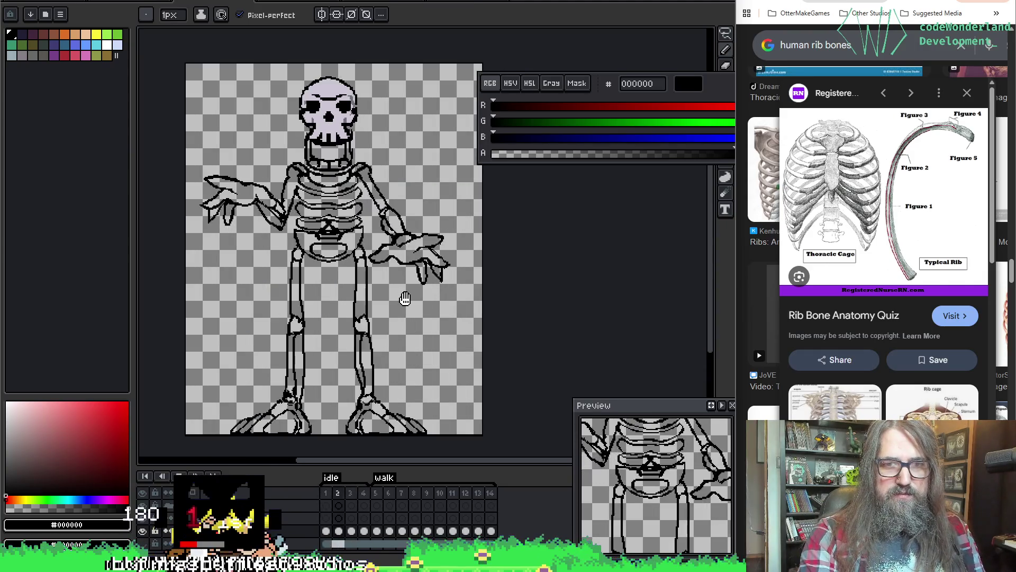
pyautogui.scroll(3, 413, 234)
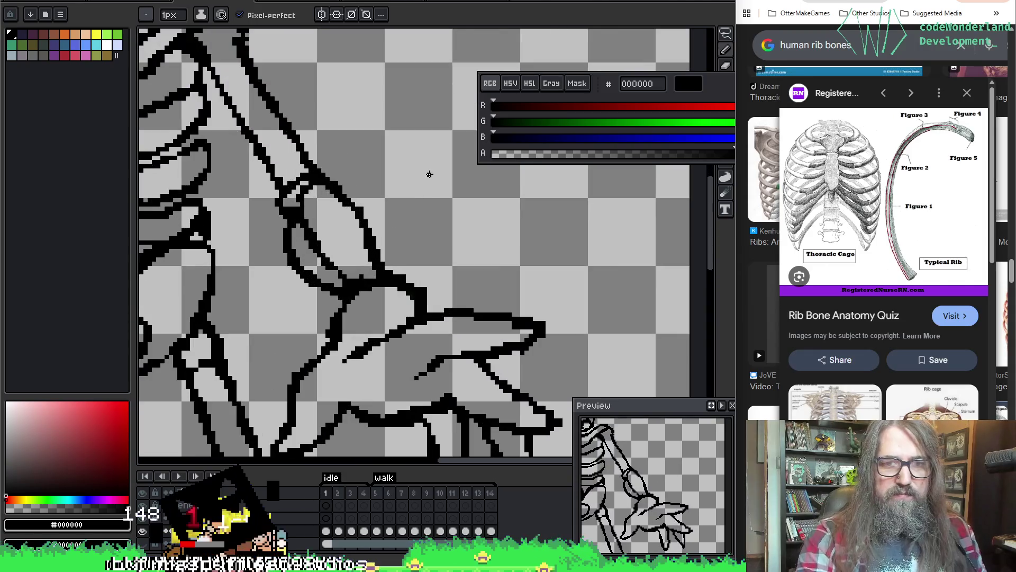
pyautogui.press('e')
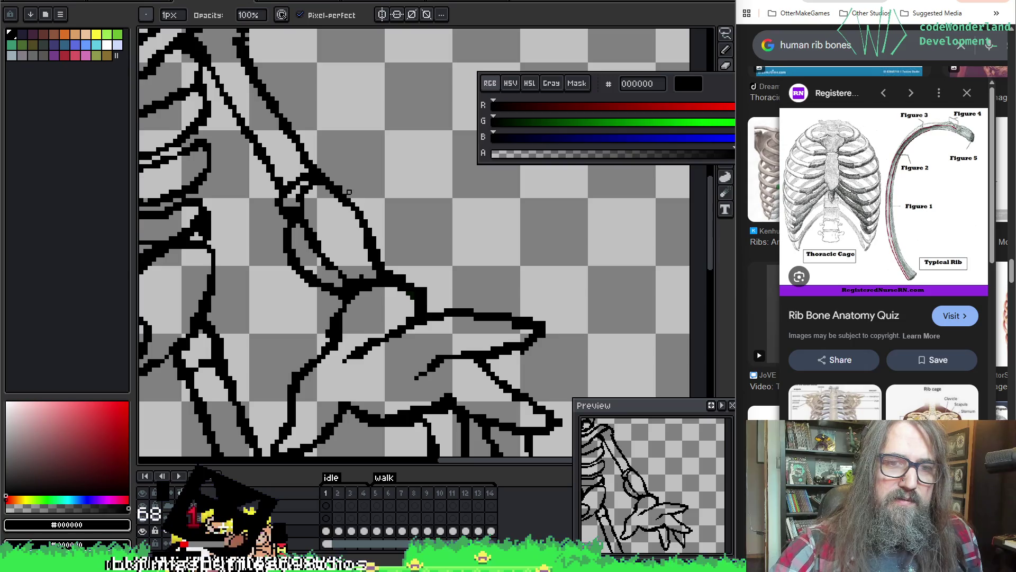
pyautogui.press('b')
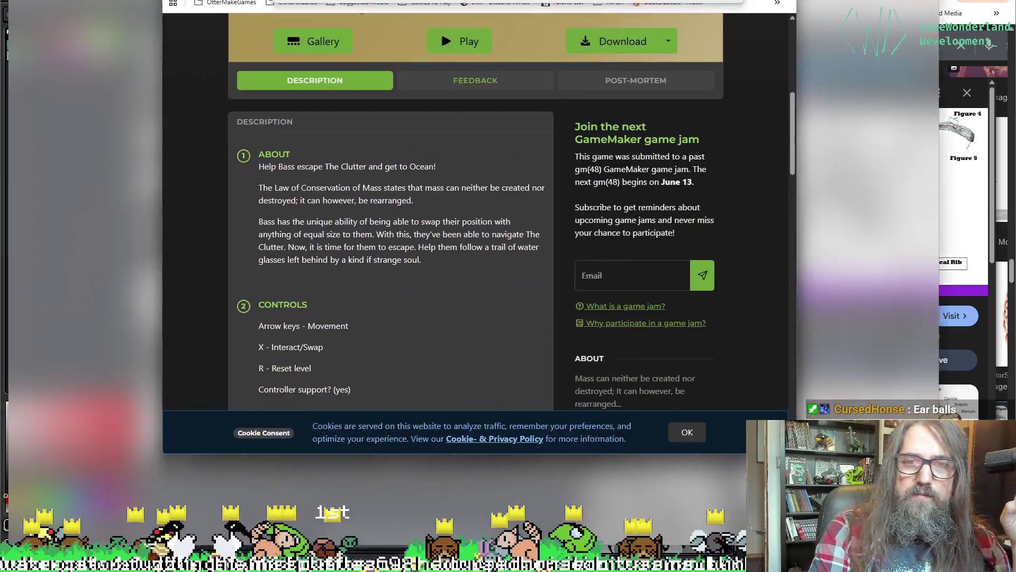
# Scroll through the Conservation of Bass game page description and controls.
pyautogui.scroll(10, 582, 317)
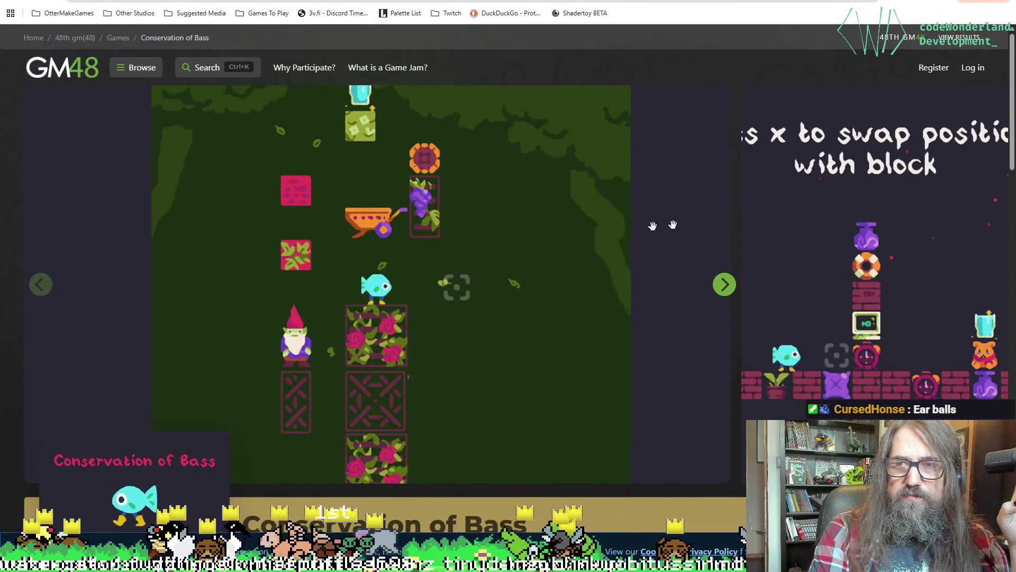
pyautogui.scroll(-3, 443, 297)
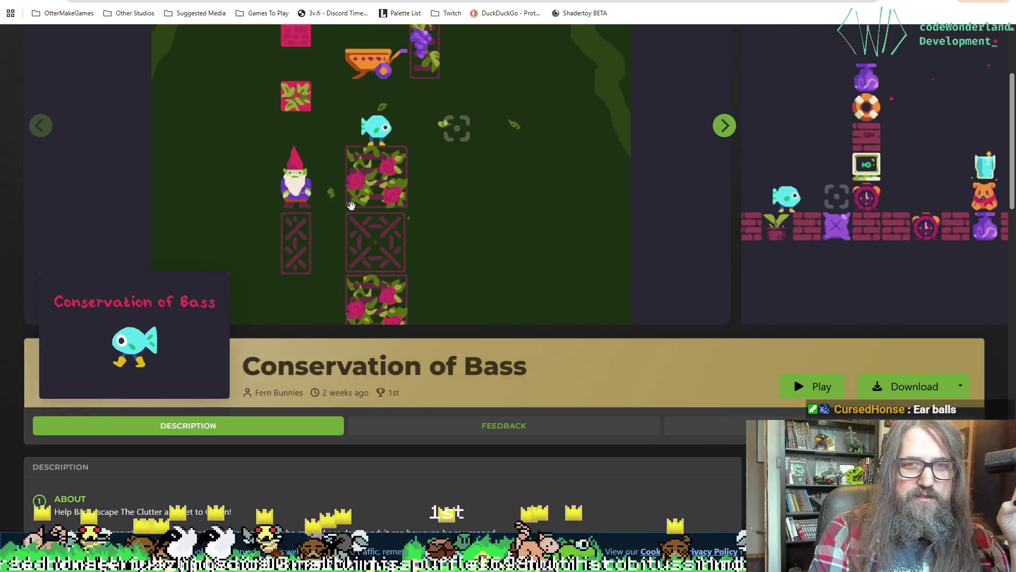
pyautogui.scroll(-2, 435, 339)
pyautogui.scroll(5, 419, 349)
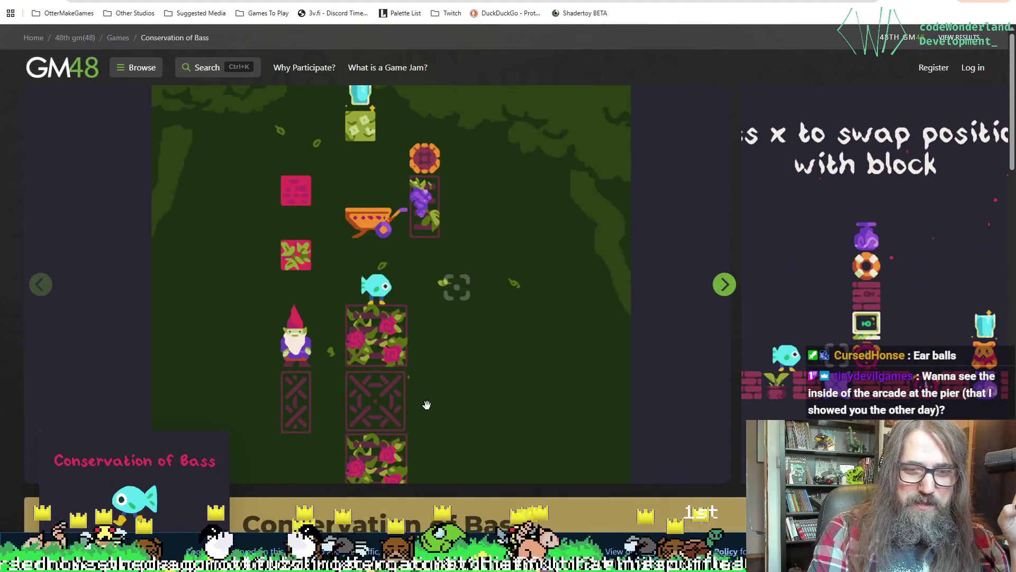
pyautogui.scroll(-4, 412, 356)
# Show the Feedback tab and read down through the comments.
pyautogui.click(510, 373)
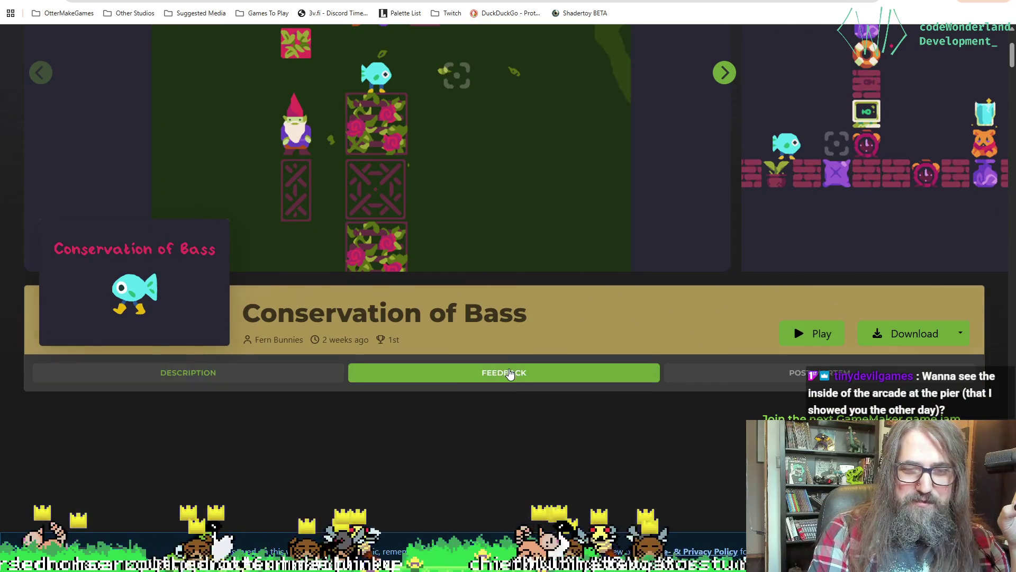
pyautogui.scroll(-2, 507, 355)
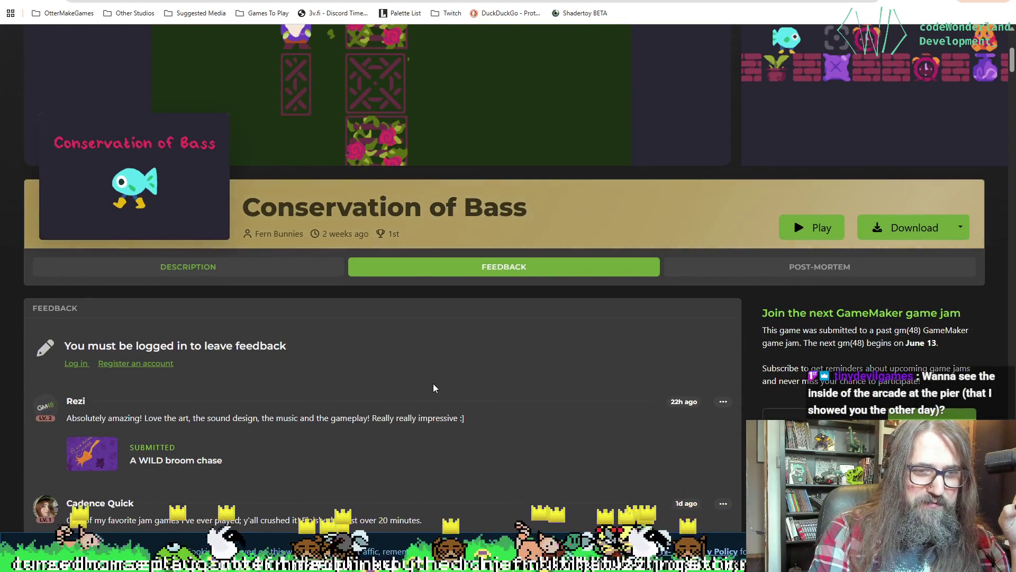
pyautogui.scroll(-4, 601, 378)
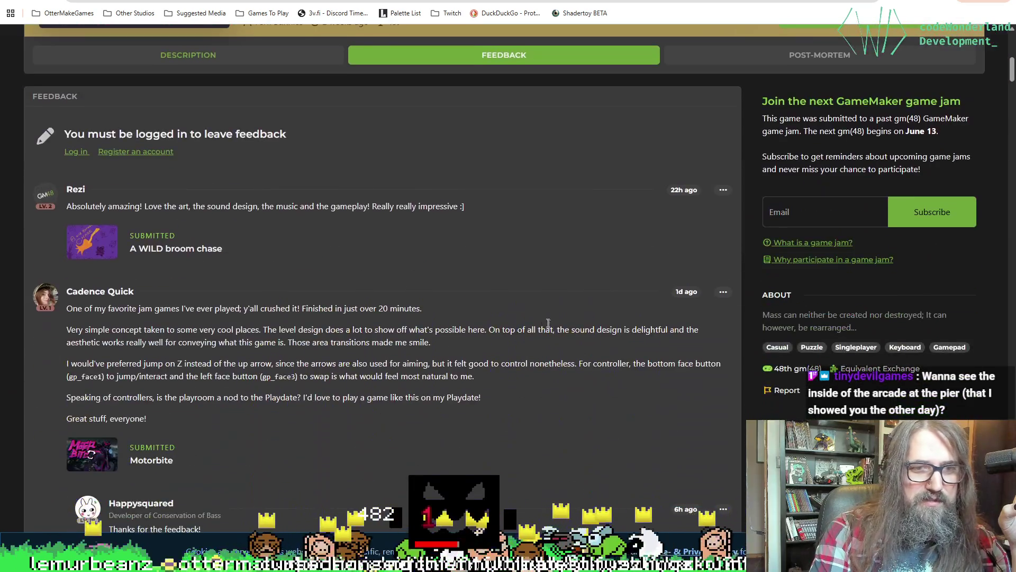
pyautogui.scroll(-3, 530, 313)
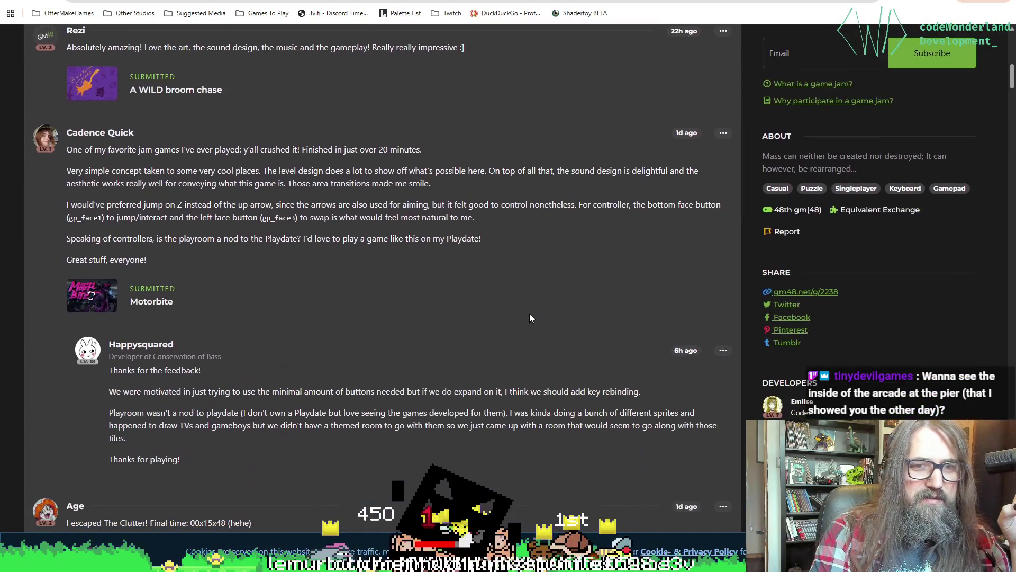
pyautogui.scroll(-7, 367, 360)
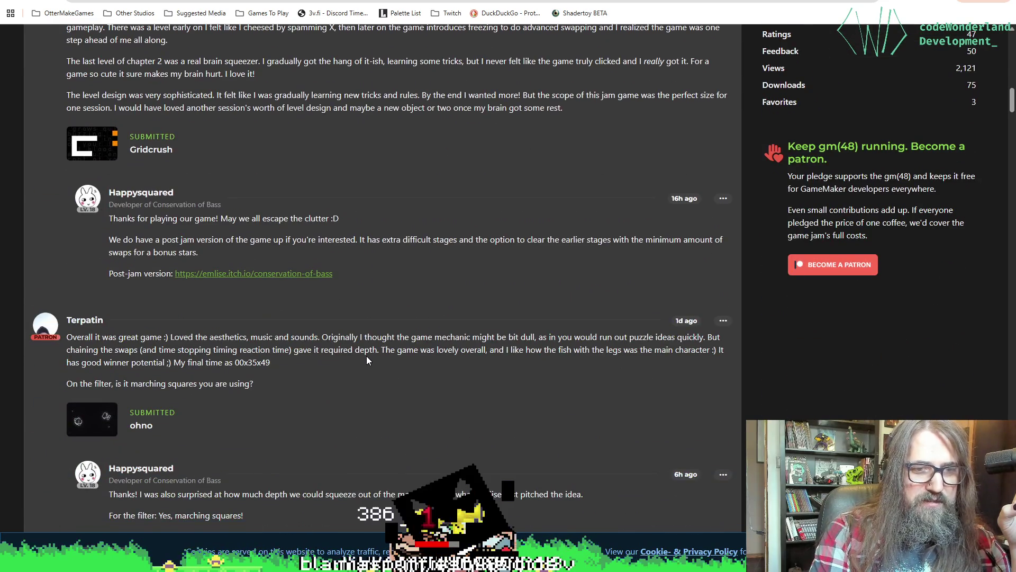
pyautogui.scroll(-20, 367, 358)
pyautogui.scroll(-6, 353, 361)
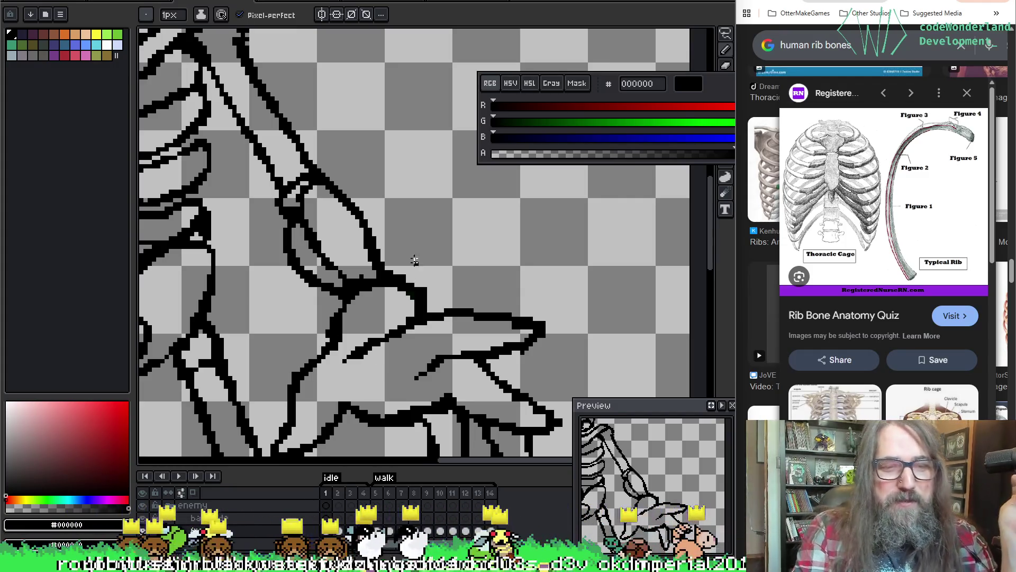
# Erase the stray pixels beside the clawed hand near the ribs.
pyautogui.moveTo(415, 261)
pyautogui.mouseDown()
pyautogui.moveTo(404, 266)
pyautogui.moveTo(629, 268)
pyautogui.mouseUp()
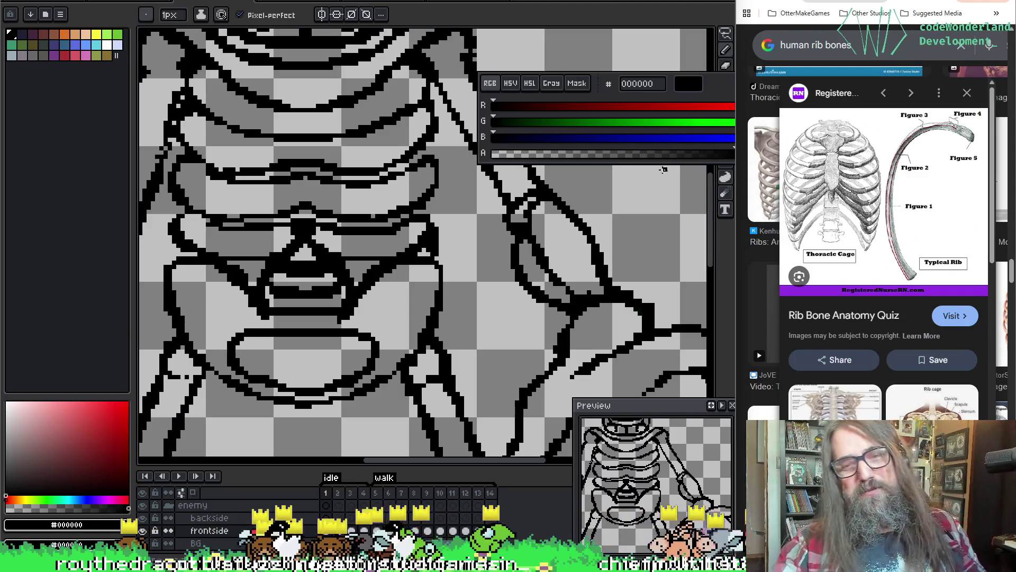
pyautogui.moveTo(527, 194)
pyautogui.mouseDown()
pyautogui.moveTo(517, 182)
pyautogui.moveTo(427, 206)
pyautogui.mouseUp()
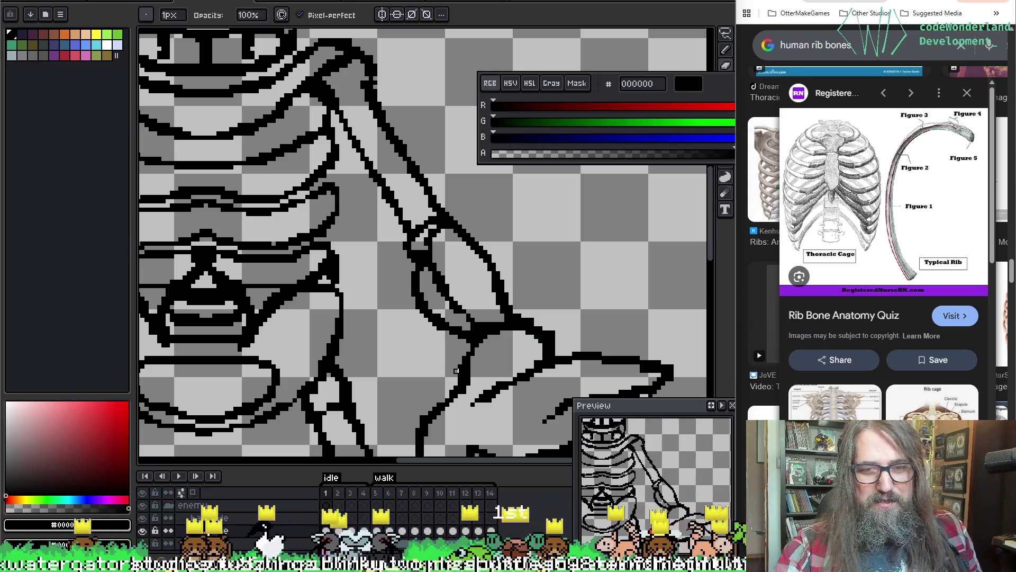
pyautogui.scroll(-4, 492, 318)
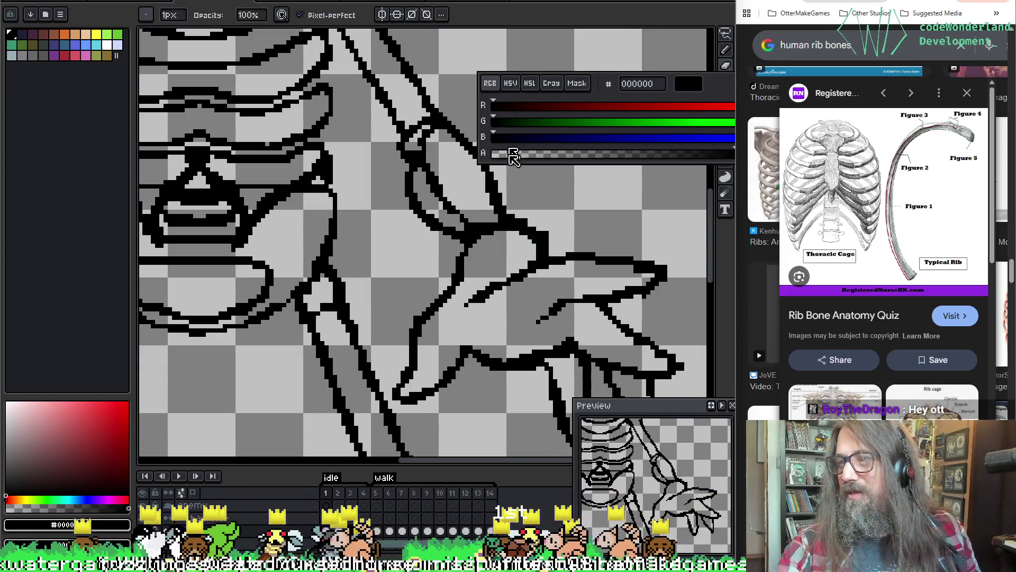
pyautogui.press('b')
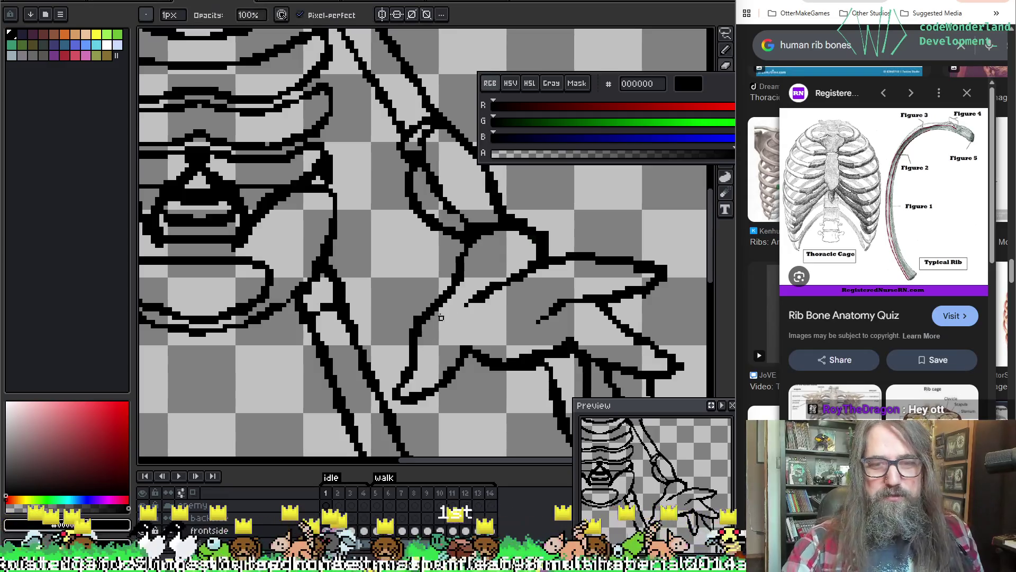
pyautogui.press('alt')
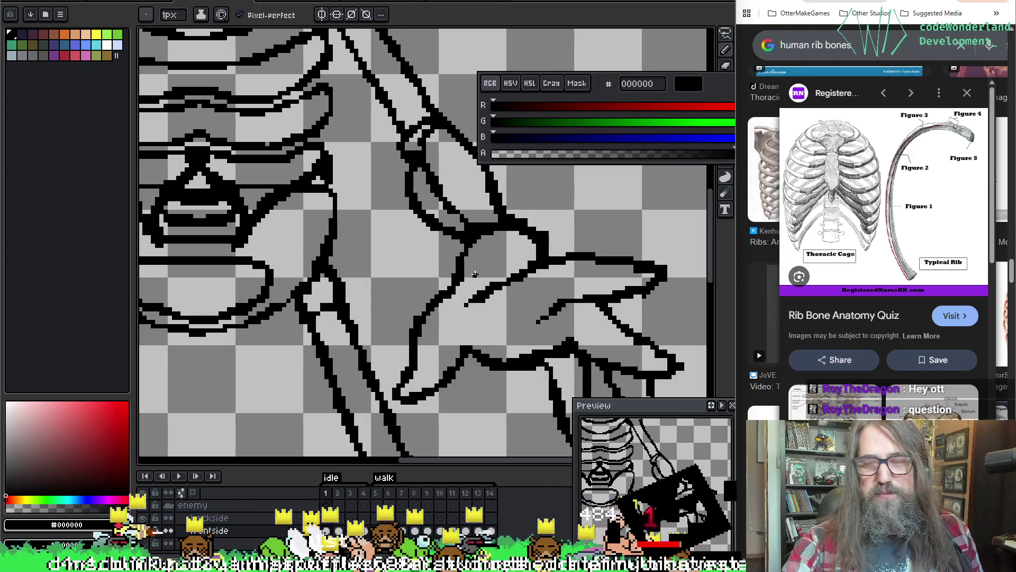
pyautogui.scroll(1, 513, 307)
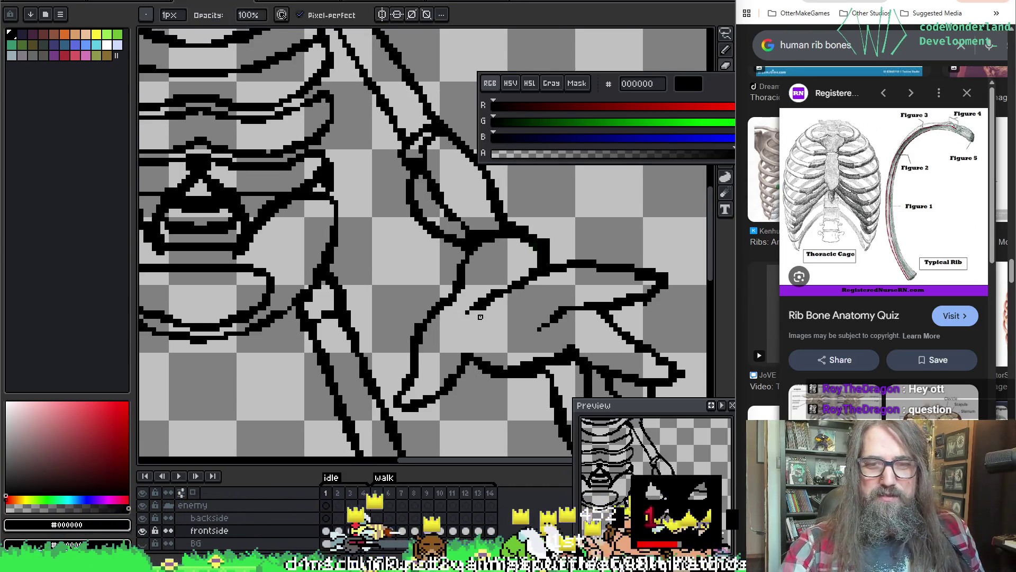
pyautogui.press('space')
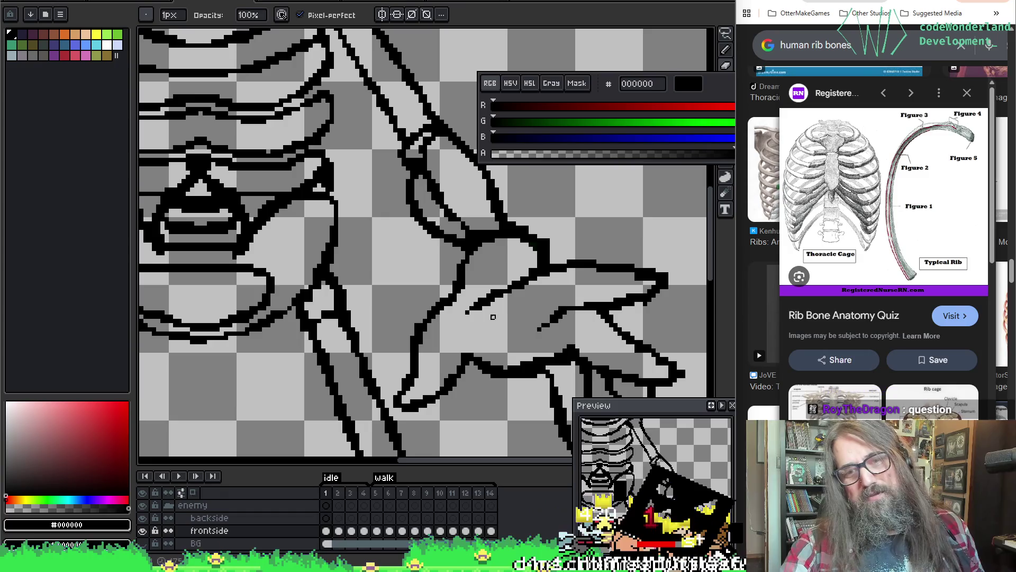
pyautogui.moveTo(570, 291); pyautogui.dragTo(387, 211)
pyautogui.moveTo(370, 263); pyautogui.dragTo(417, 312)
pyautogui.moveTo(366, 290); pyautogui.dragTo(349, 291)
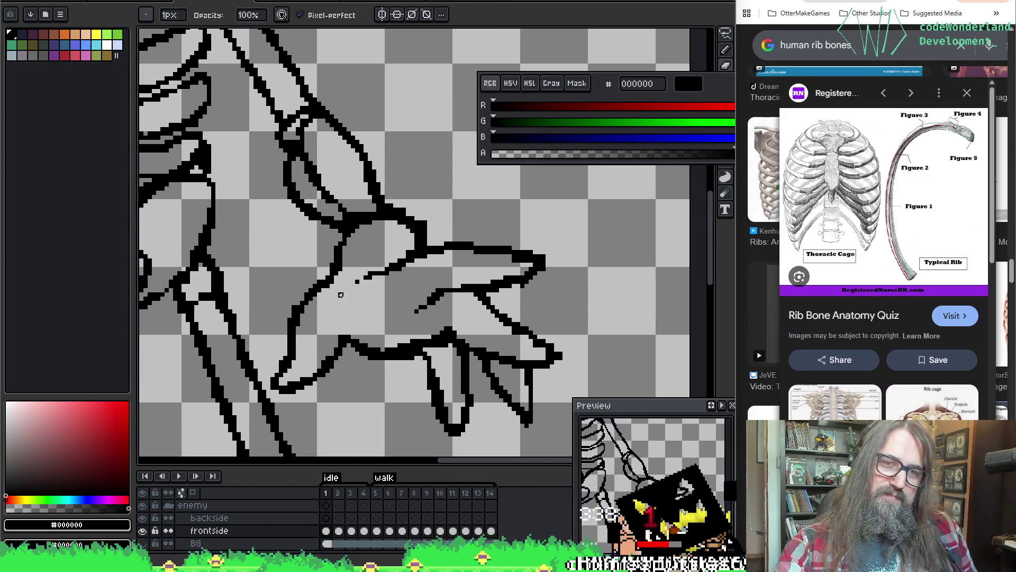
# Step back and forth through the animation frames to compare the claws, ending on frame 2.
pyautogui.press('Left')
pyautogui.press('Right')
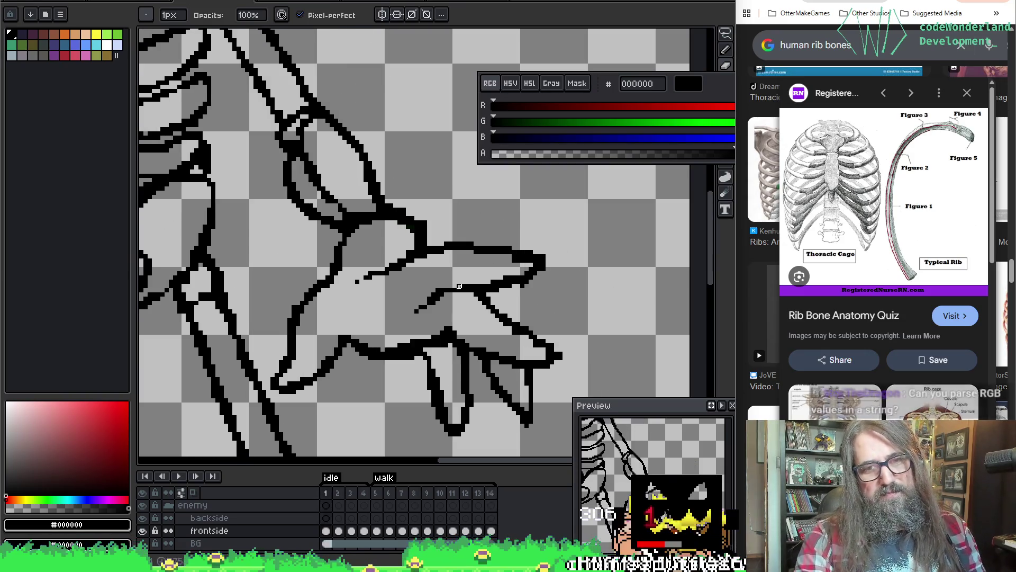
pyautogui.press('Right')
pyautogui.press('Right')
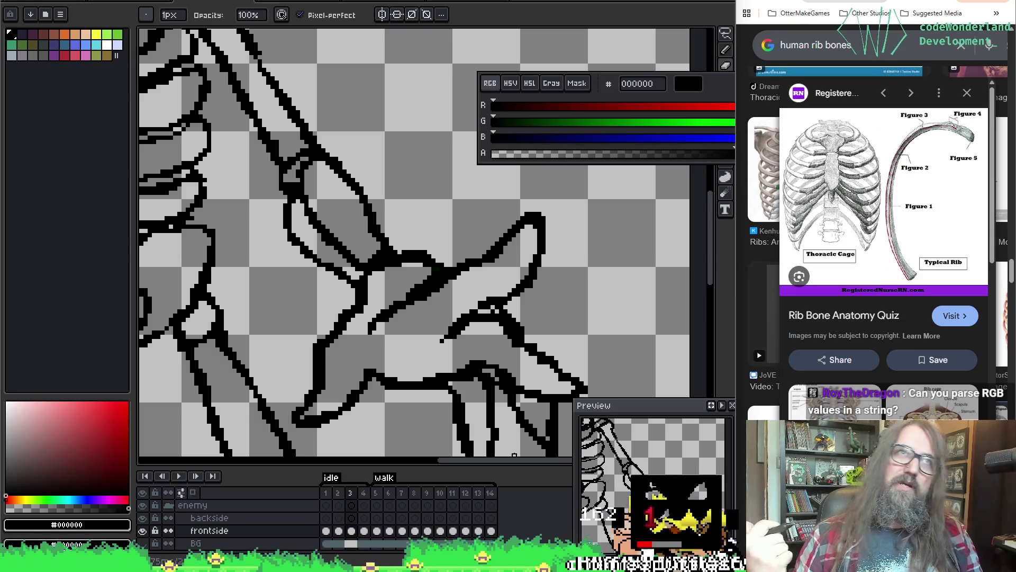
pyautogui.press('Left')
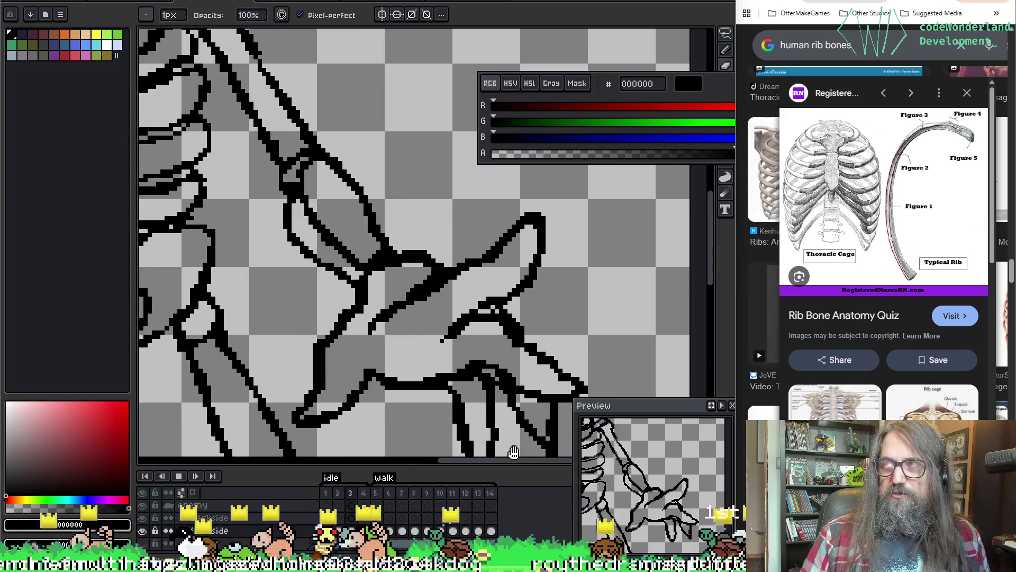
pyautogui.press('Right')
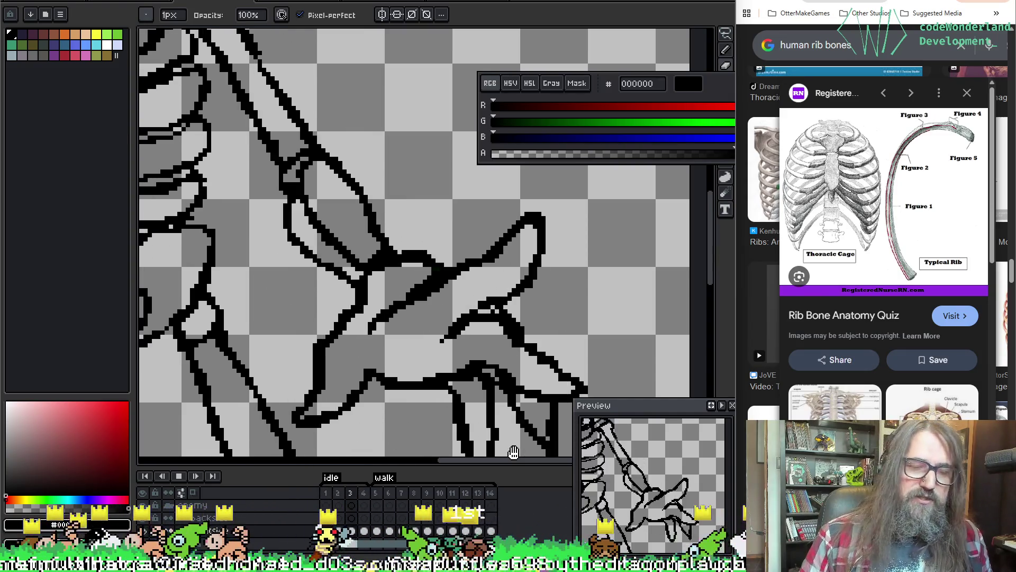
pyautogui.press('Left')
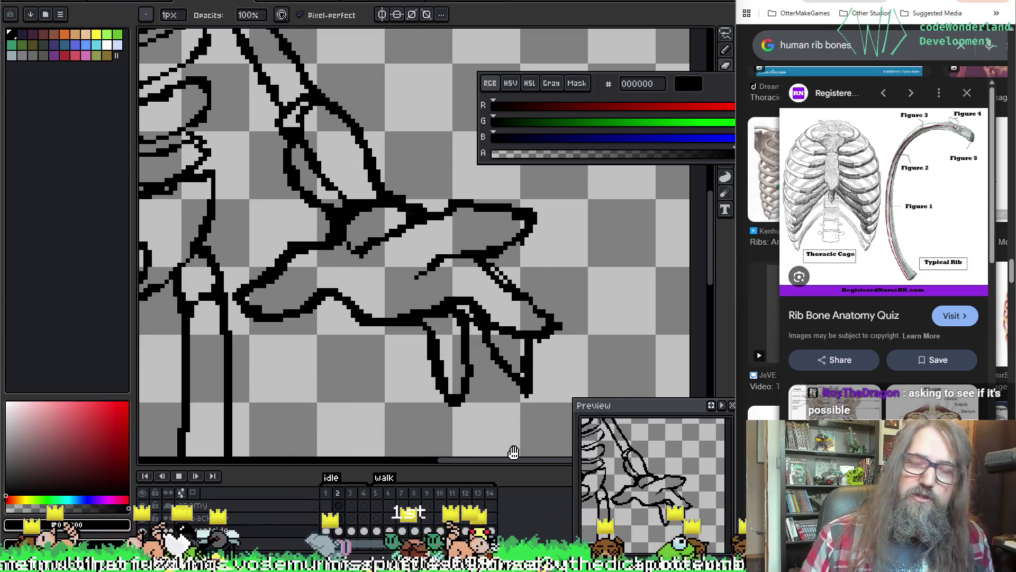
pyautogui.press('Left')
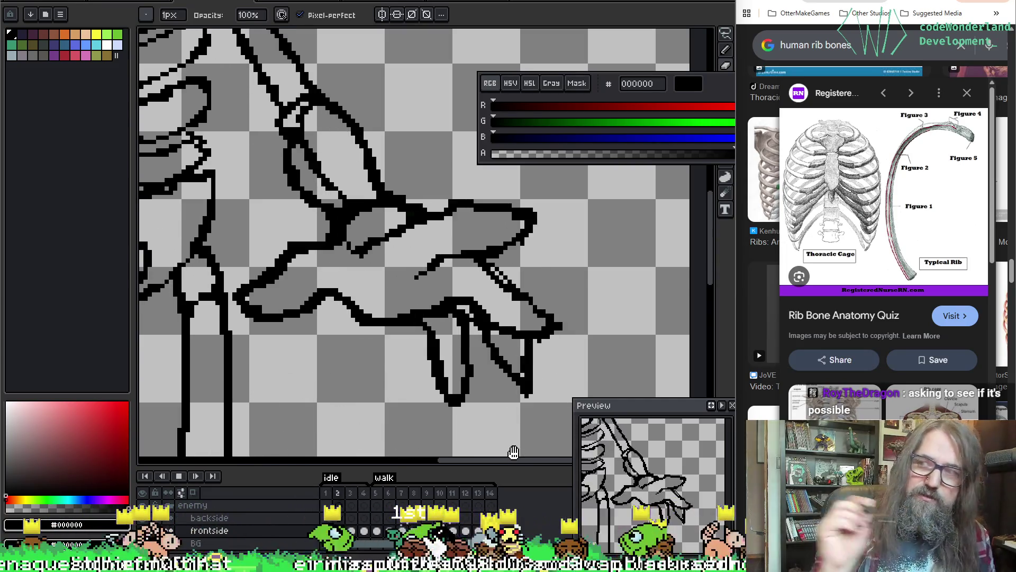
pyautogui.press('Return')
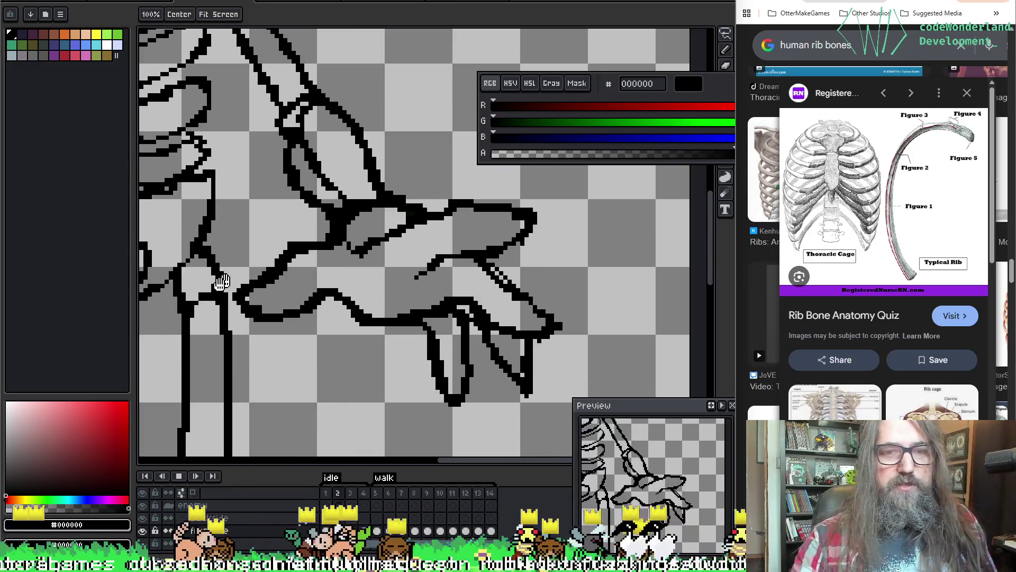
pyautogui.scroll(-2, 435, 209)
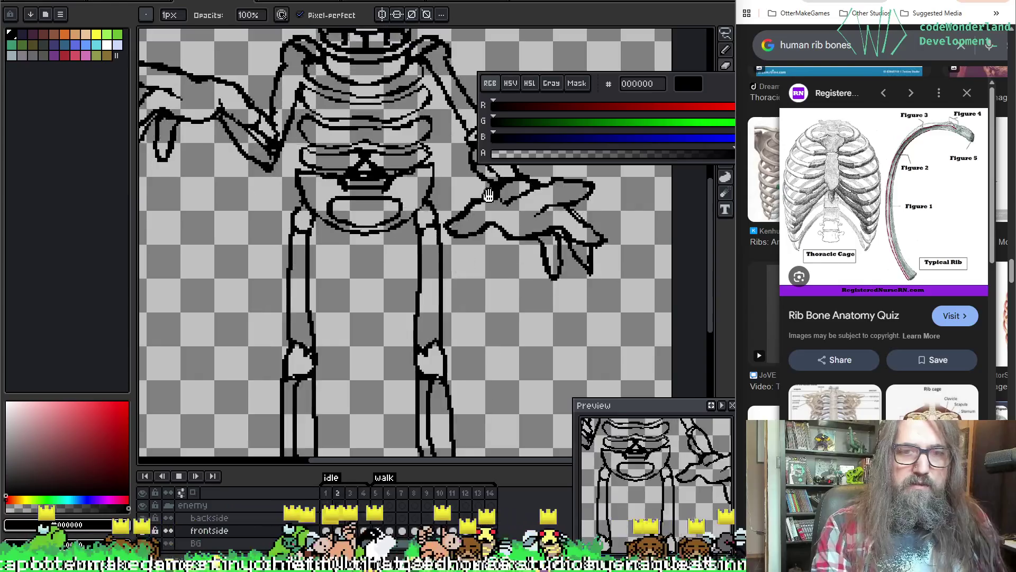
# Pan the canvas up to the skeleton's skull, then switch to the GMLscripts hex_to_dec page.
pyautogui.moveTo(490, 190); pyautogui.dragTo(449, 287)
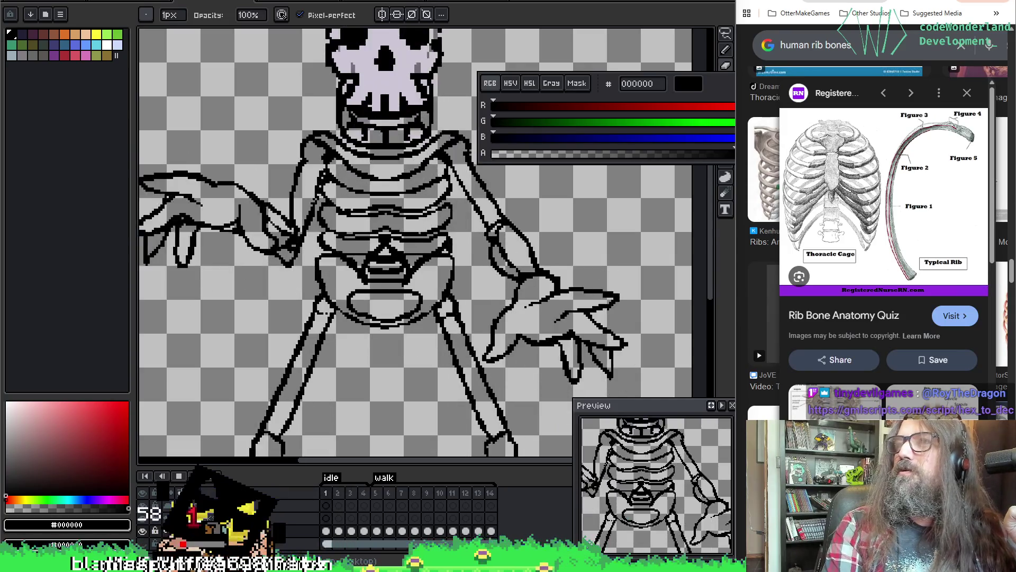
pyautogui.hotkey('alt', 'Tab')
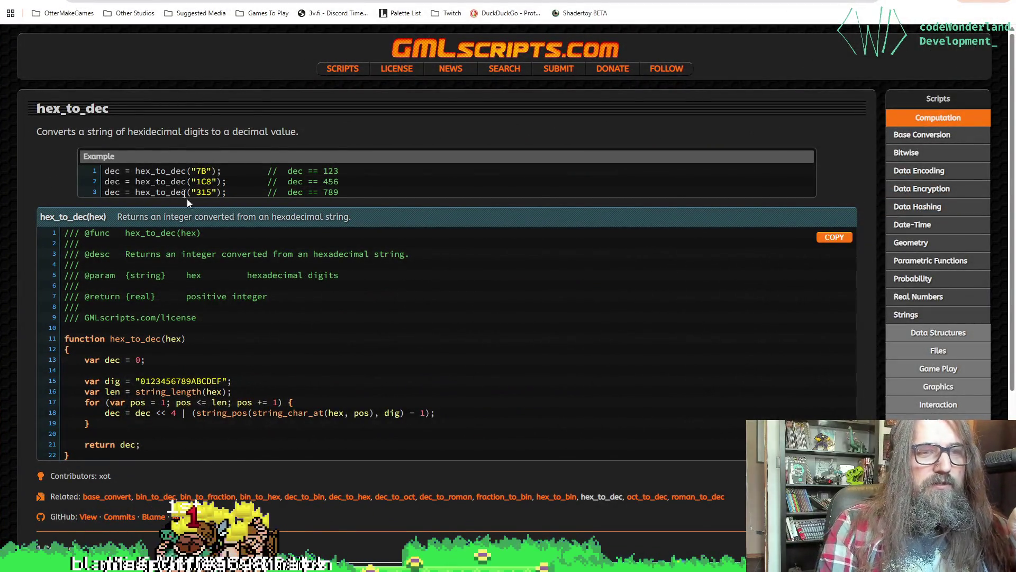
# Select a line and scroll through the hex_to_dec script code.
pyautogui.moveTo(140, 132); pyautogui.dragTo(373, 145)
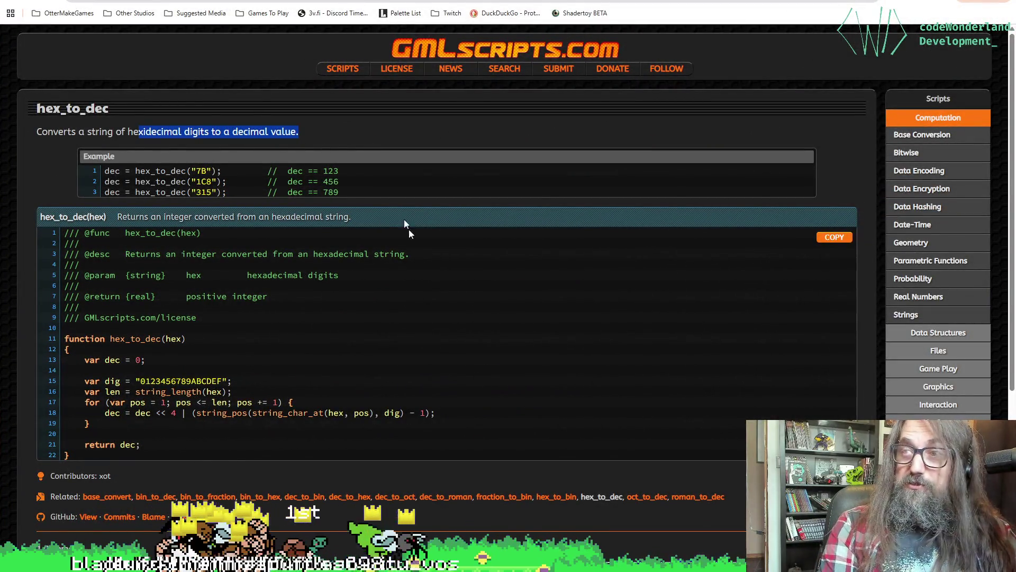
pyautogui.scroll(-2, 366, 249)
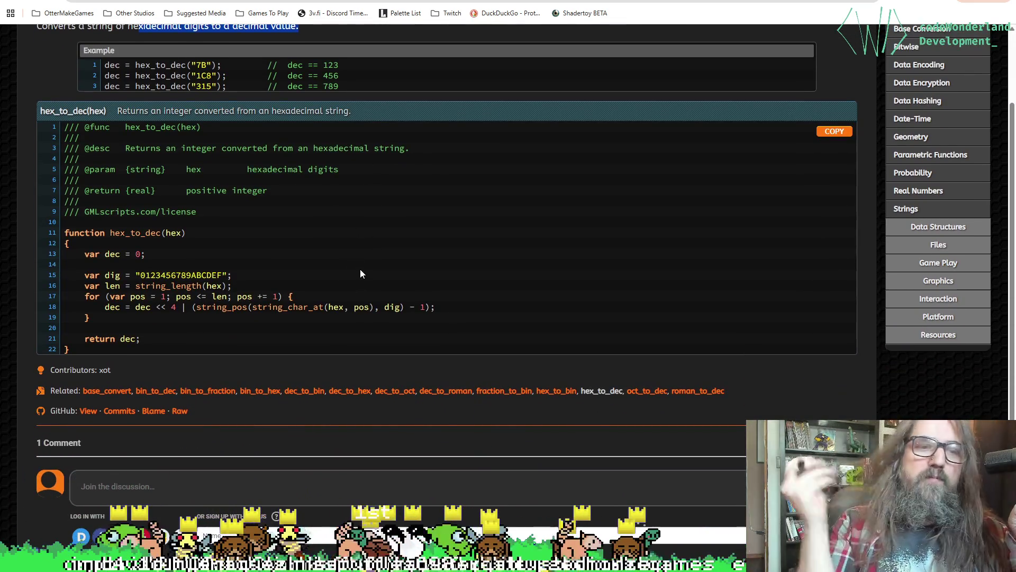
pyautogui.scroll(2, 361, 270)
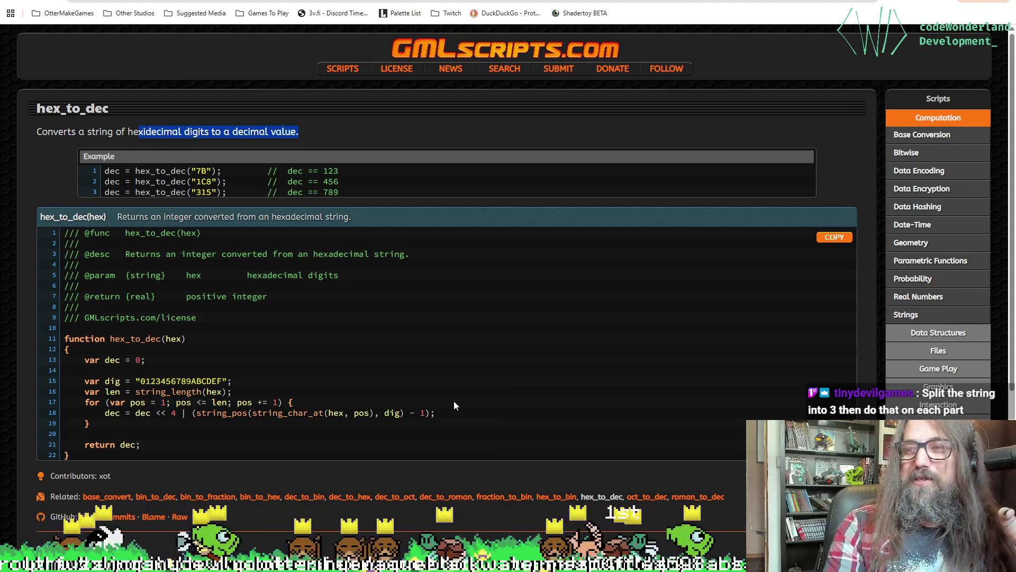
pyautogui.scroll(-2, 408, 394)
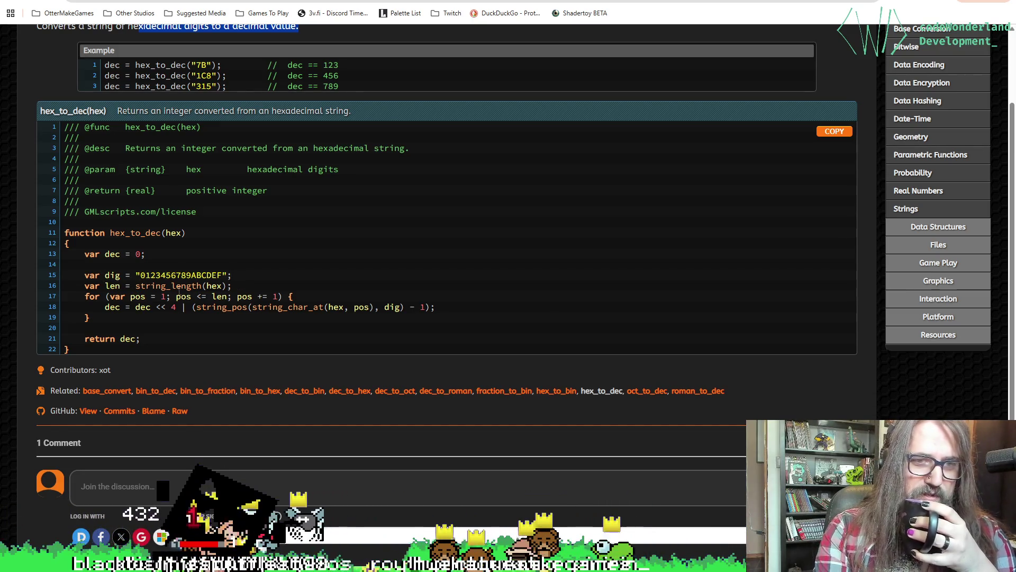
# Highlight the 'hex' parameter in the string_length line and function header, then clear it.
pyautogui.doubleClick(217, 286)
pyautogui.scroll(2, 220, 318)
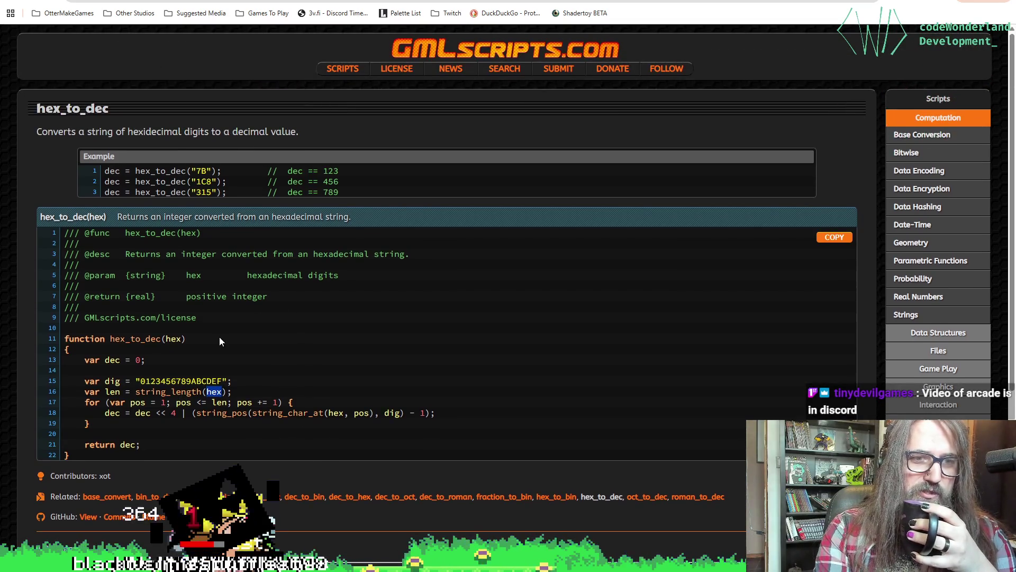
pyautogui.scroll(-2, 256, 364)
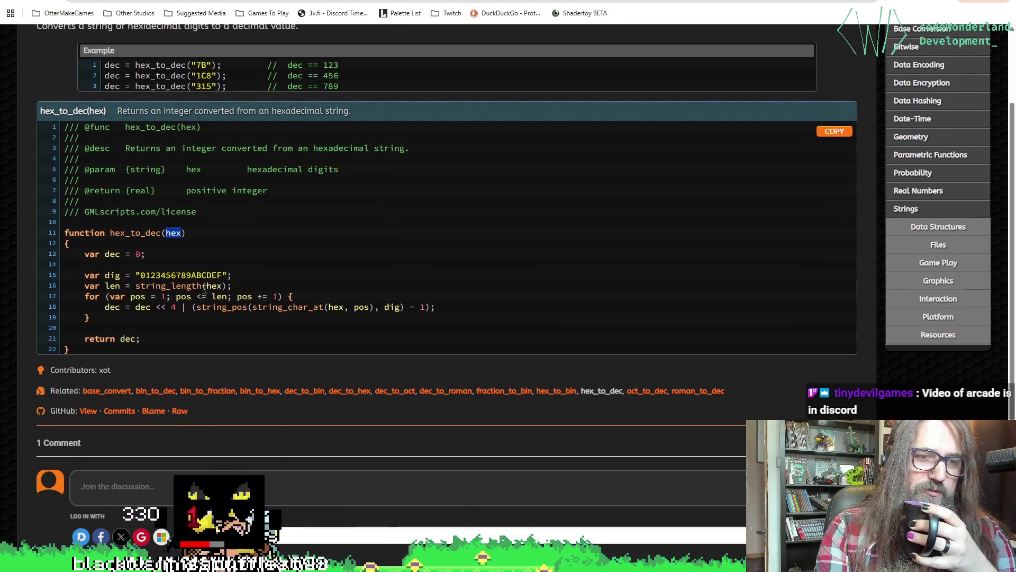
pyautogui.click(217, 287)
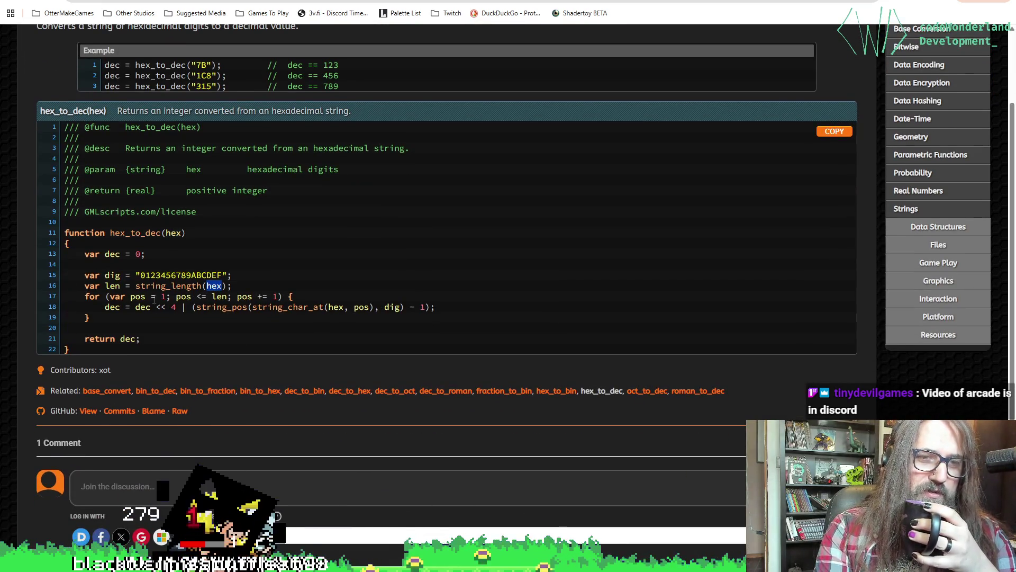
pyautogui.click(171, 237)
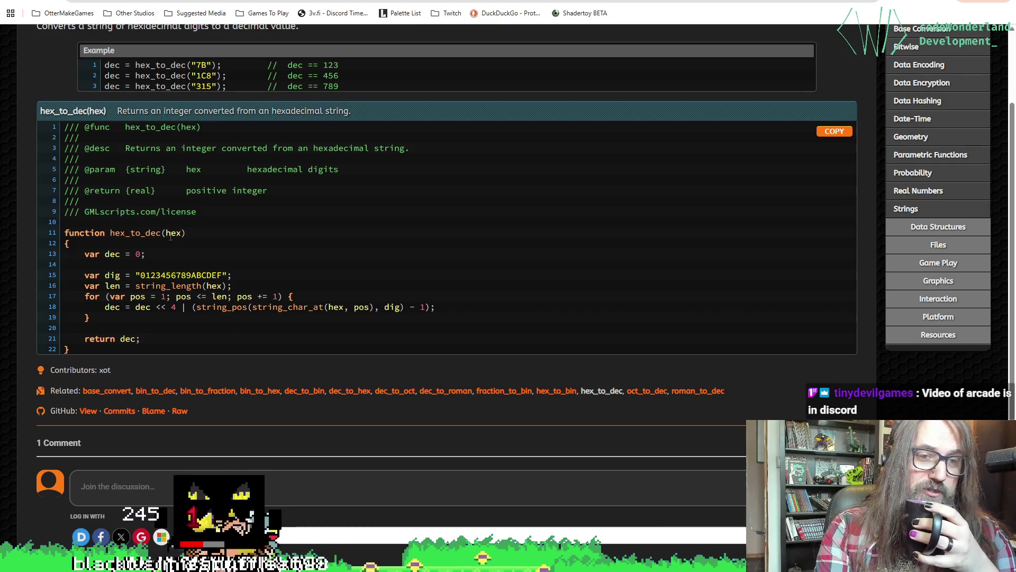
pyautogui.click(215, 289)
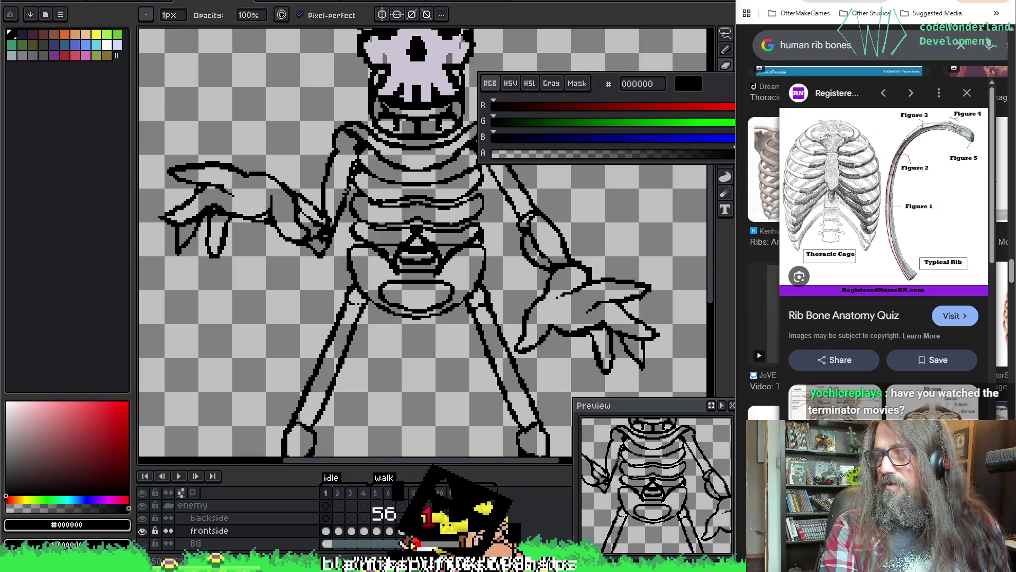
# In Discord's request-critical-feedback channel, view the pier screenshot, then play the arcade video full screen.
pyautogui.hotkey('alt', 'Tab')
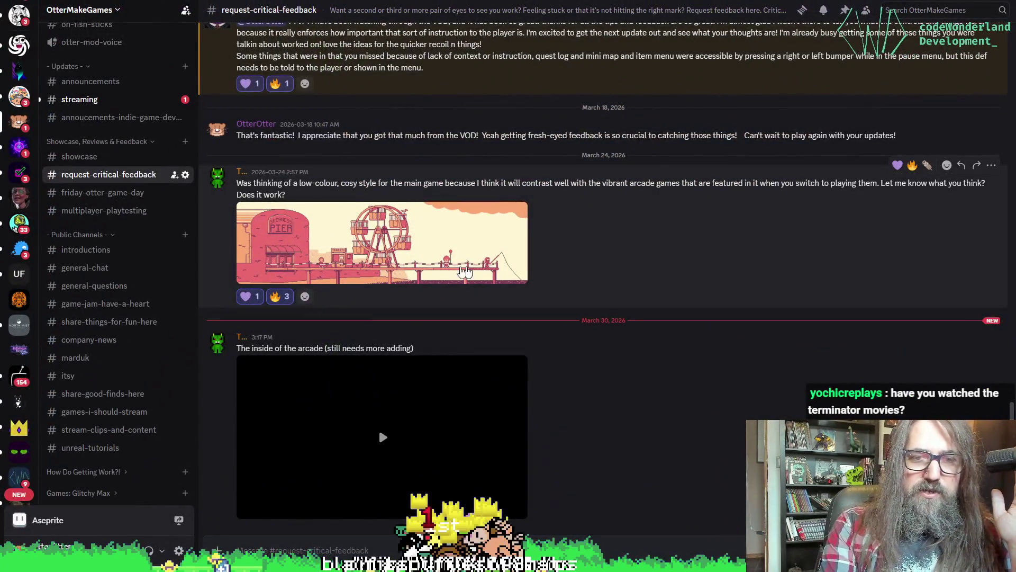
pyautogui.click(465, 271)
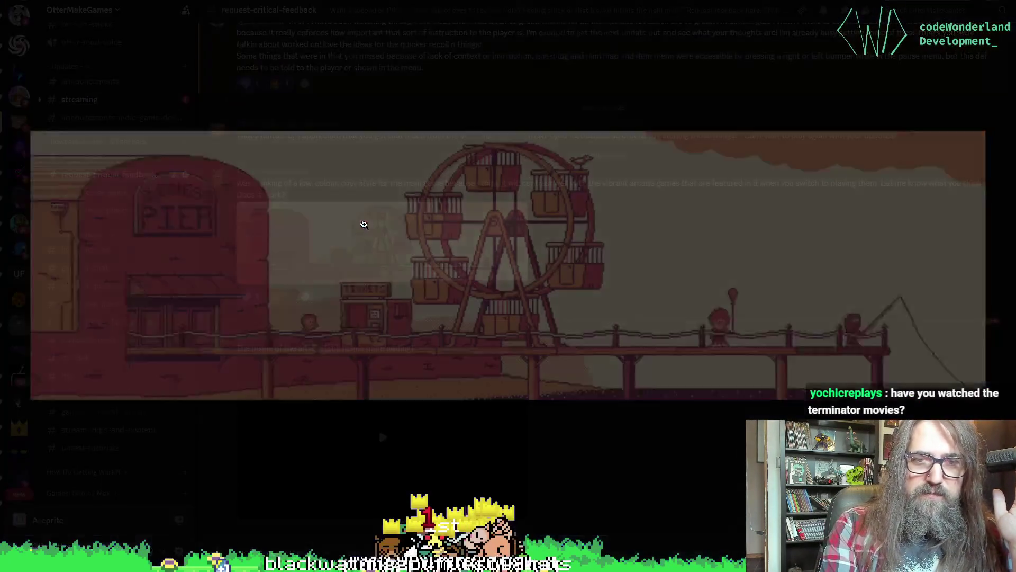
pyautogui.click(379, 428)
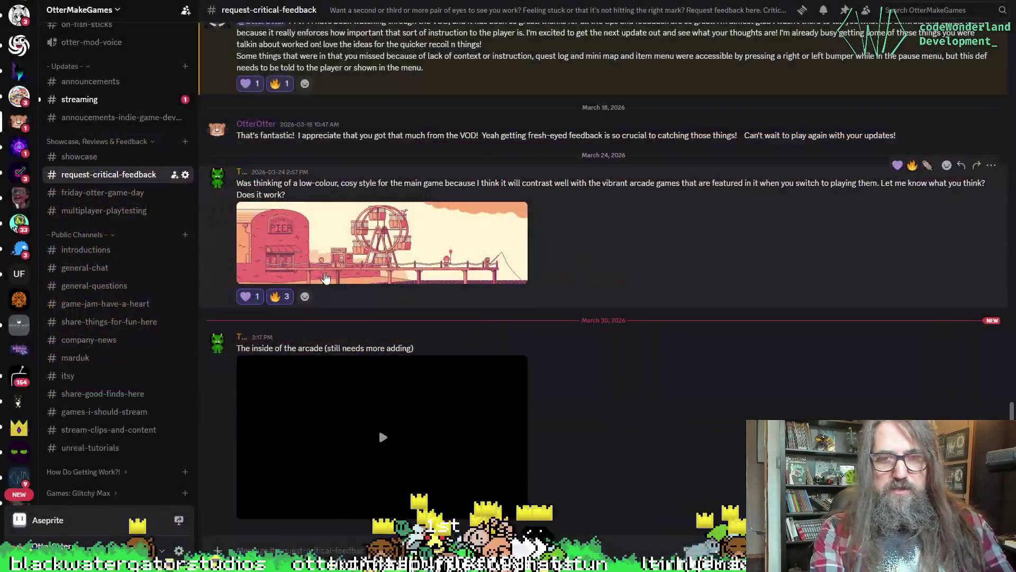
pyautogui.click(379, 428)
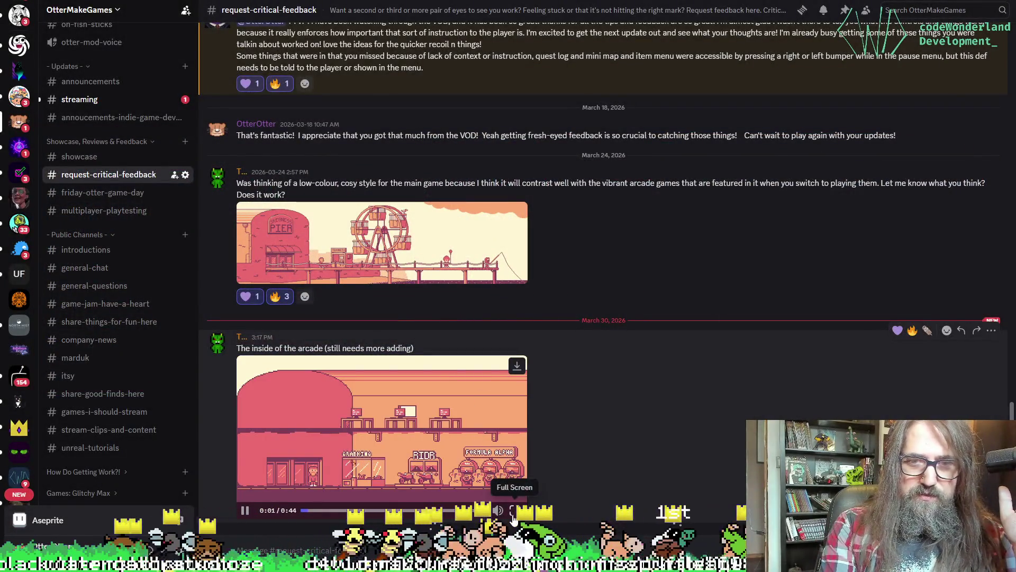
pyautogui.click(513, 516)
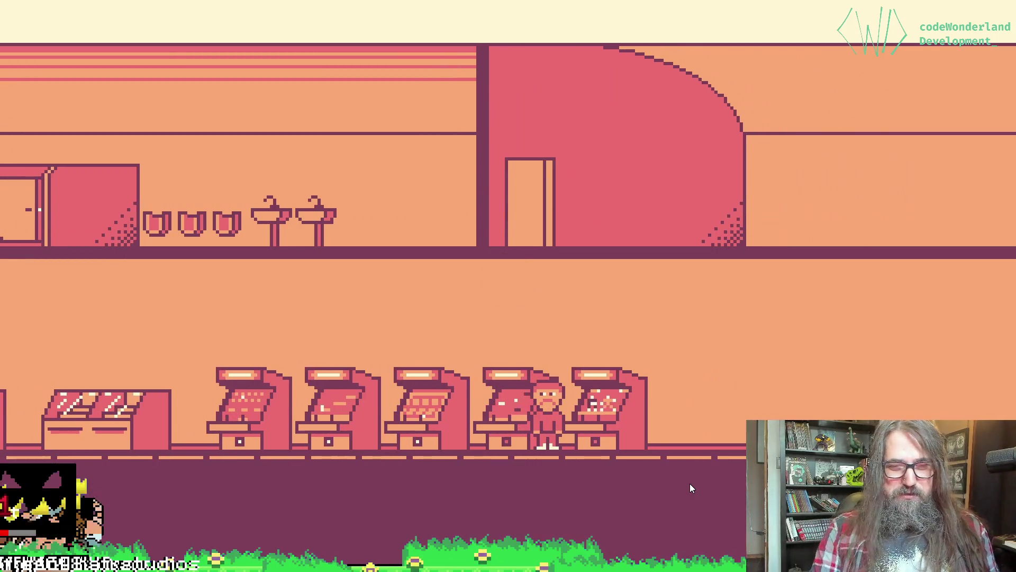
# Exit full screen once the arcade video ends at 0:44.
pyautogui.press('Escape')
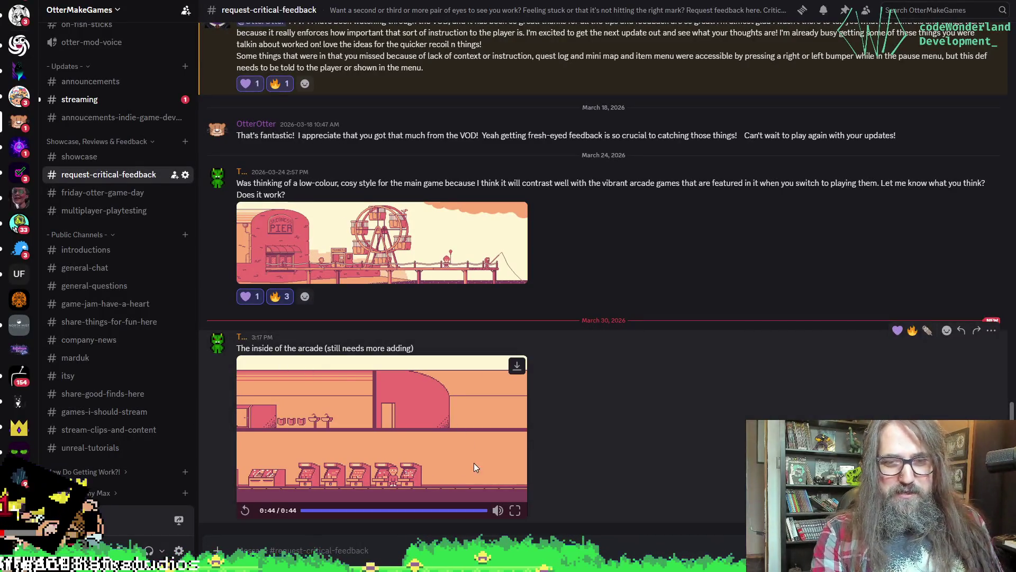
# Replay the 'inside of the arcade' video in full screen.
pyautogui.click(515, 510)
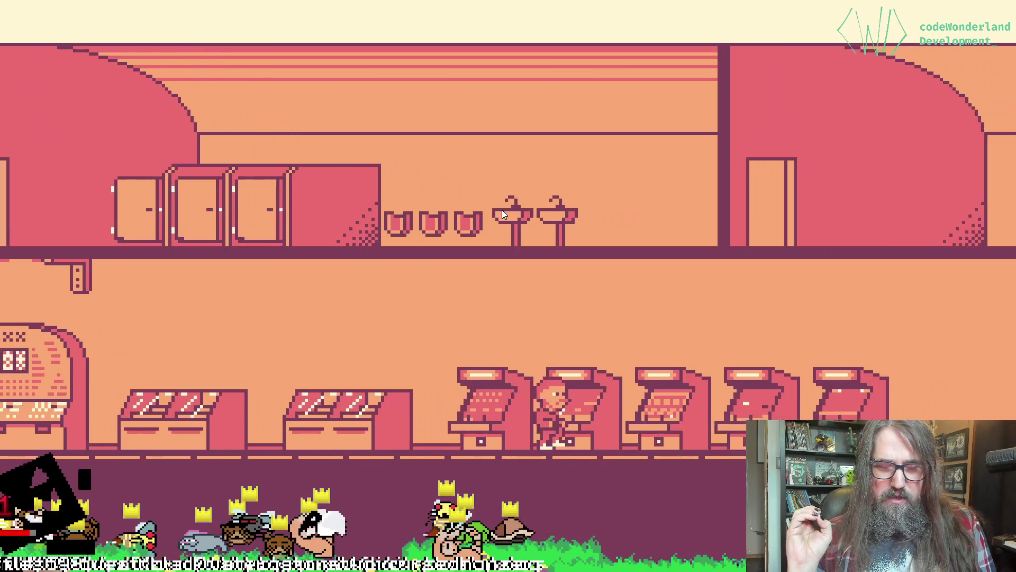
pyautogui.press('space')
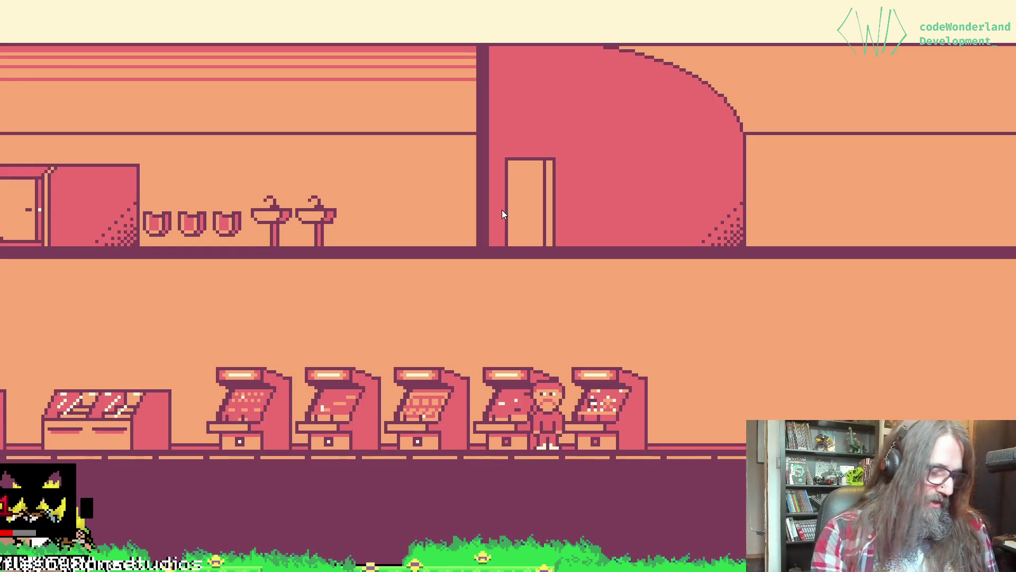
pyautogui.press('space')
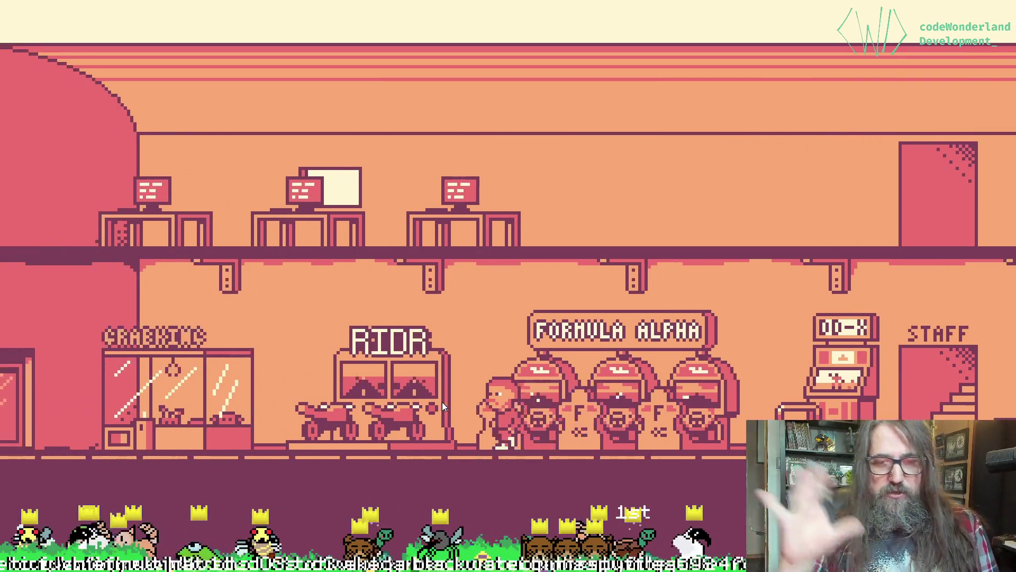
pyautogui.press('Right')
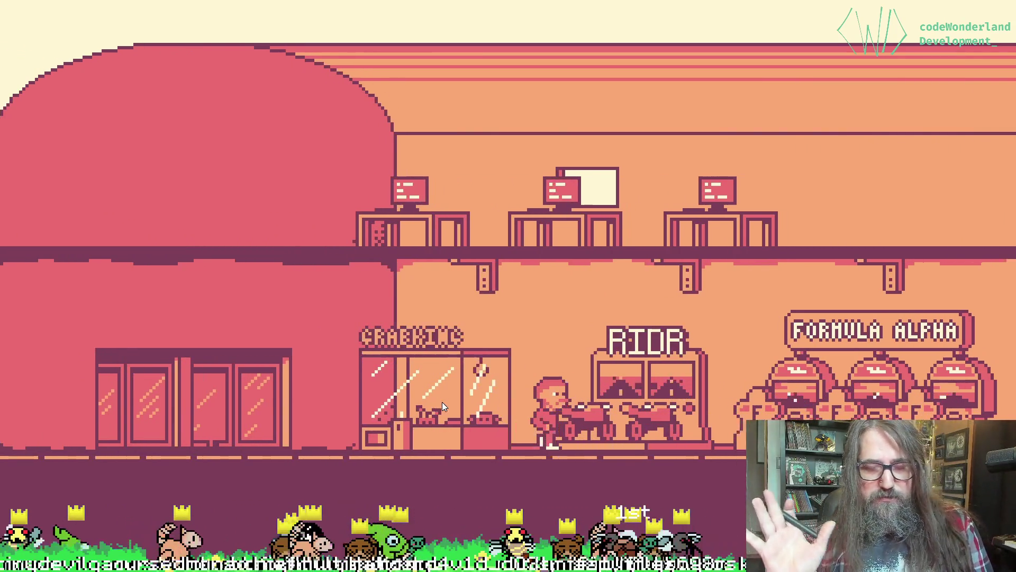
pyautogui.press('Right')
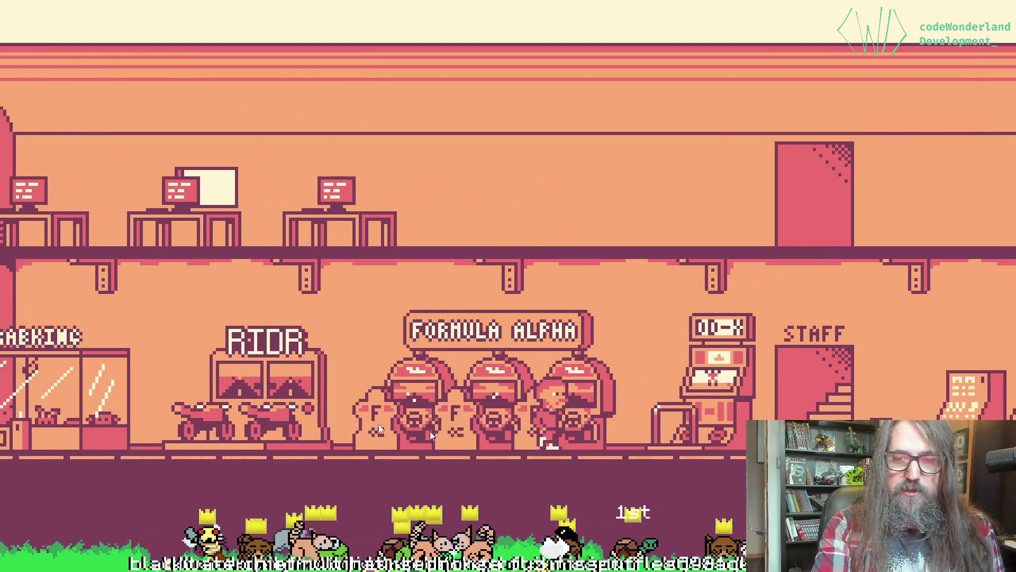
pyautogui.press('Right')
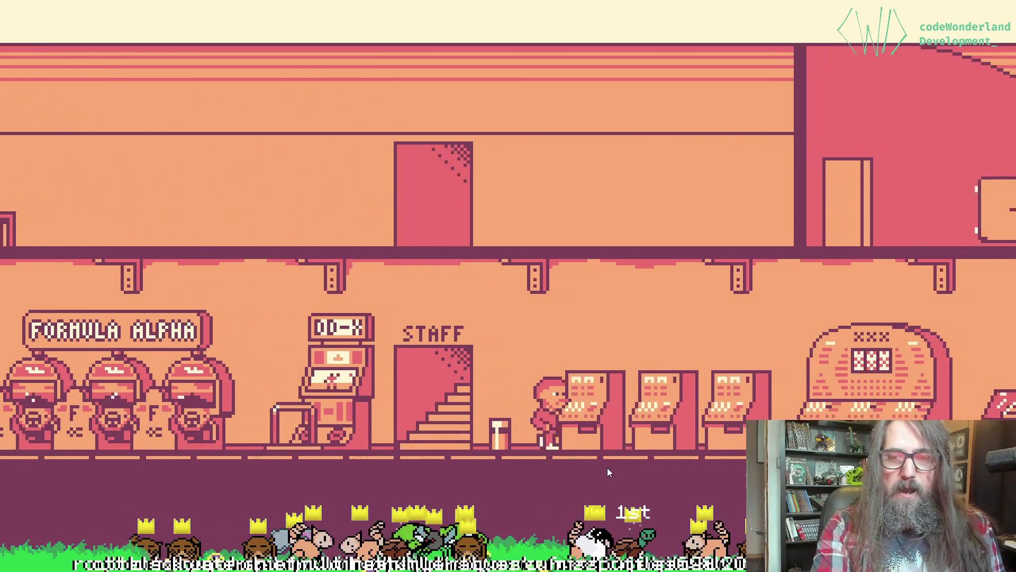
pyautogui.press('Right')
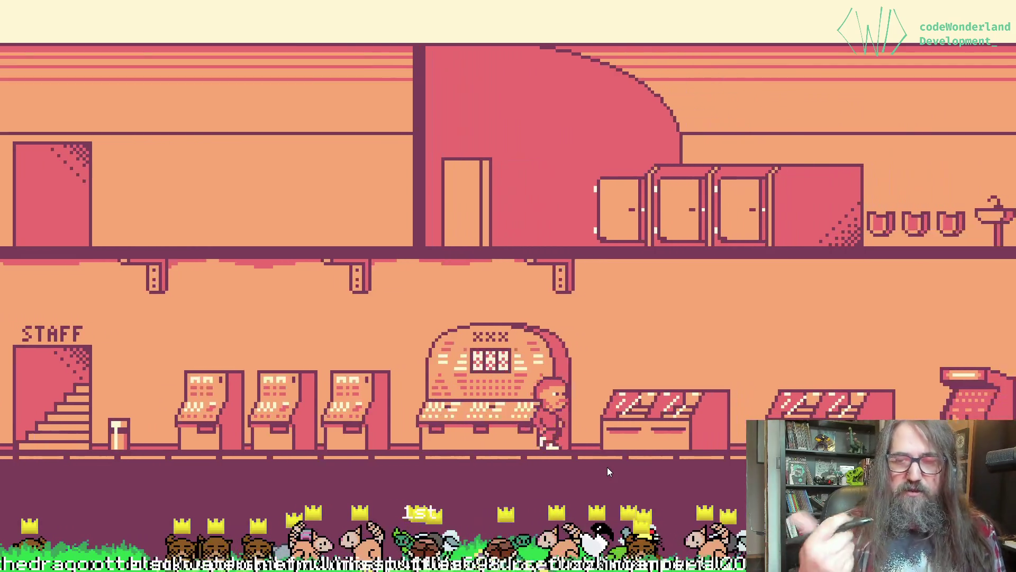
pyautogui.press('space')
pyautogui.press('Right')
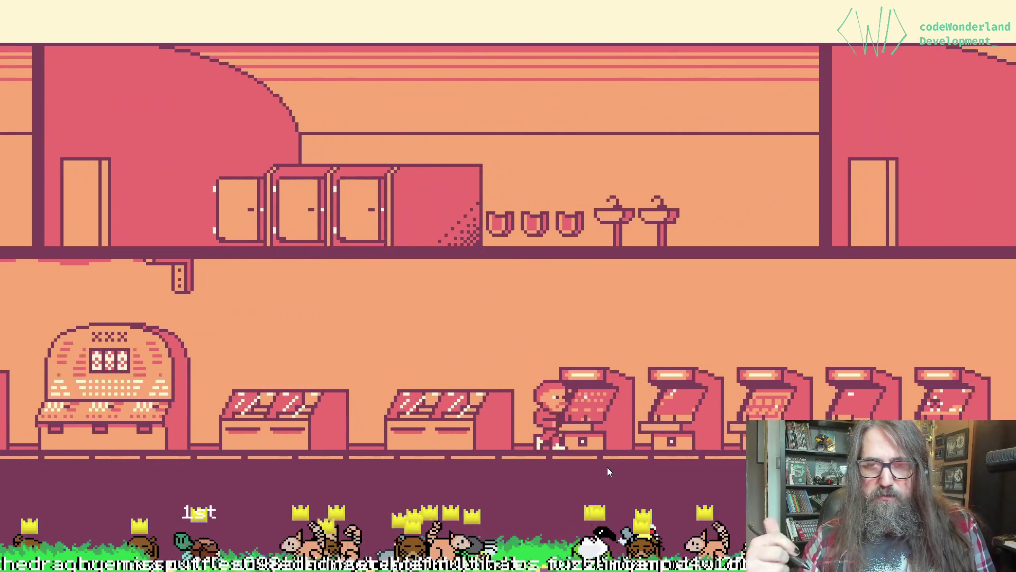
pyautogui.press('Right')
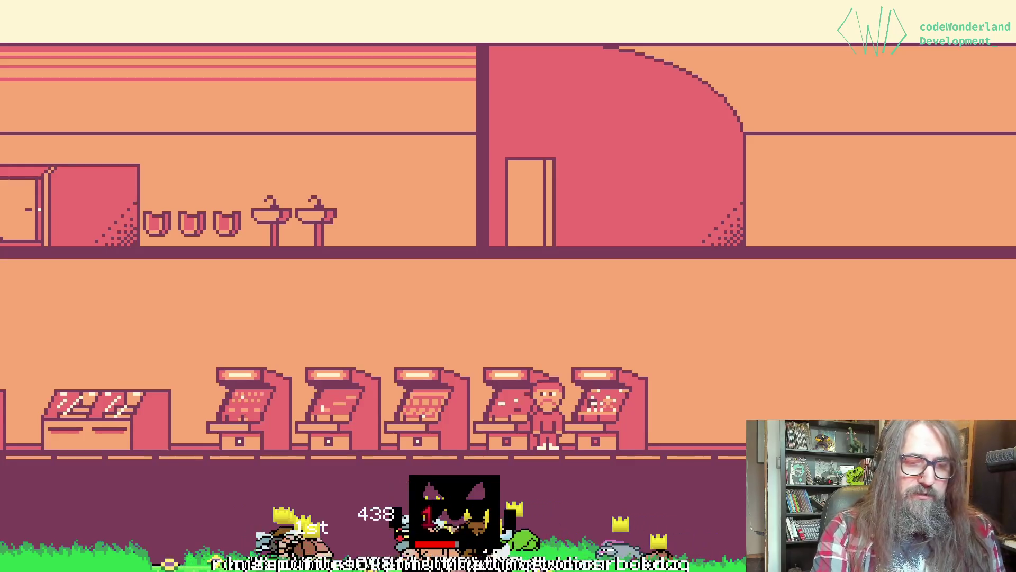
pyautogui.press('Up')
pyautogui.press('Right')
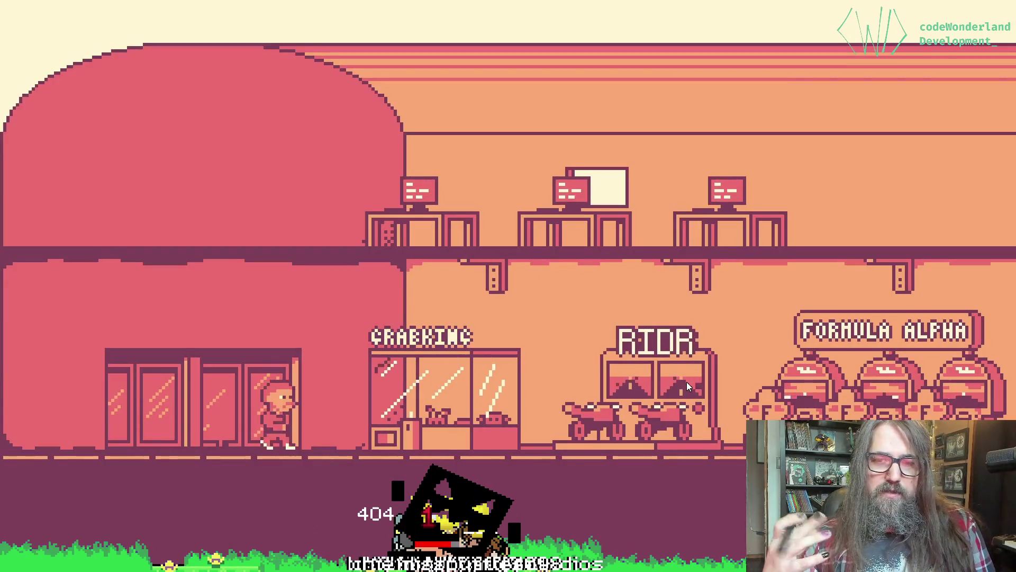
pyautogui.press('Right')
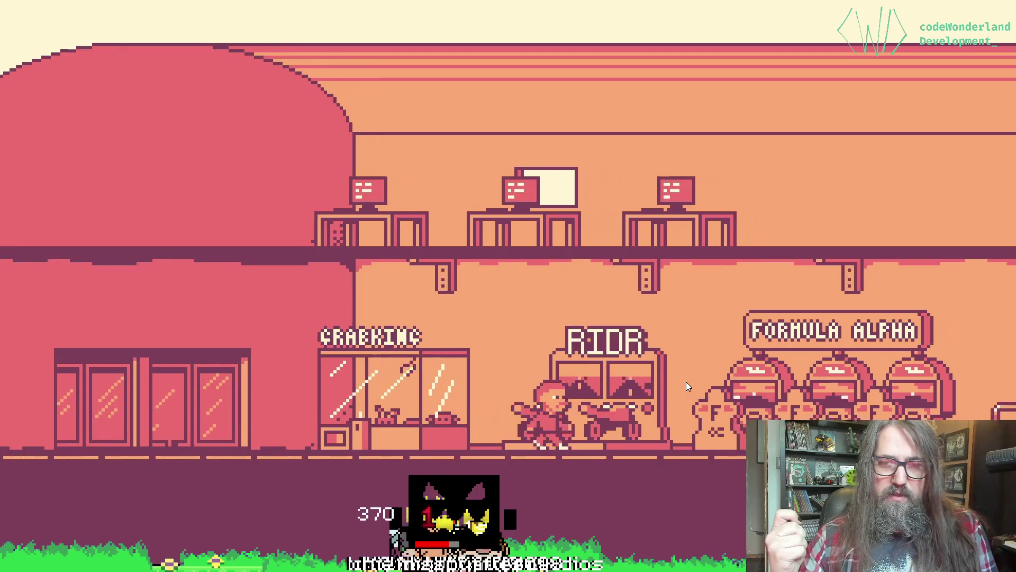
pyautogui.press('Right')
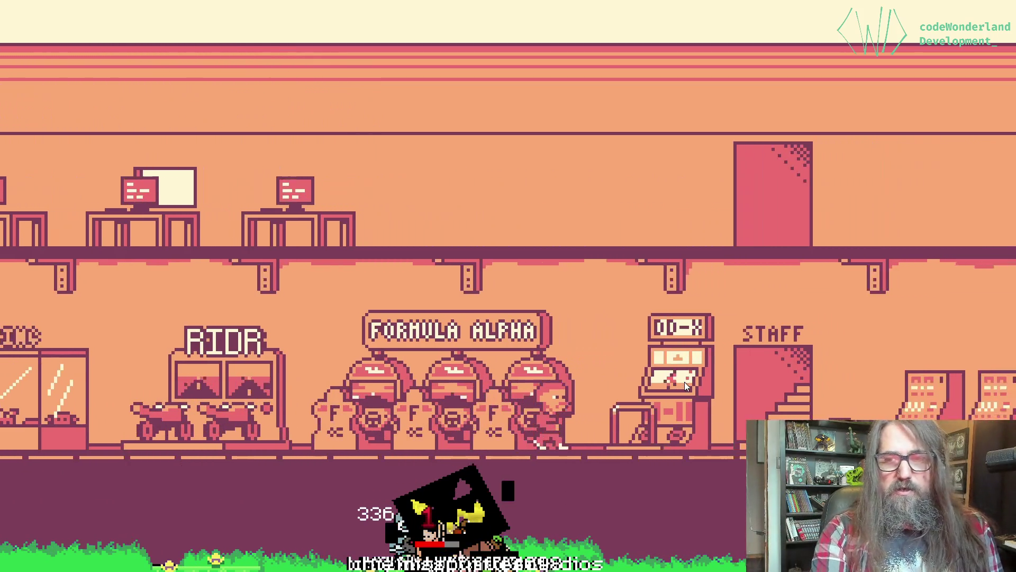
pyautogui.press('Left')
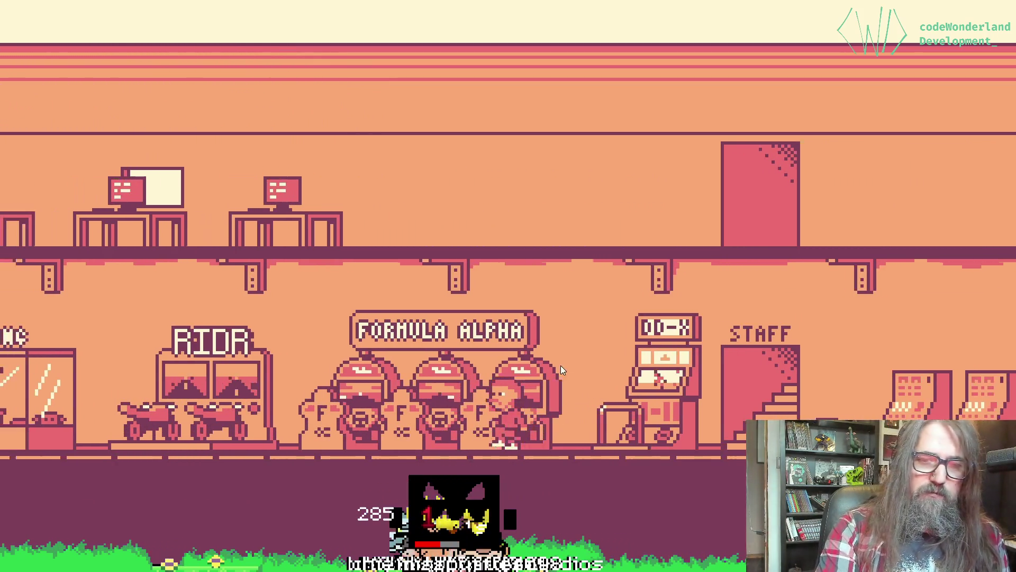
pyautogui.press('Right')
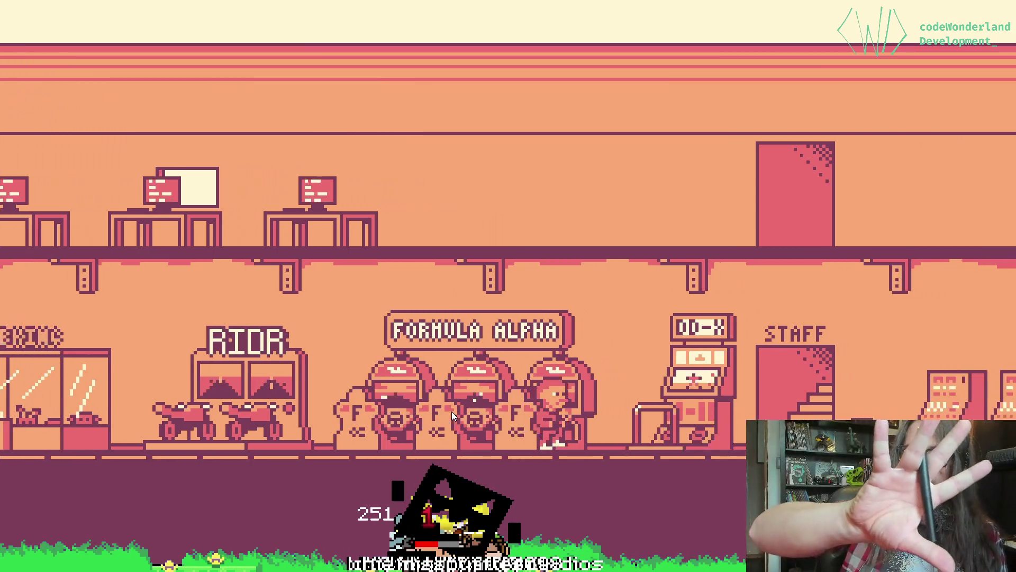
pyautogui.press('Right')
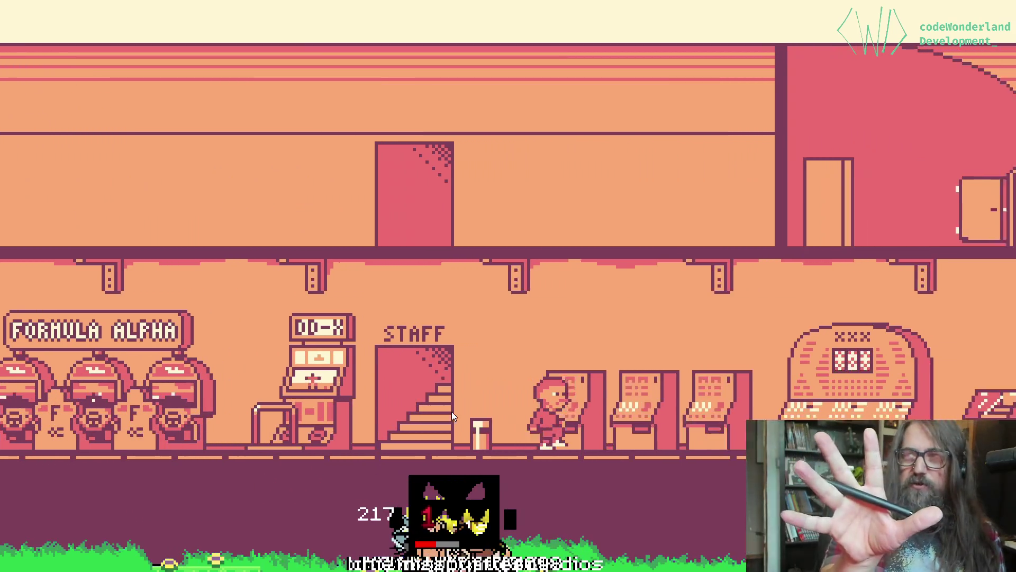
pyautogui.press('Left')
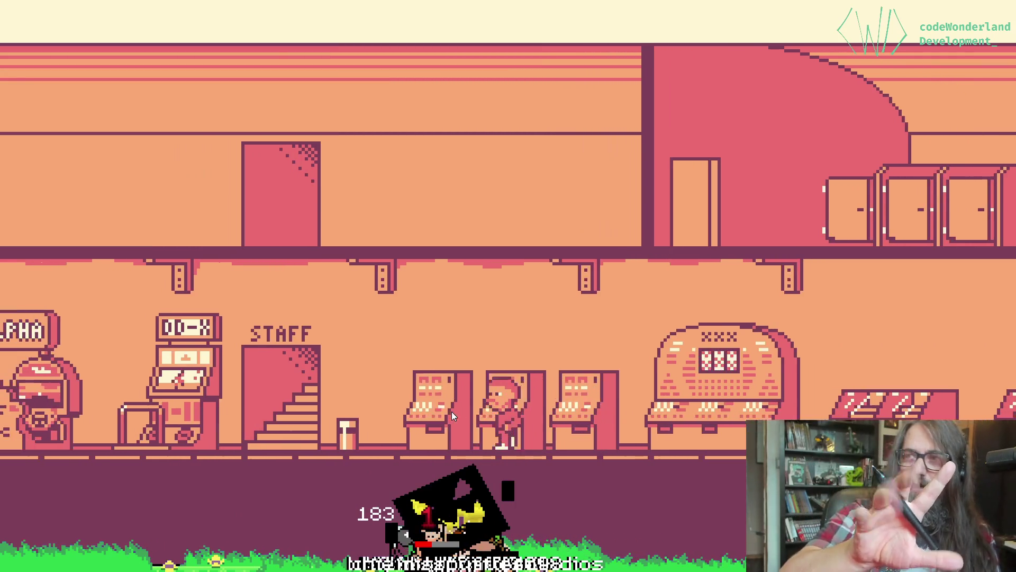
pyautogui.press('Right')
pyautogui.press('Right')
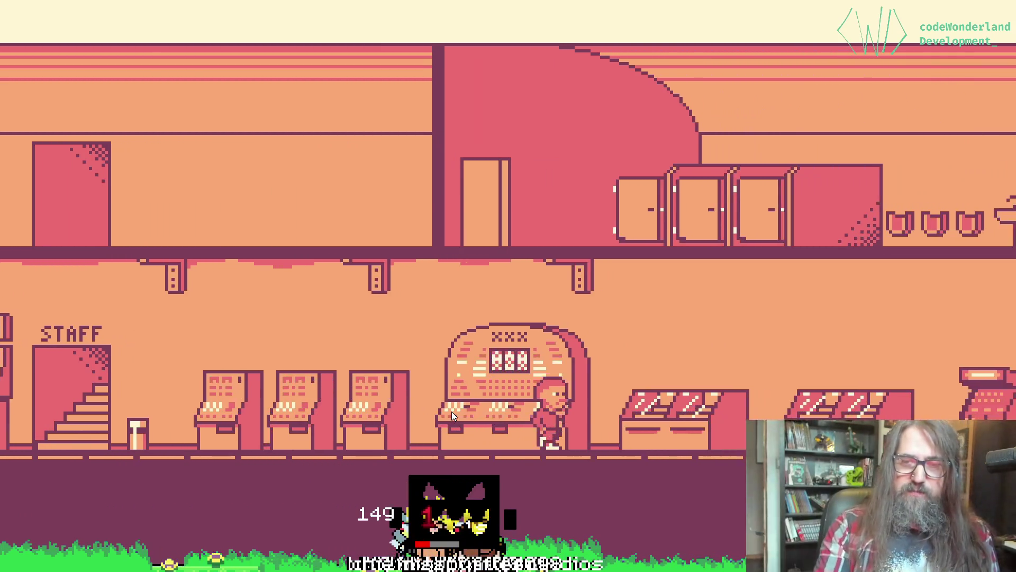
pyautogui.press('Right')
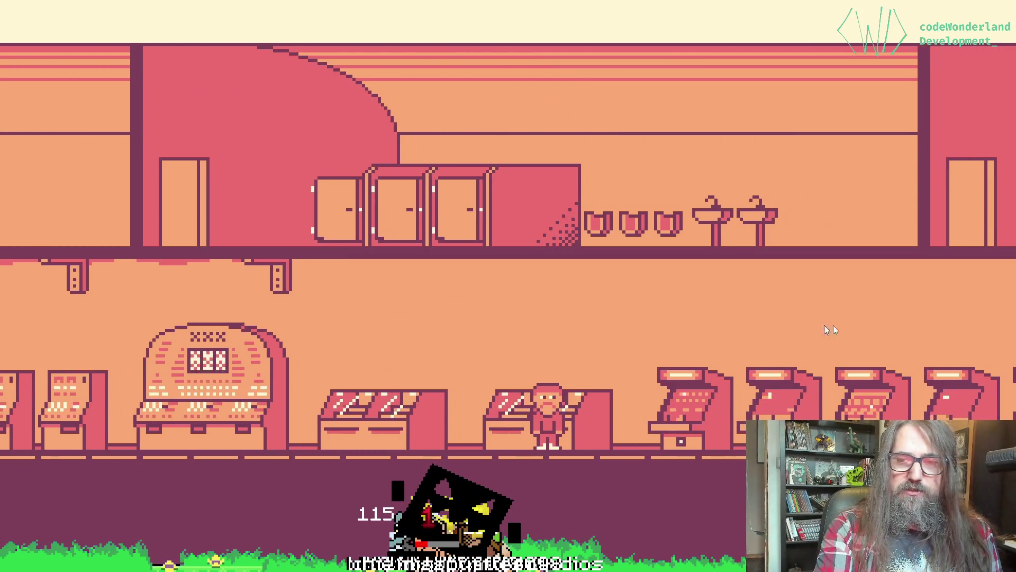
pyautogui.press('Left')
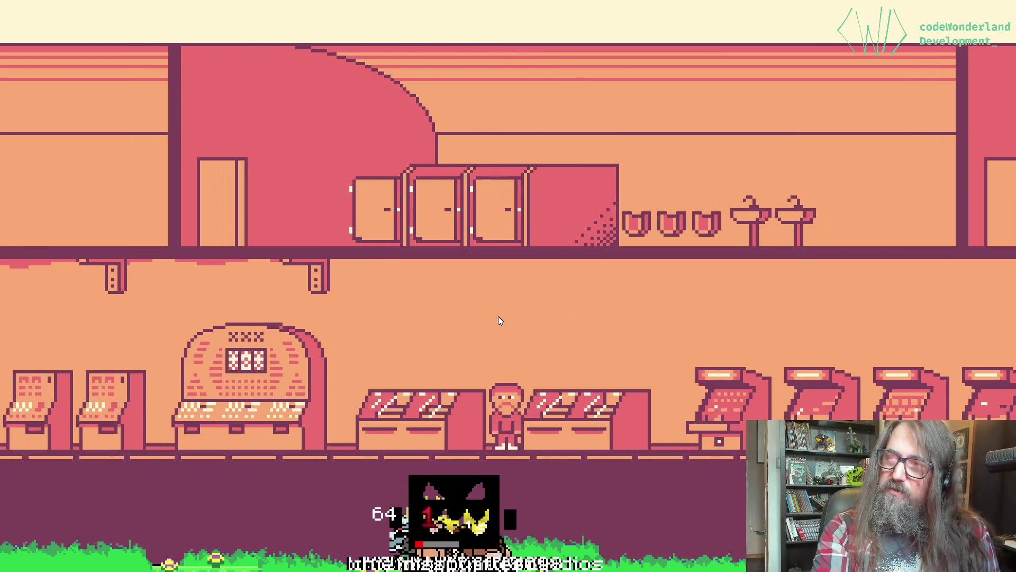
pyautogui.press('Right')
pyautogui.press('Right')
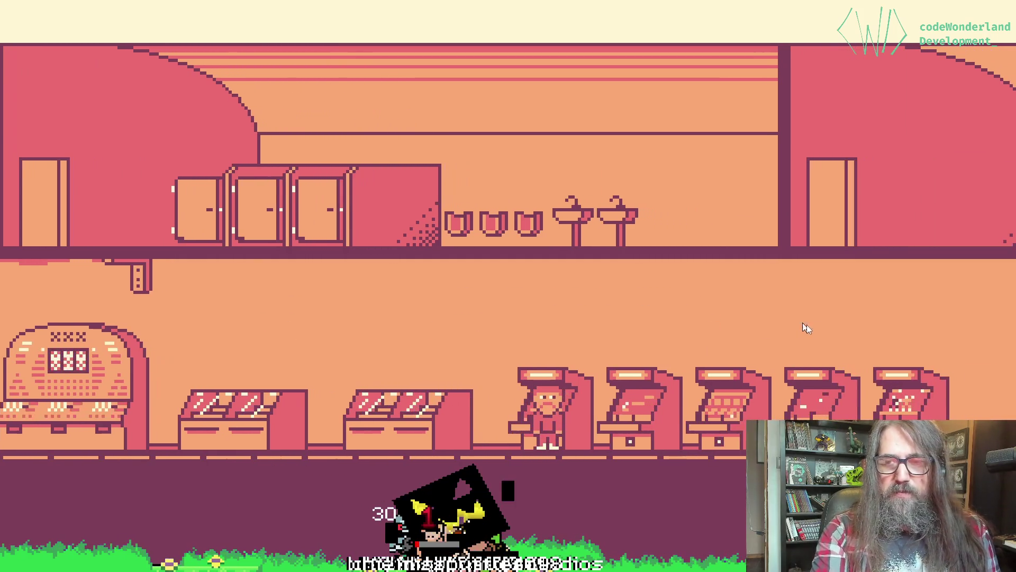
pyautogui.press('Left')
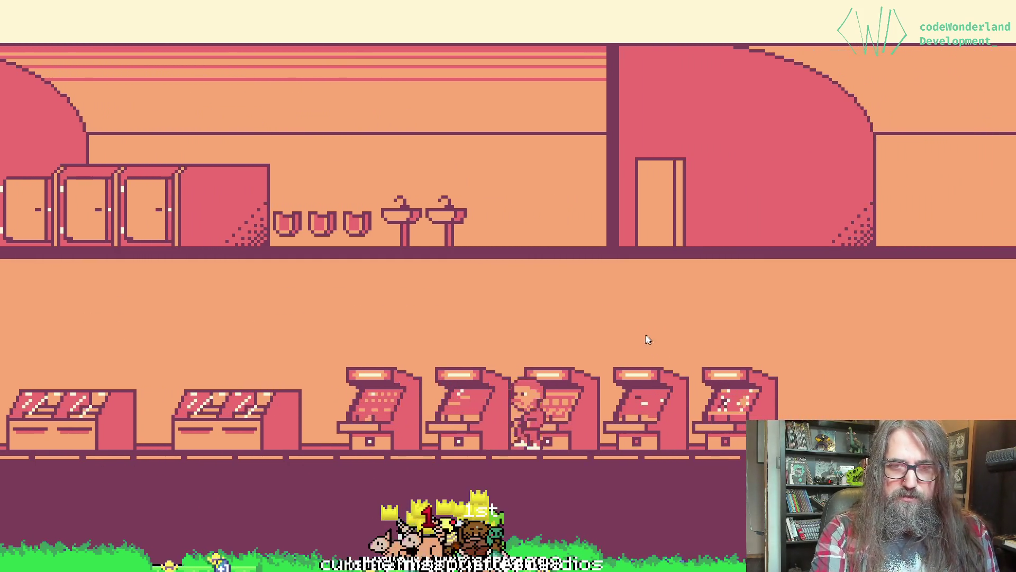
pyautogui.press('Left')
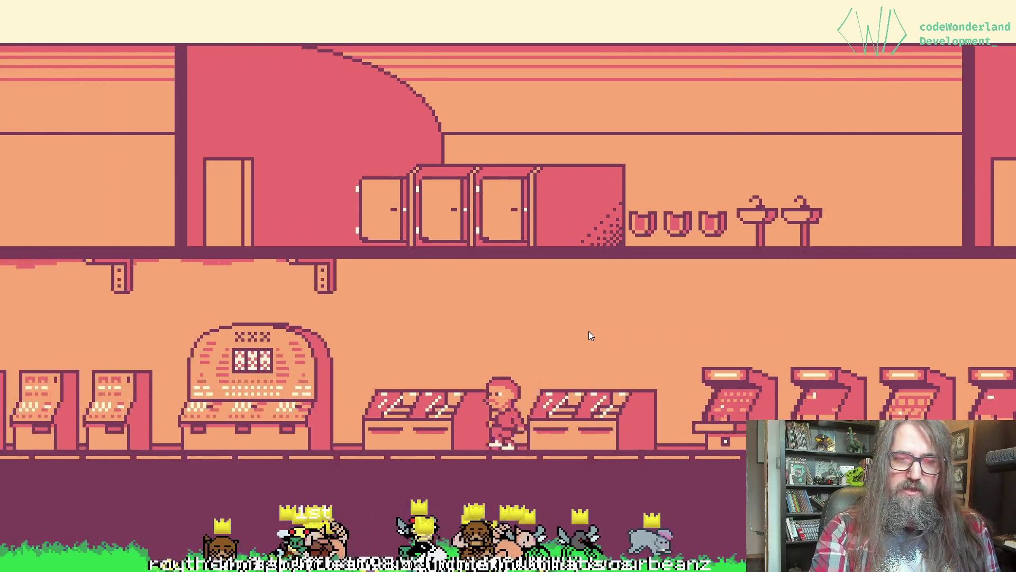
pyautogui.press('space')
pyautogui.press('Left')
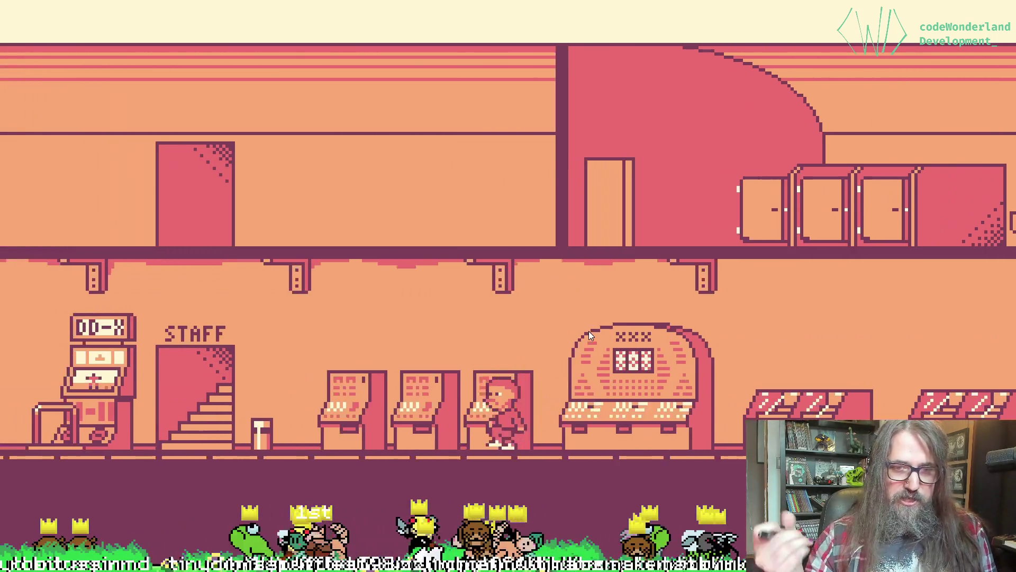
pyautogui.press('Left')
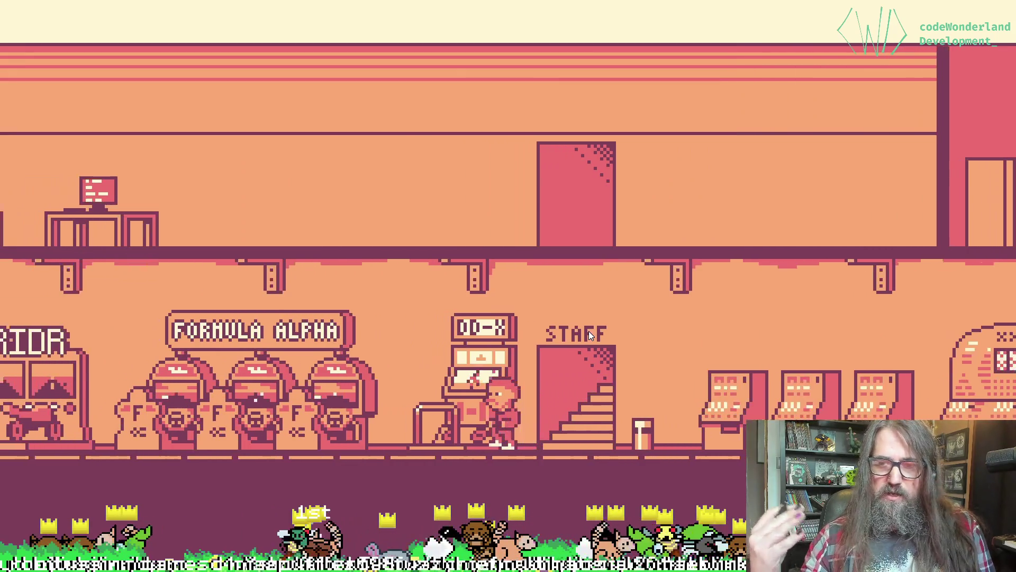
pyautogui.press('Left')
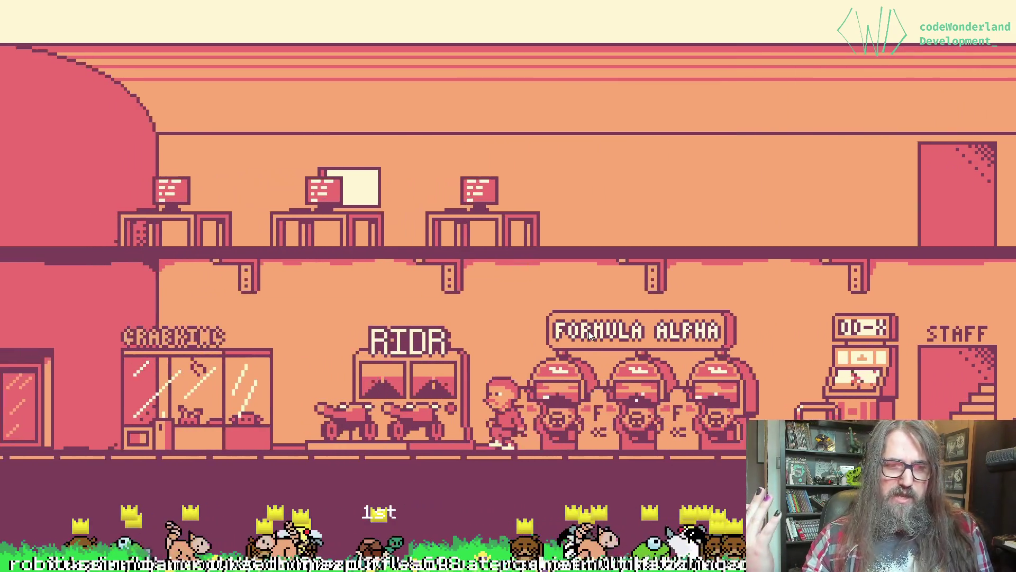
pyautogui.press('Right')
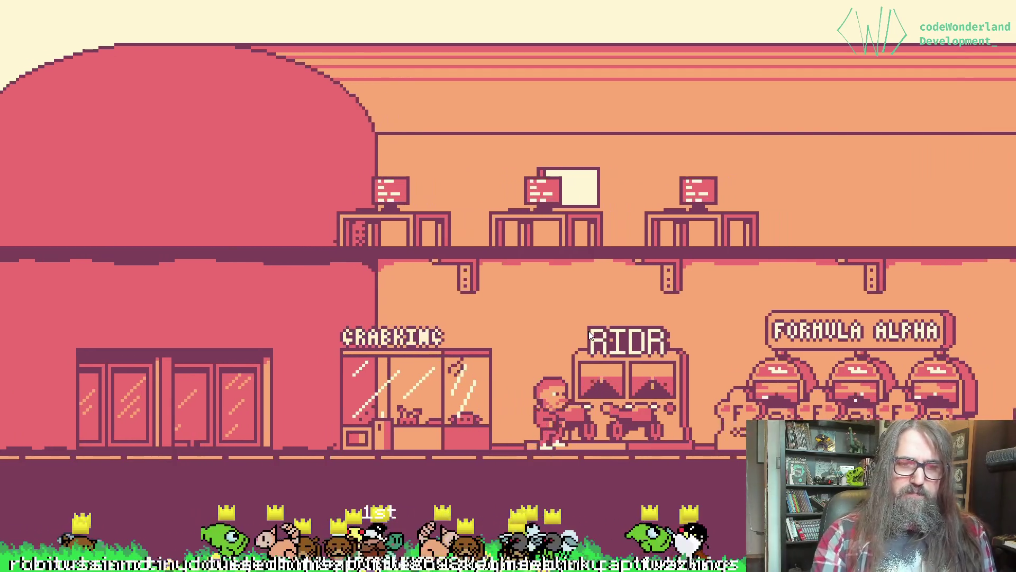
pyautogui.press('Right')
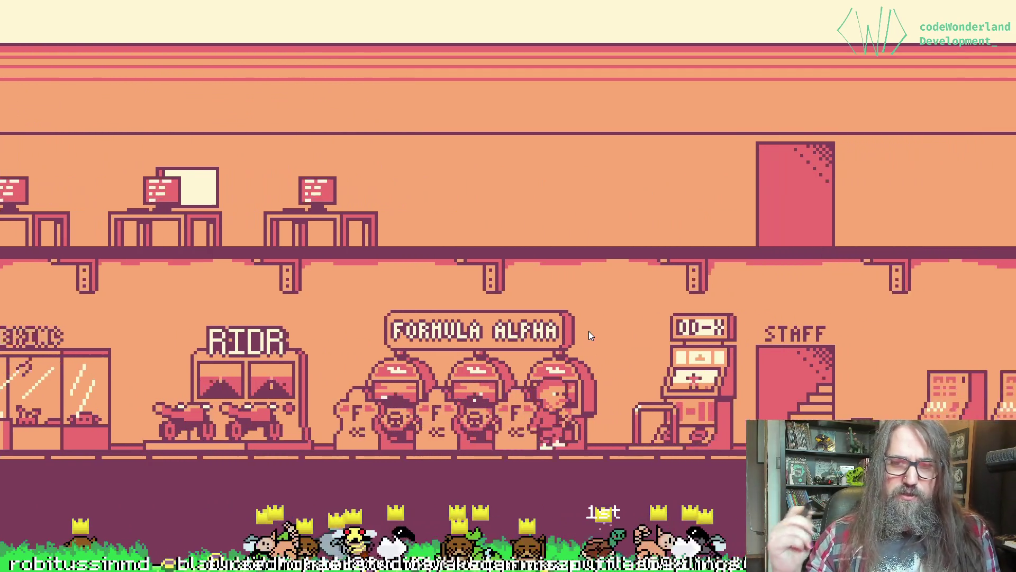
pyautogui.press('Right')
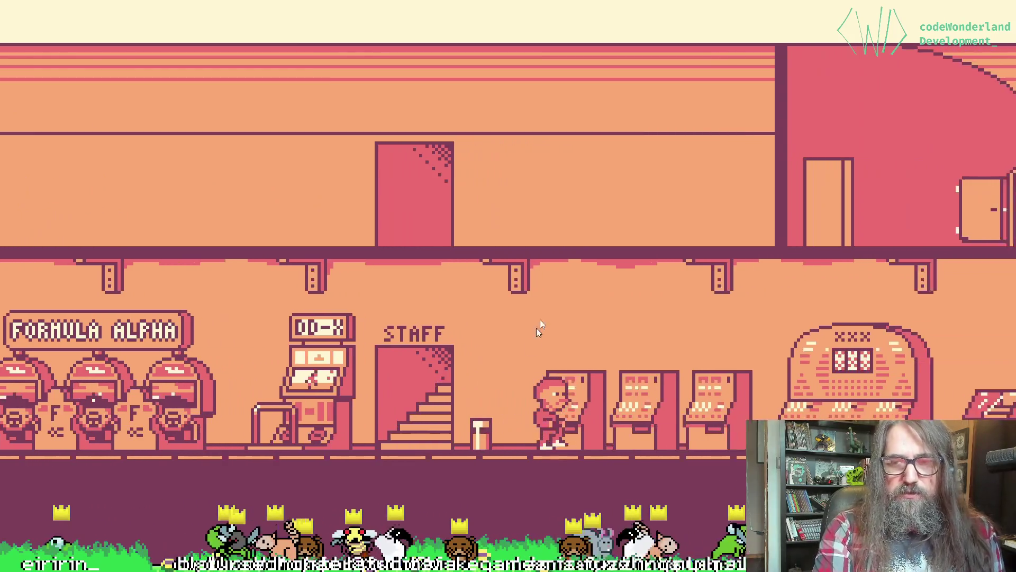
pyautogui.press('Right')
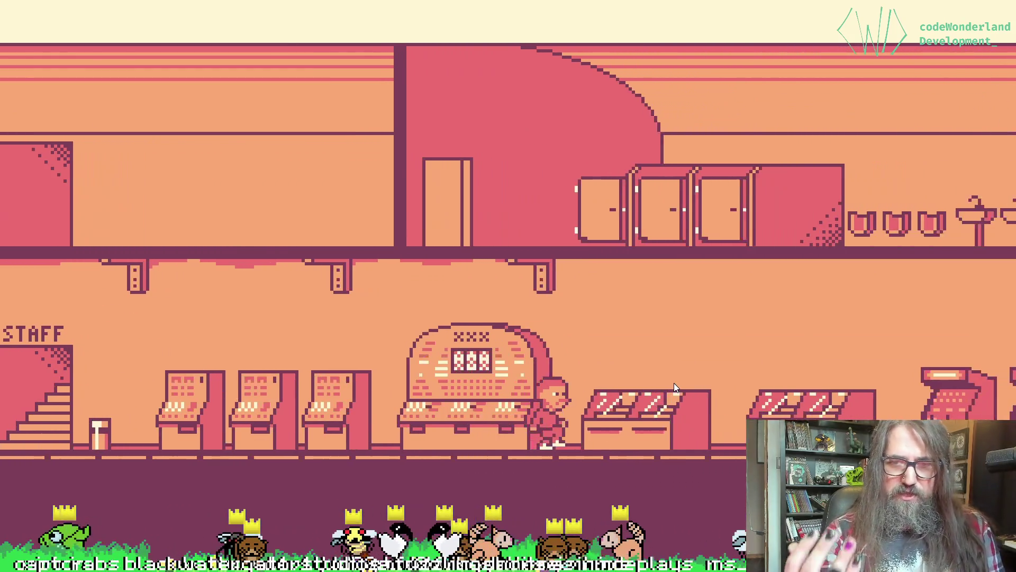
pyautogui.press('z')
pyautogui.press('z')
pyautogui.press('Right')
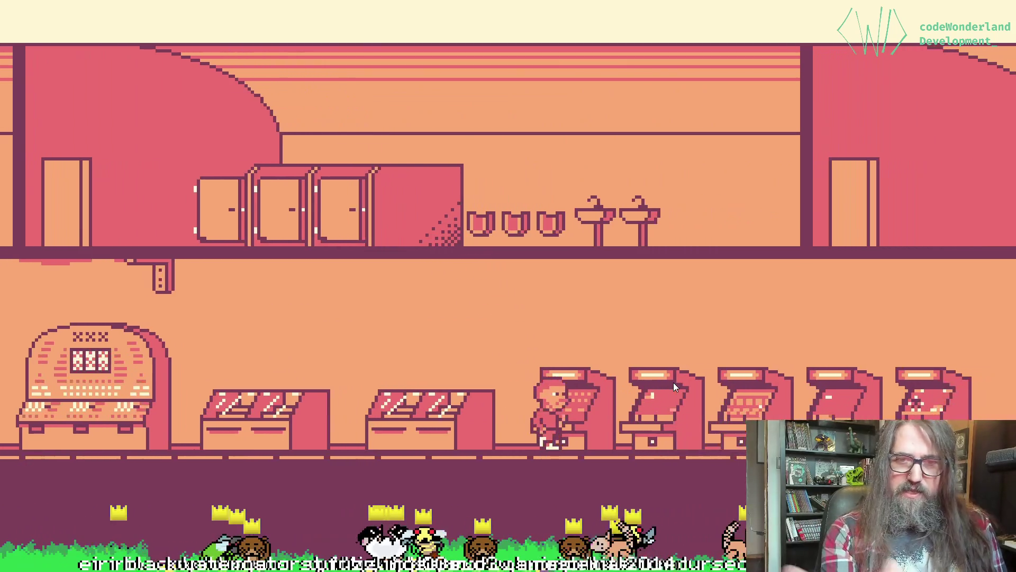
pyautogui.press('Right')
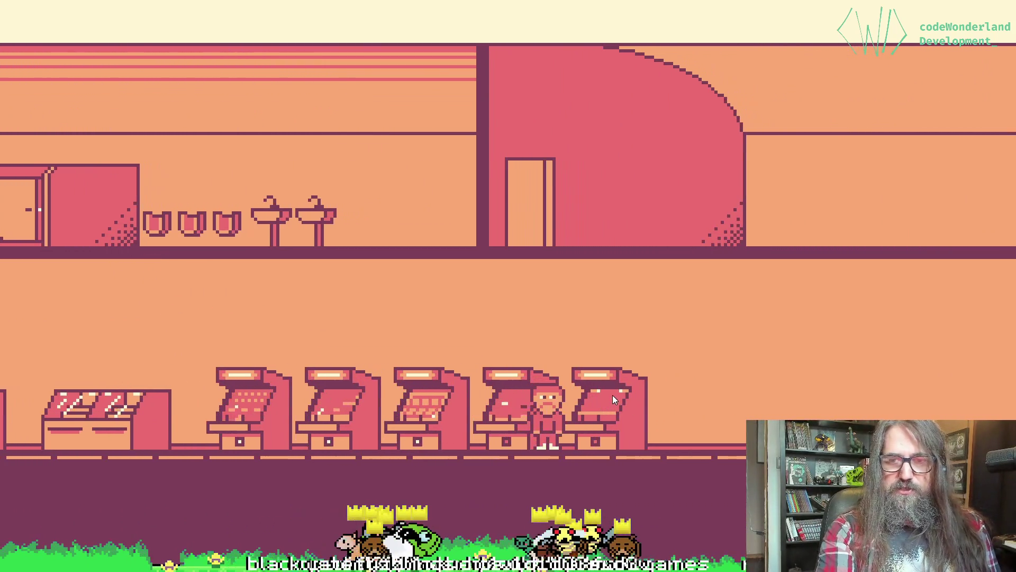
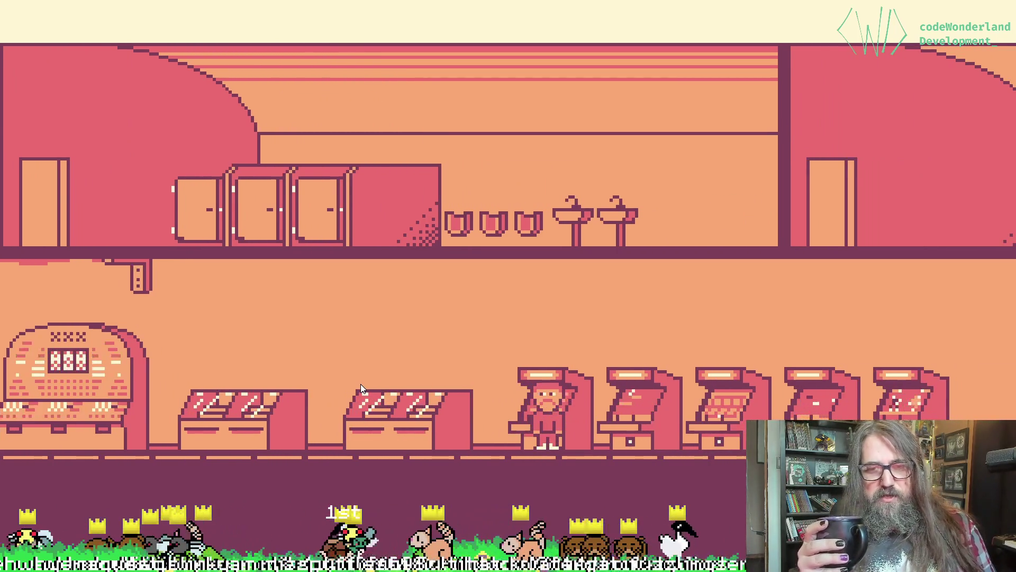
# Close the enlarged arcade image and scroll through the #showcase channel.
pyautogui.press('Escape')
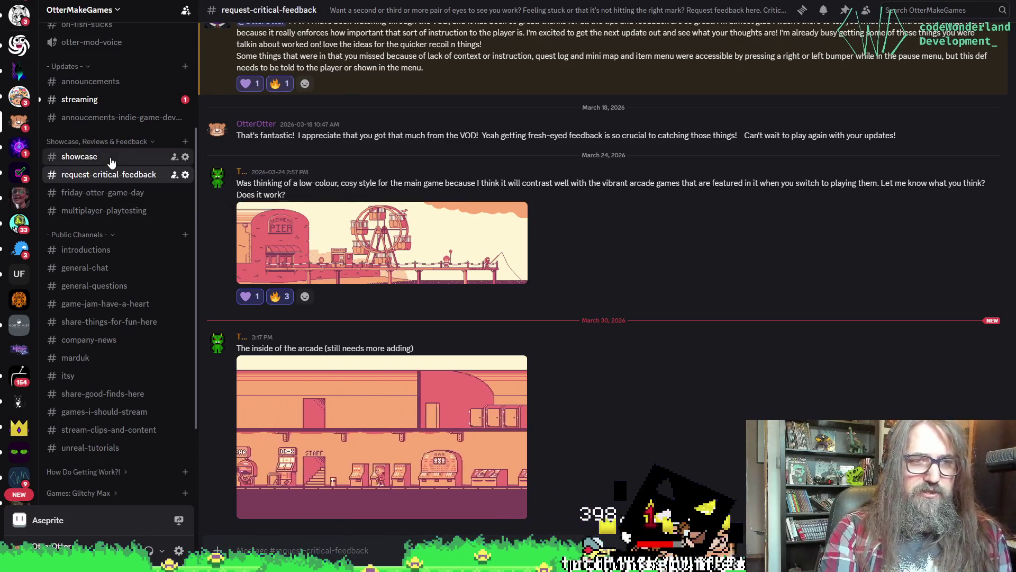
pyautogui.click(111, 159)
pyautogui.scroll(15, 529, 276)
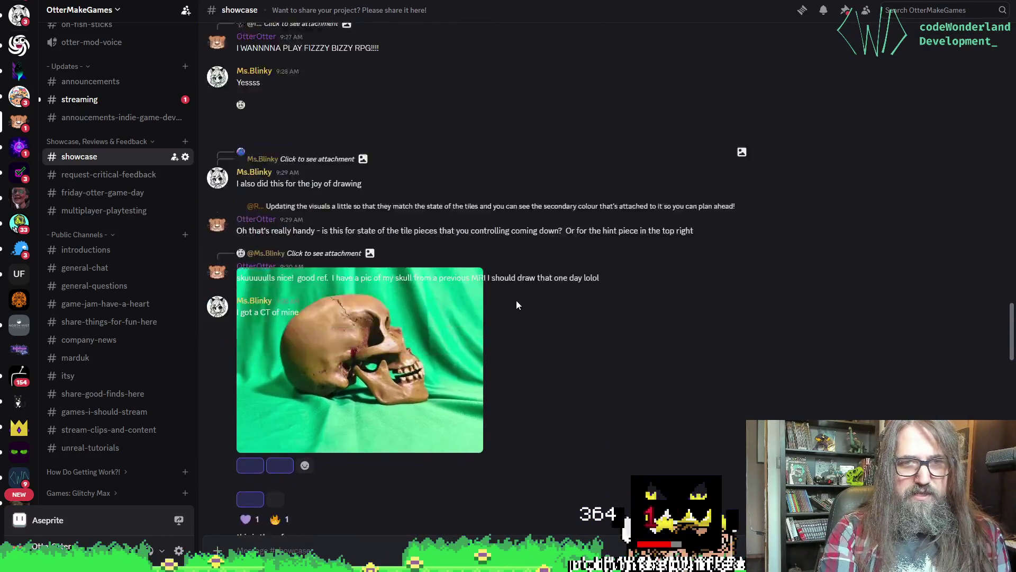
pyautogui.scroll(-15, 524, 307)
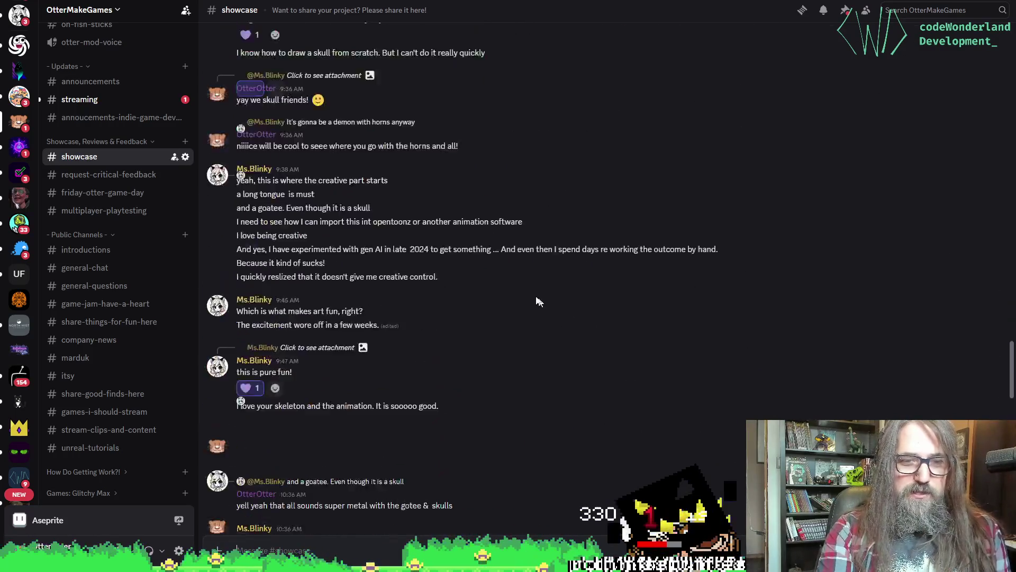
pyautogui.scroll(10, 536, 302)
pyautogui.scroll(15, 594, 296)
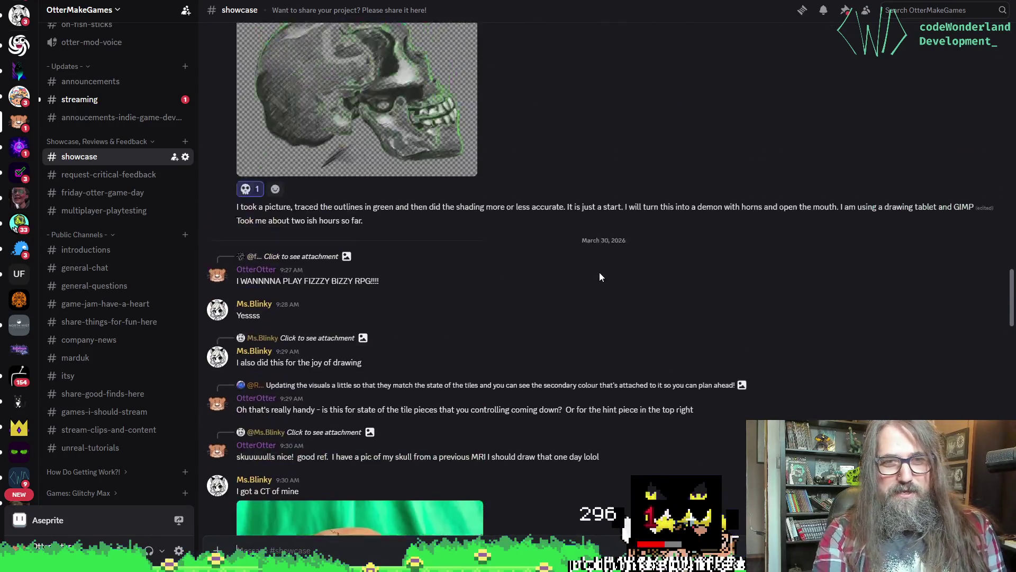
pyautogui.scroll(10, 627, 230)
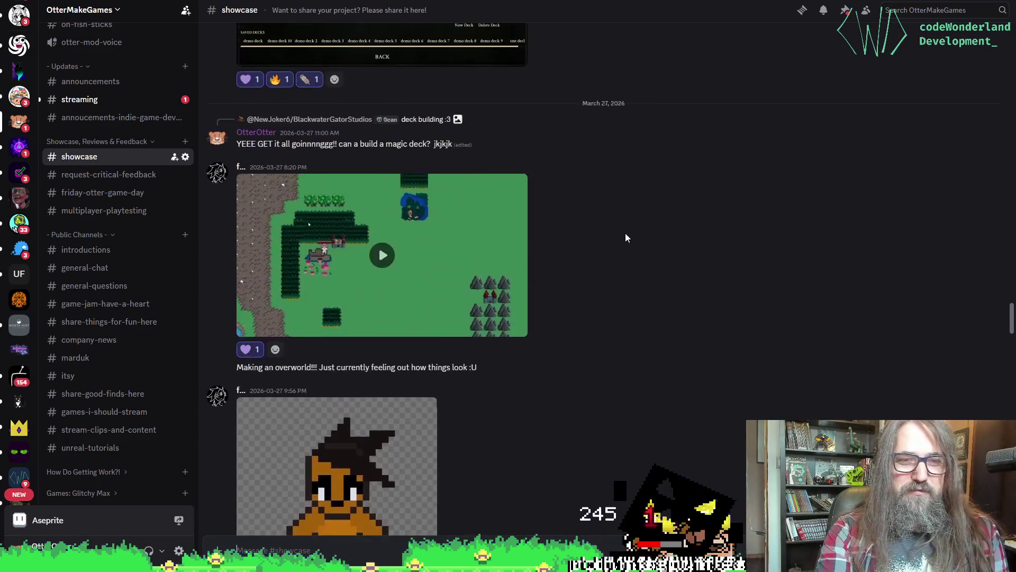
# Return to #request-critical-feedback and scroll through its latest posts.
pyautogui.click(106, 175)
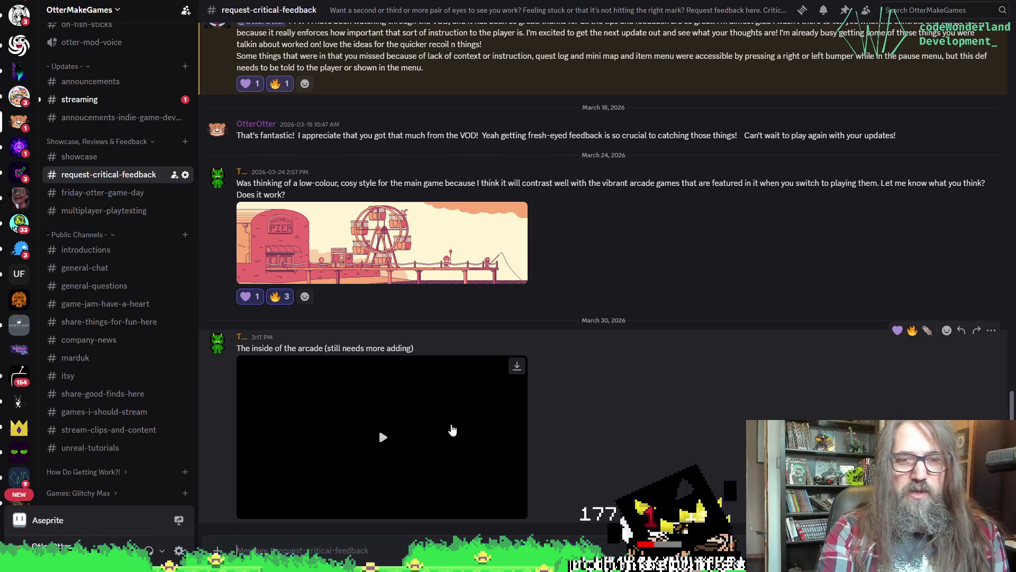
pyautogui.scroll(10, 502, 408)
pyautogui.scroll(-15, 585, 434)
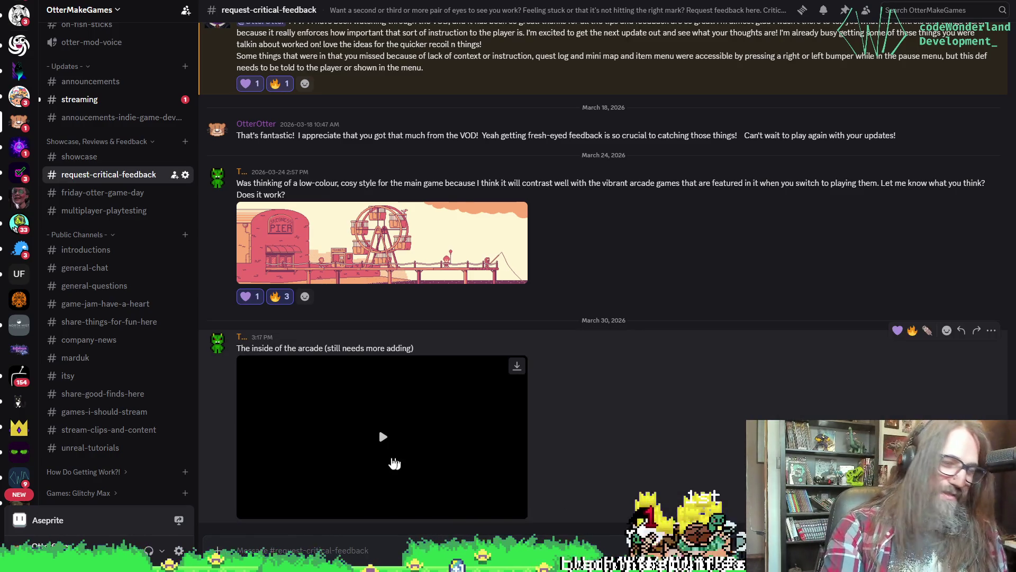
# Watch the arcade interior video full screen, then view and close the Skegness Pier image.
pyautogui.click(389, 460)
pyautogui.click(514, 511)
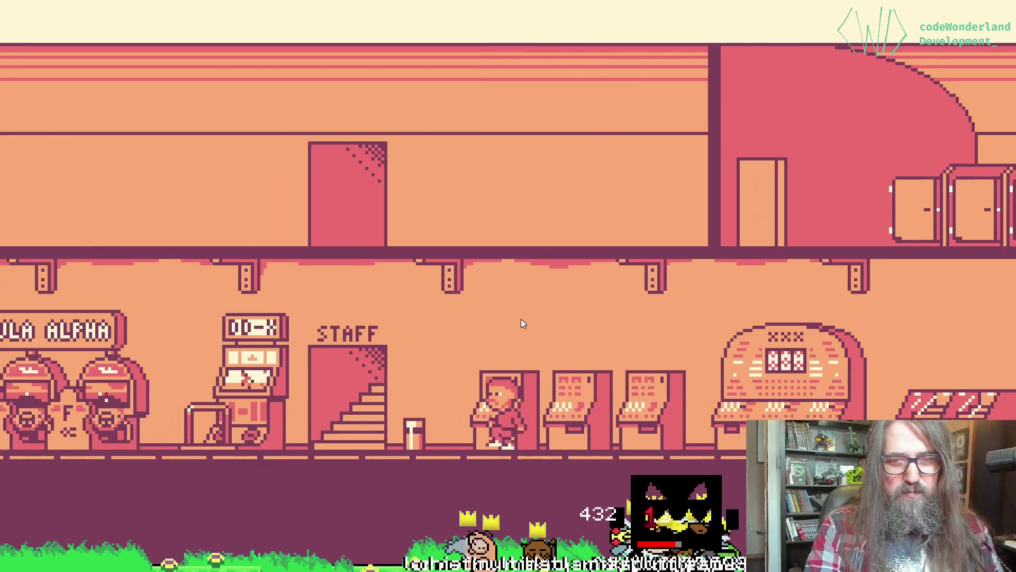
pyautogui.hotkey('alt', 'Tab')
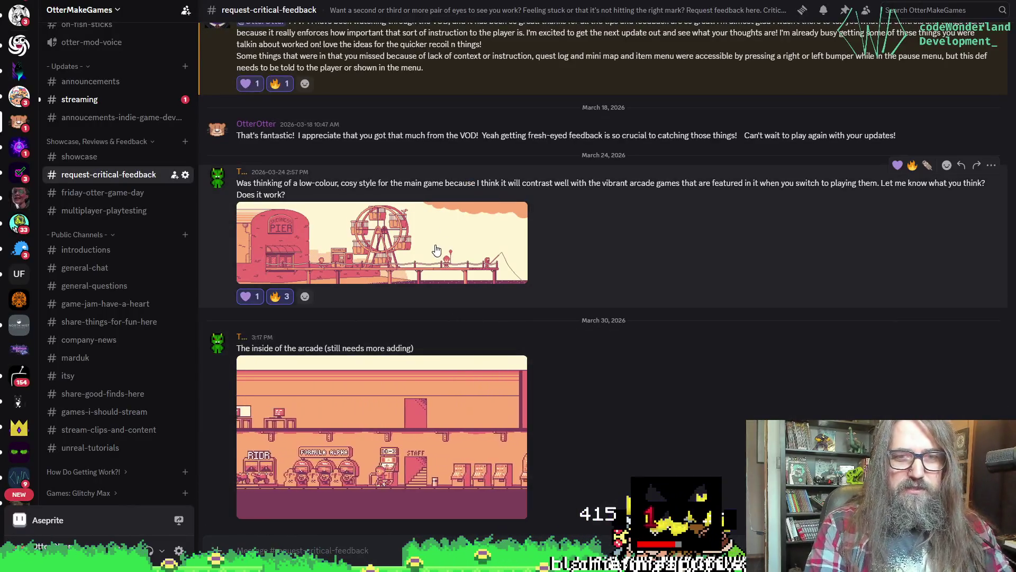
pyautogui.click(309, 273)
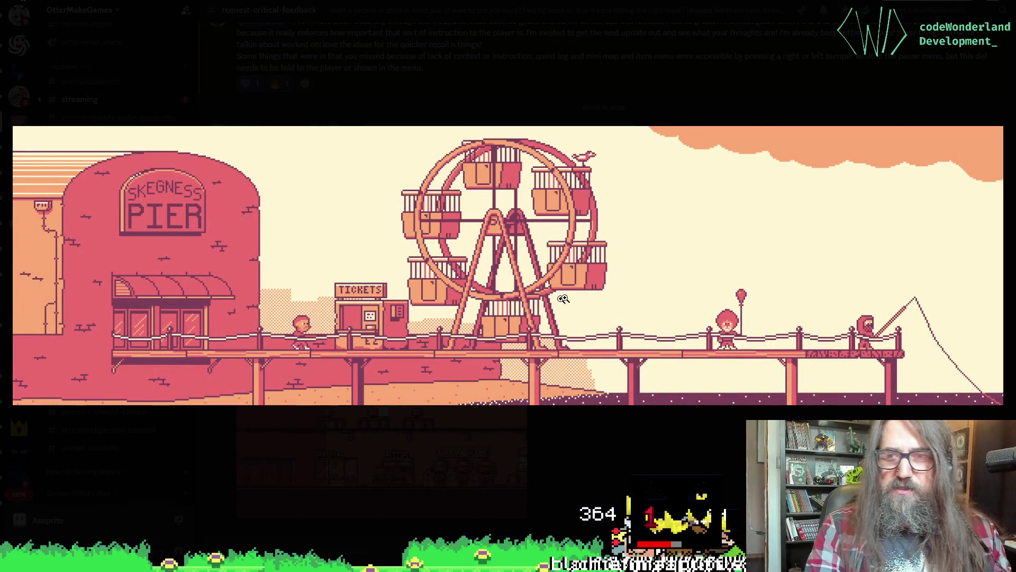
pyautogui.press('Escape')
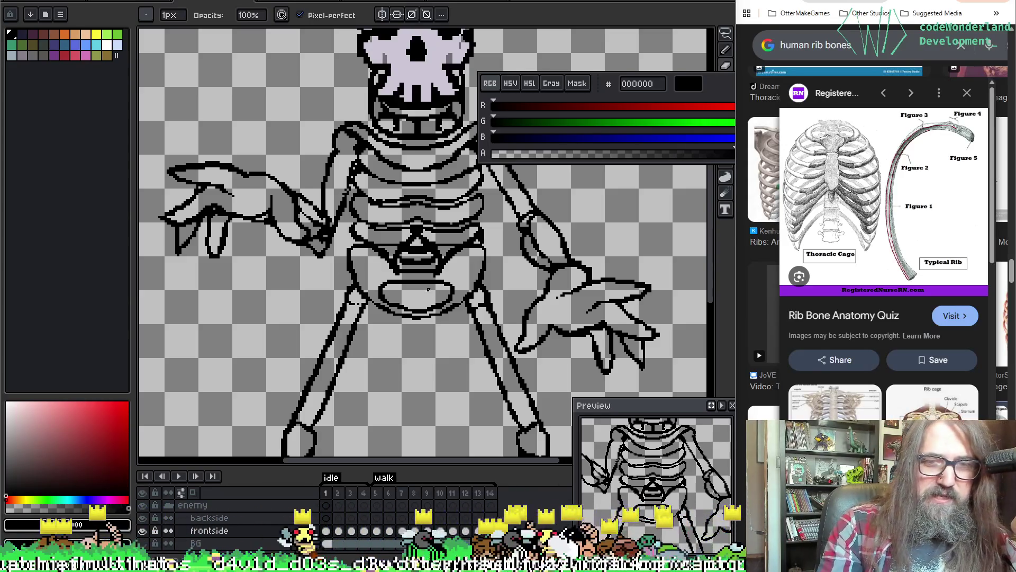
# Undo the stray pencil stroke near the skeleton's arm and save the sprite.
pyautogui.scroll(-2, 420, 348)
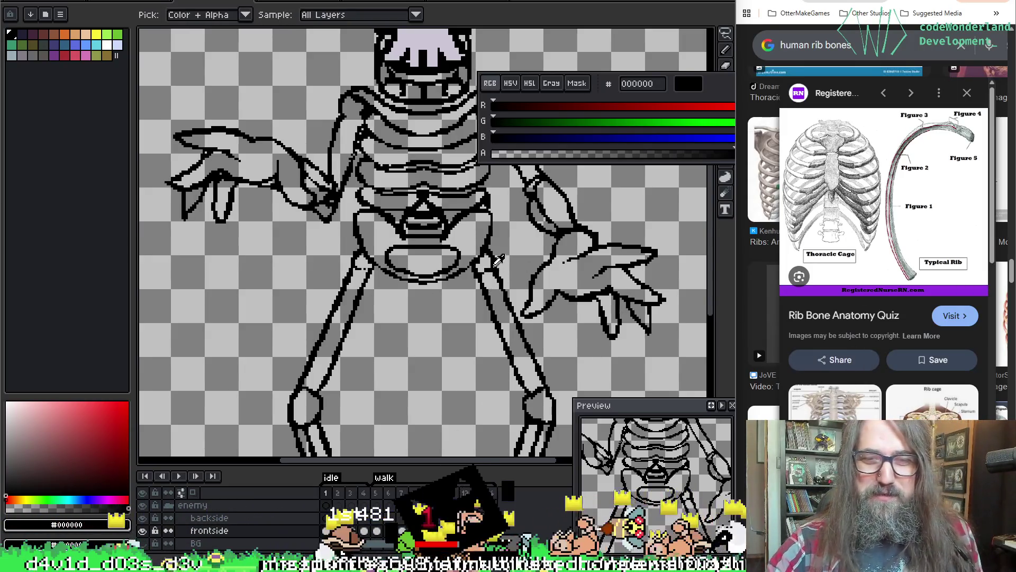
pyautogui.press('i')
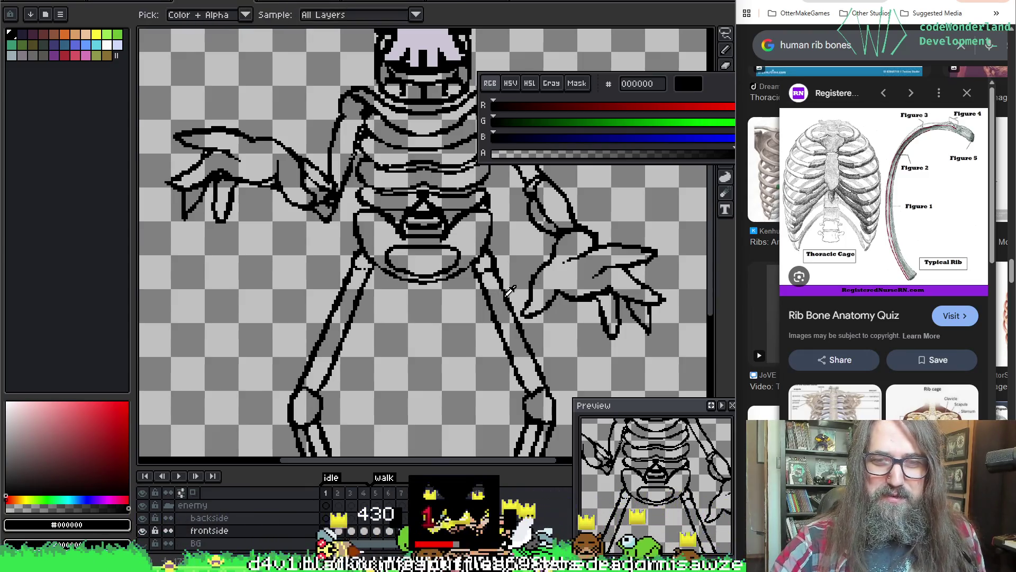
pyautogui.press('e')
pyautogui.hotkey('ctrl', 'z')
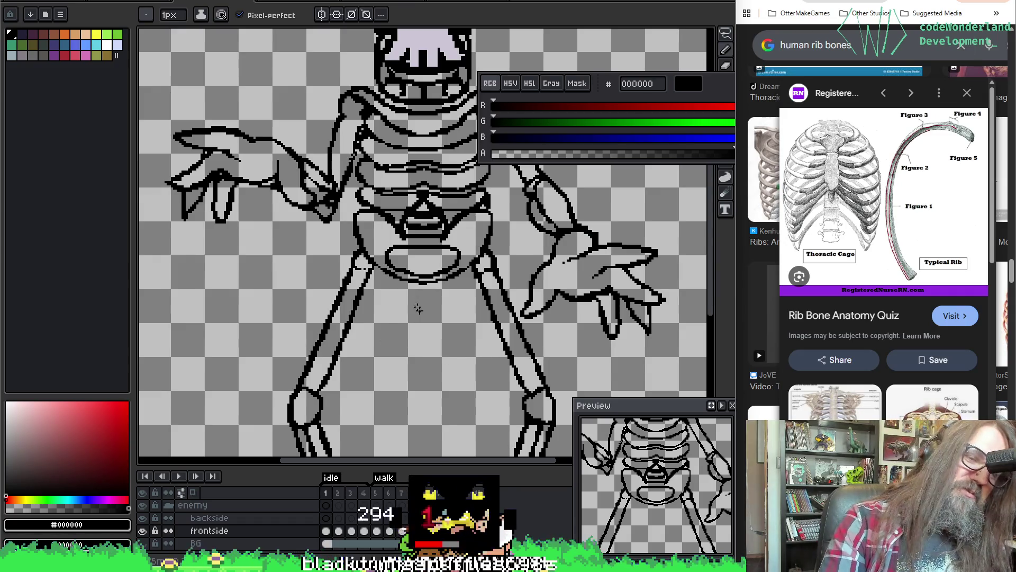
pyautogui.scroll(3, 326, 191)
pyautogui.scroll(1, 331, 265)
pyautogui.scroll(-1, 334, 318)
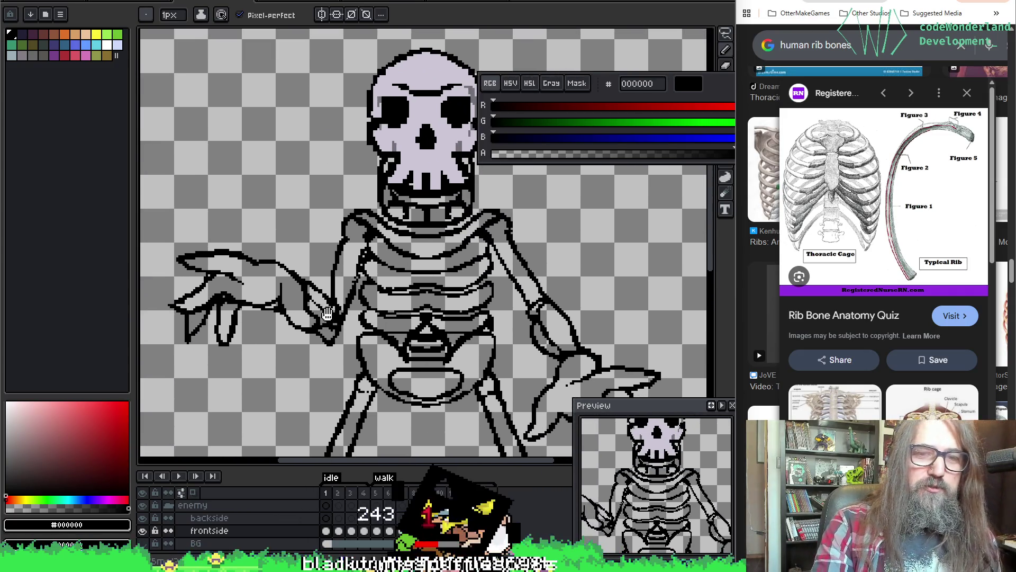
pyautogui.hotkey('ctrl', 's')
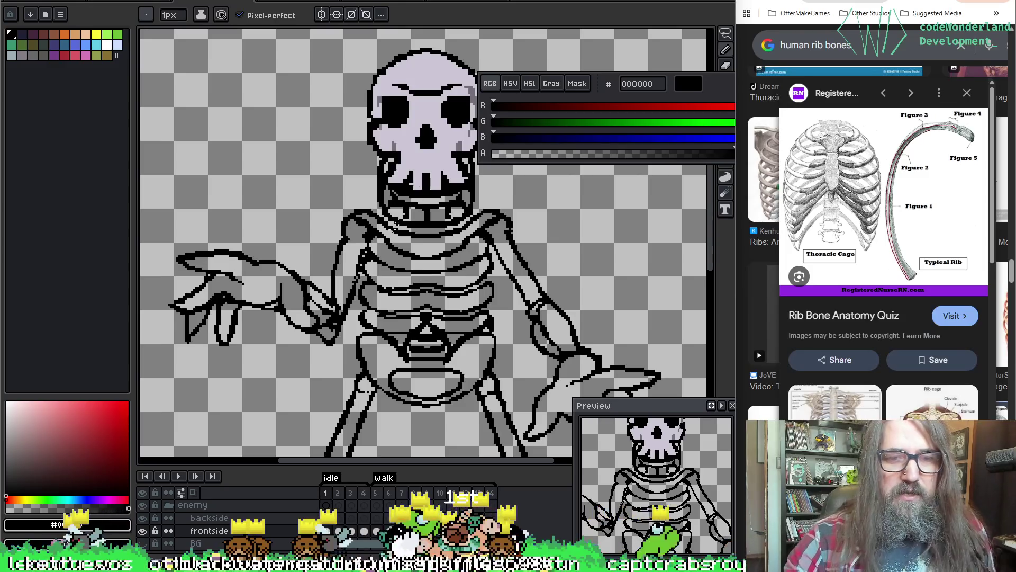
# Undo further stray strokes near the left forearm and enlarge the pencil brush to 2 pixels.
pyautogui.press('i')
pyautogui.press('b')
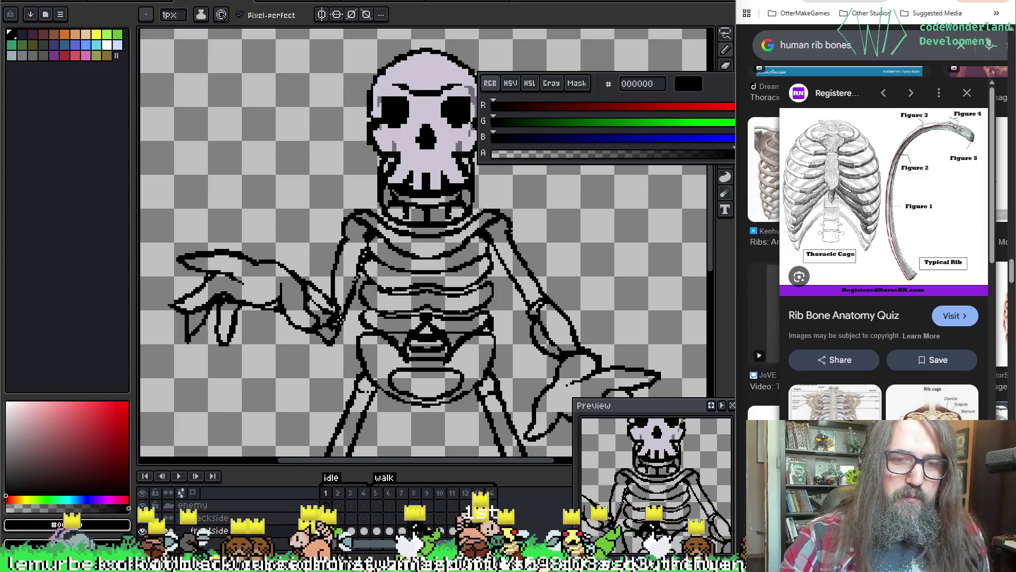
pyautogui.hotkey('ctrl', 'z')
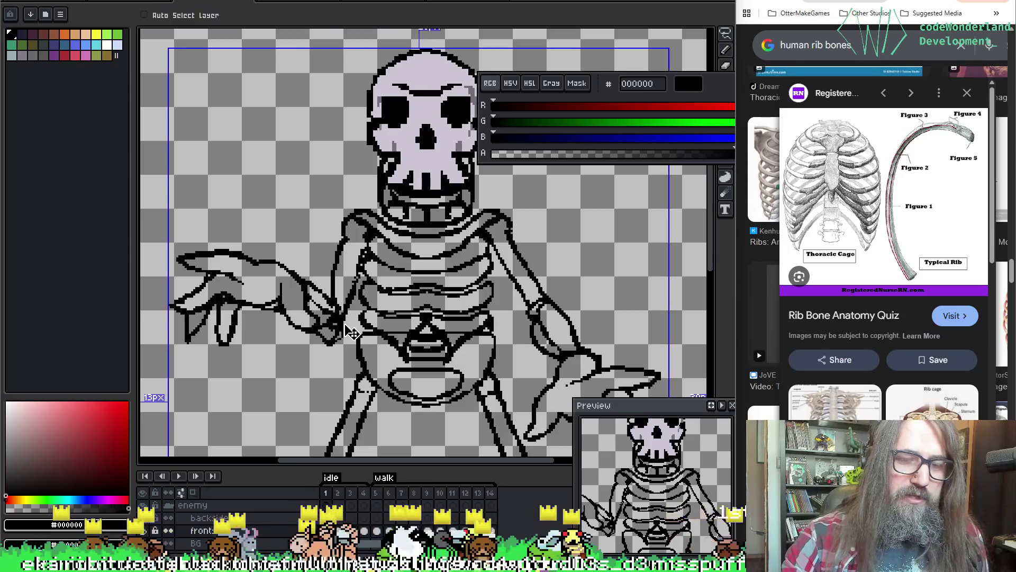
pyautogui.moveTo(347, 321); pyautogui.dragTo(332, 345)
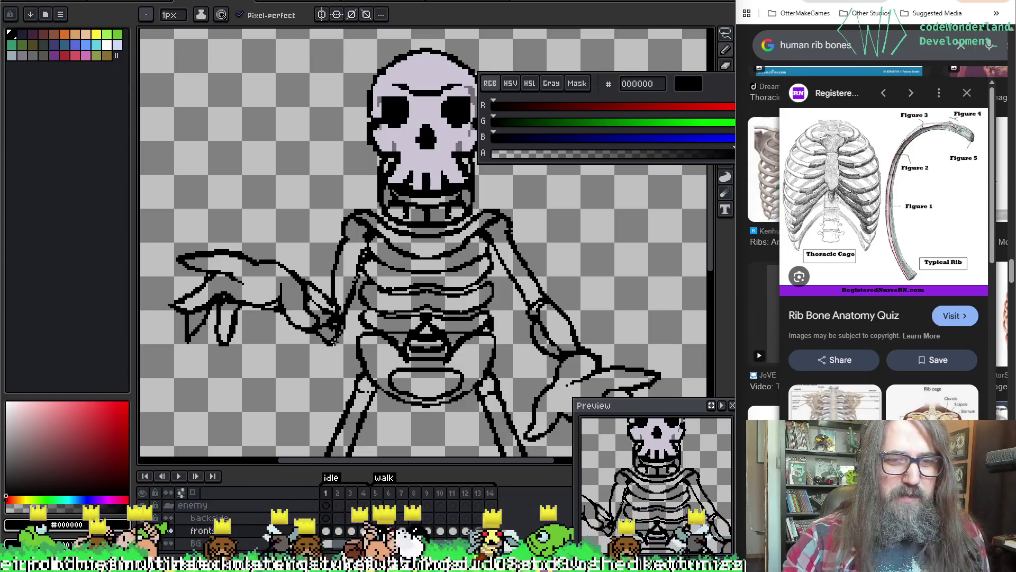
pyautogui.hotkey('ctrl', 'z')
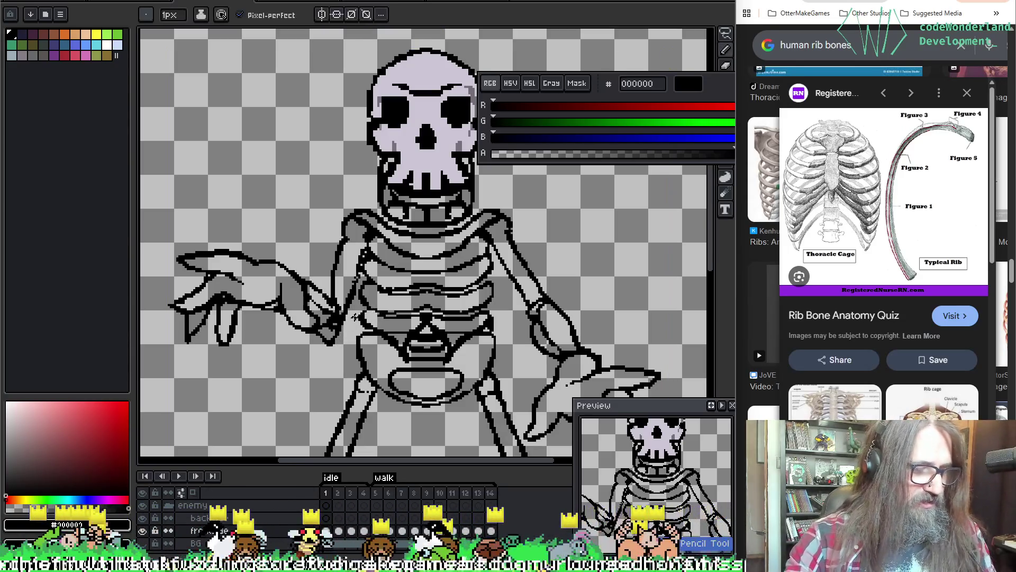
pyautogui.press('+')
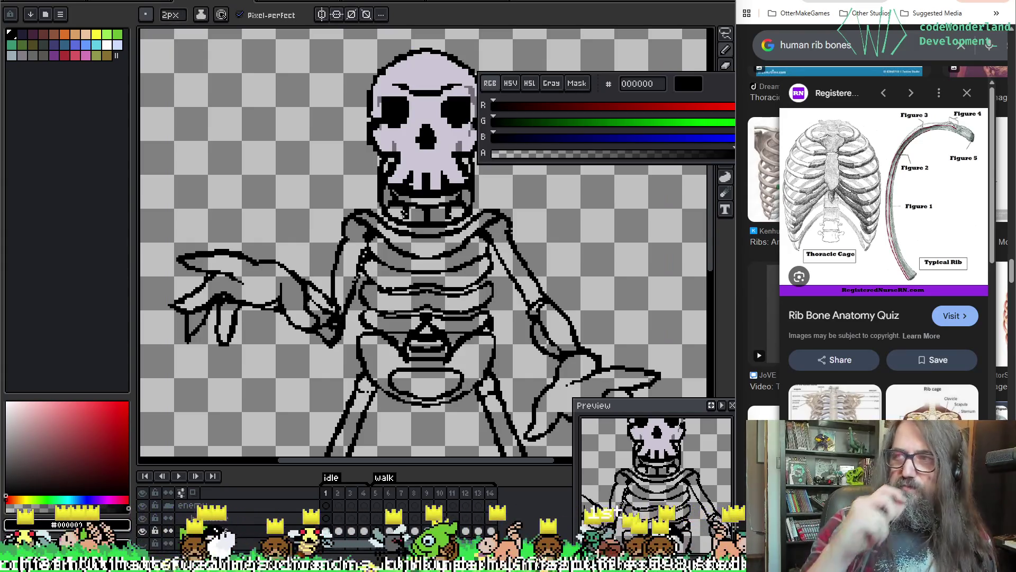
pyautogui.press('e')
pyautogui.scroll(-3, 353, 140)
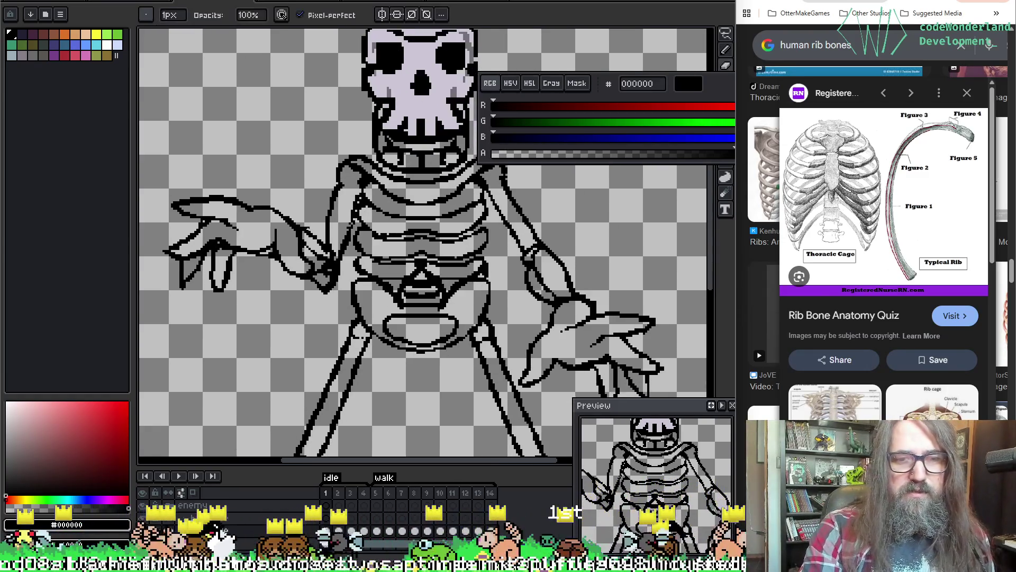
pyautogui.press('b')
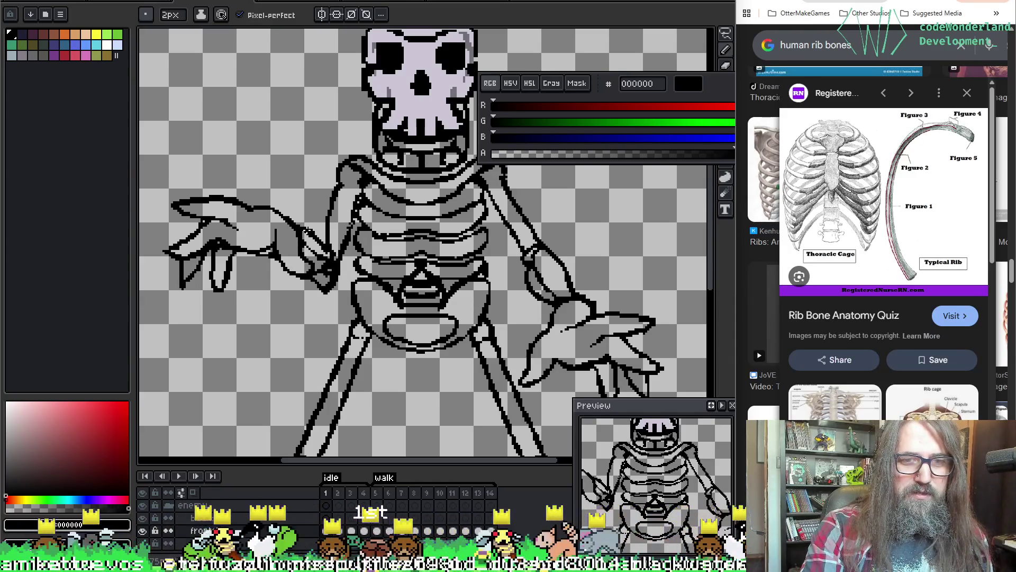
pyautogui.hotkey('ctrl', 'z')
pyautogui.scroll(-3, 306, 231)
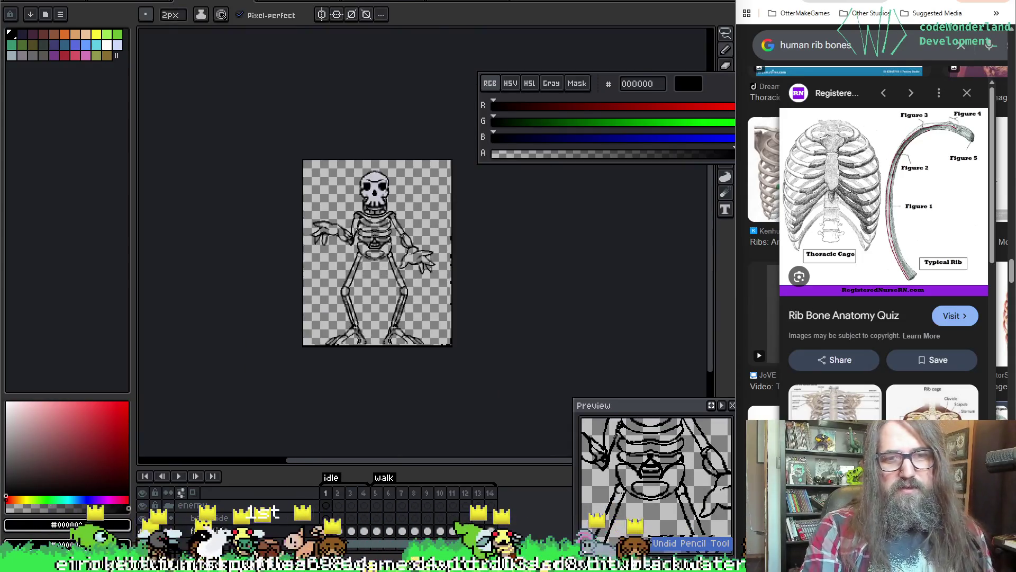
# Pan to the skeleton's arm and legs and undo the eraser edit on the hand outline.
pyautogui.scroll(3, 317, 237)
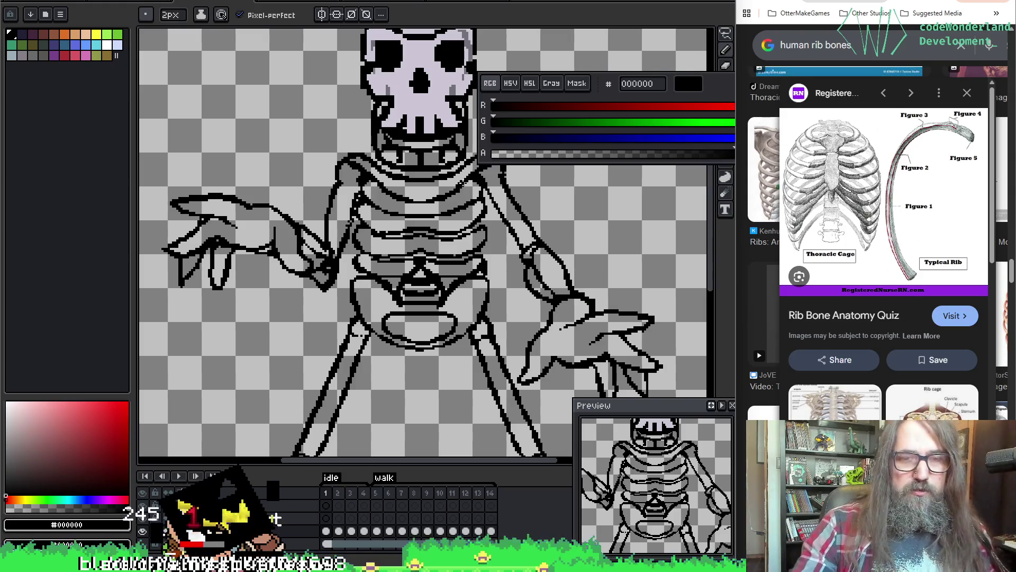
pyautogui.moveTo(517, 259)
pyautogui.mouseDown()
pyautogui.moveTo(497, 135)
pyautogui.moveTo(423, 194)
pyautogui.mouseUp()
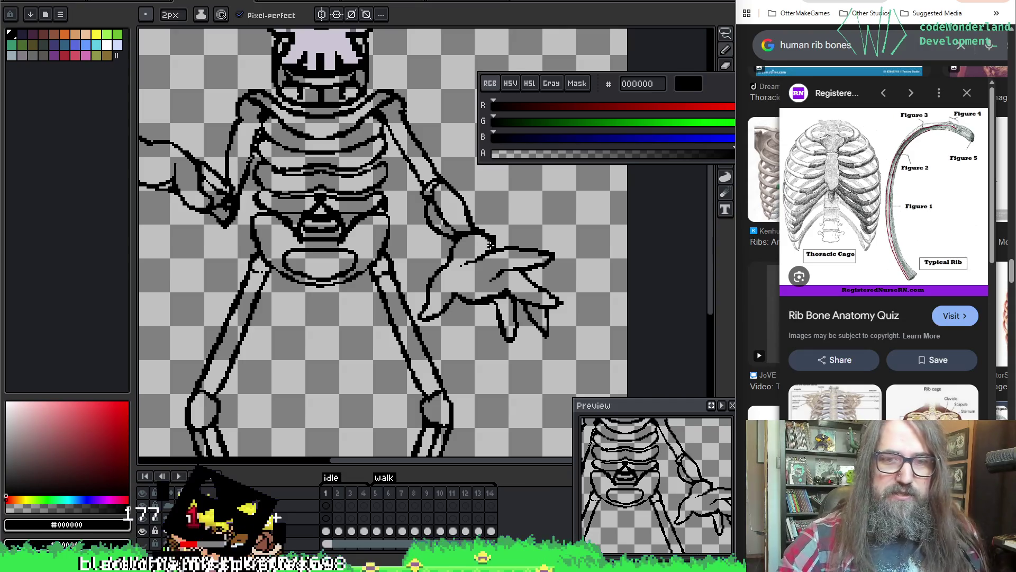
pyautogui.press('b')
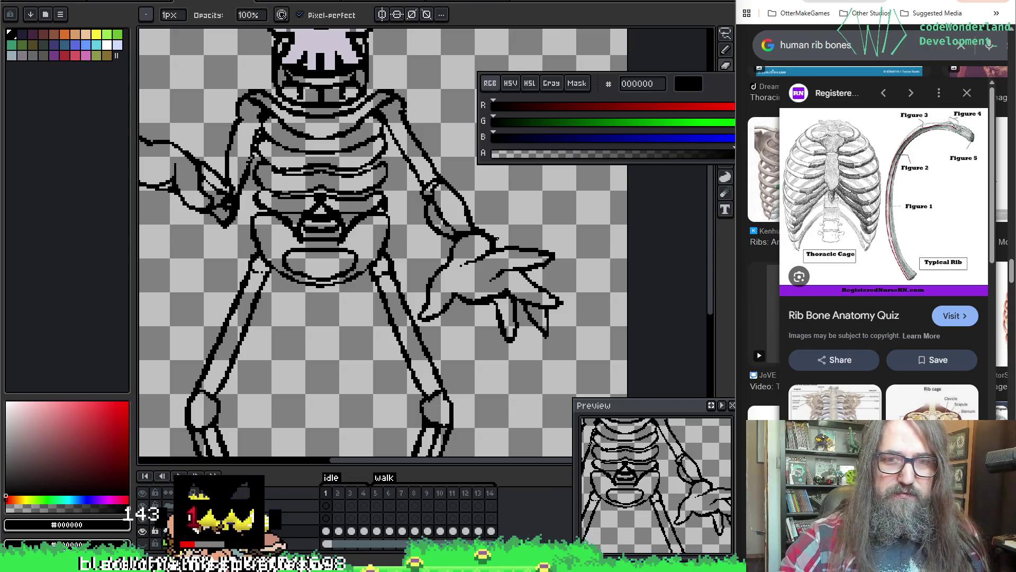
pyautogui.hotkey('ctrl', 'z')
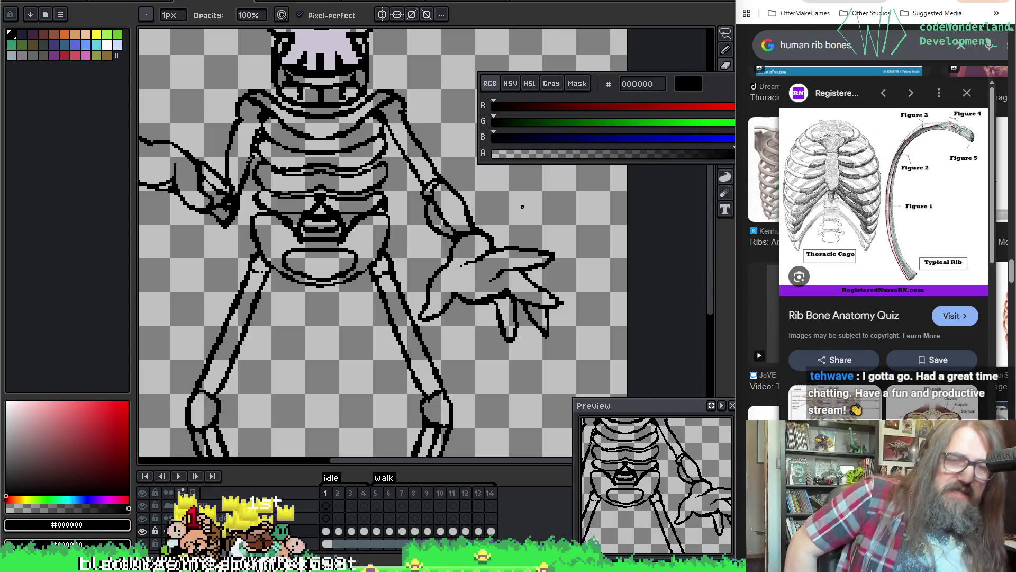
pyautogui.press('e')
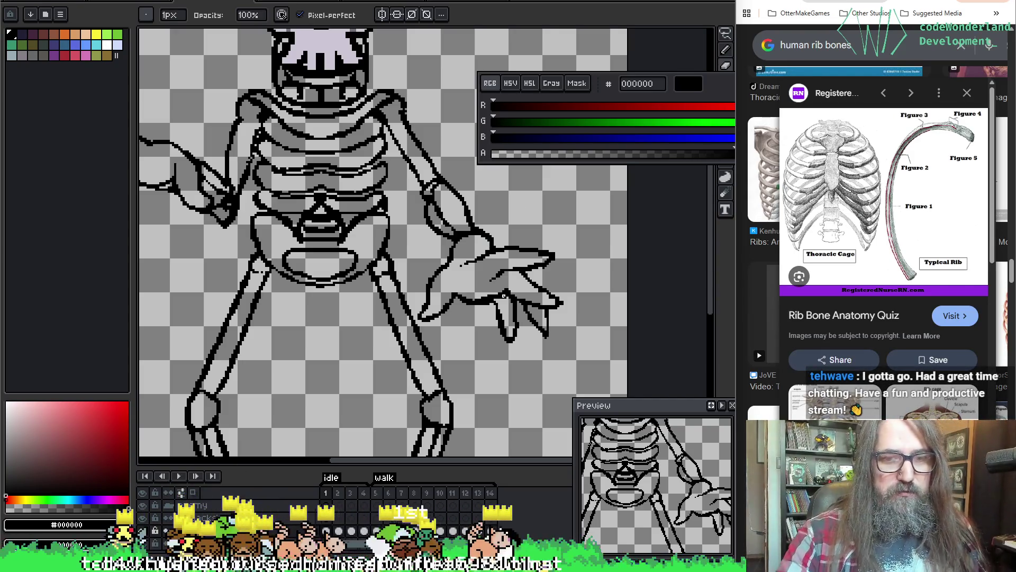
pyautogui.scroll(-5, 450, 254)
# Touch up the leg bone outlines with pencil and eraser, then save the sprite.
pyautogui.press('b')
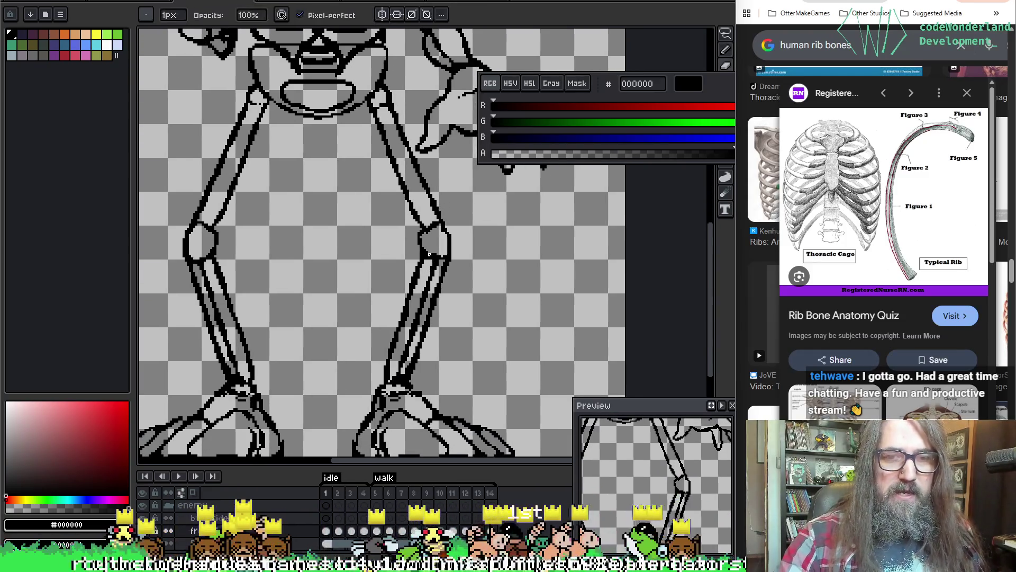
pyautogui.press('e')
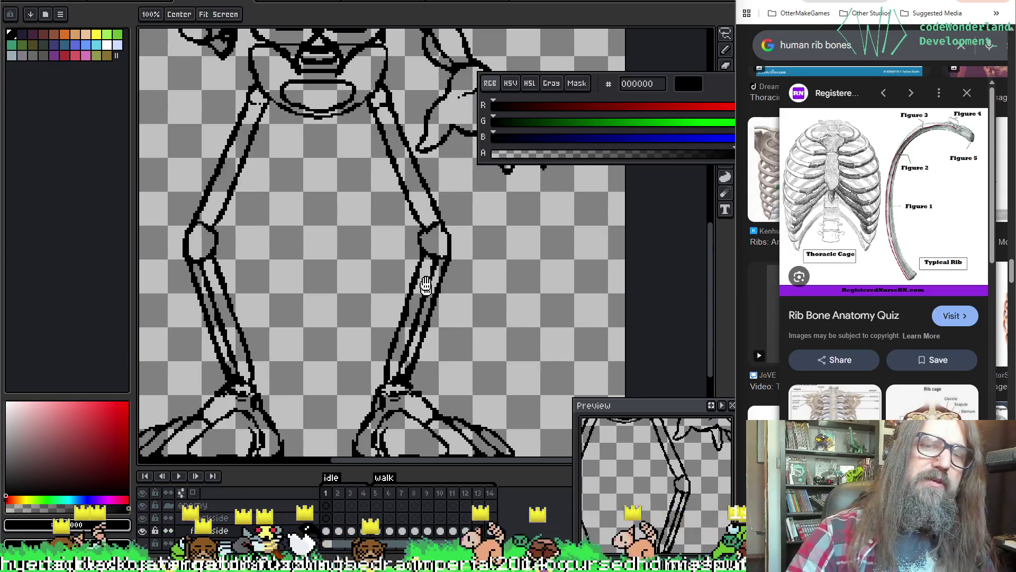
pyautogui.scroll(-1, 419, 286)
pyautogui.press('b')
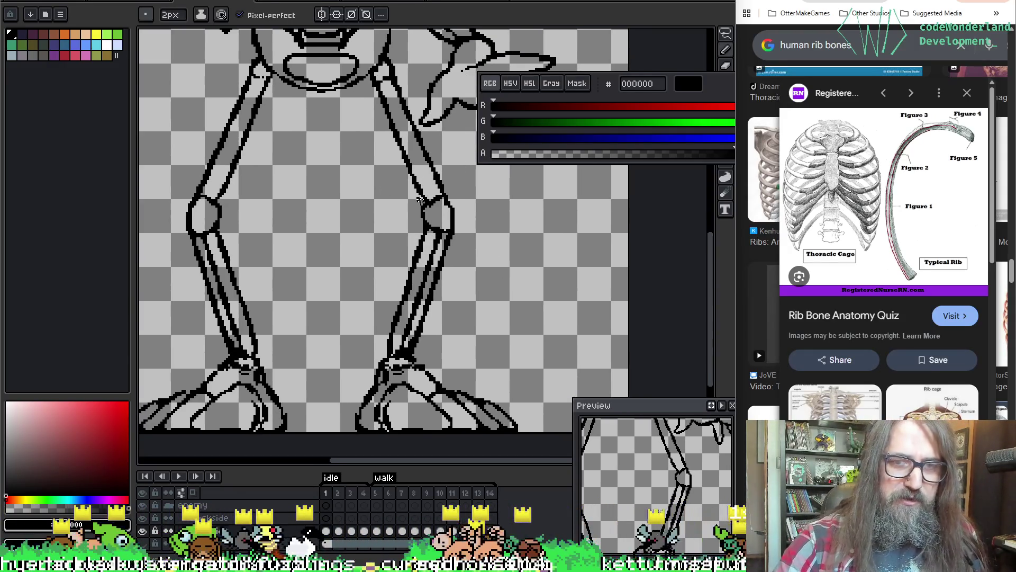
pyautogui.press('e')
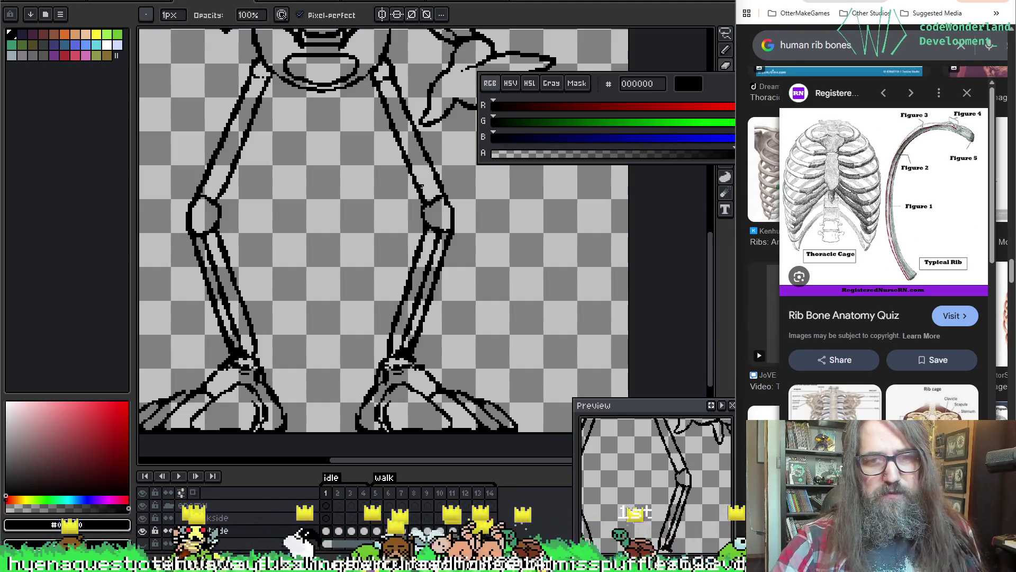
pyautogui.press('b')
pyautogui.hotkey('ctrl', 's')
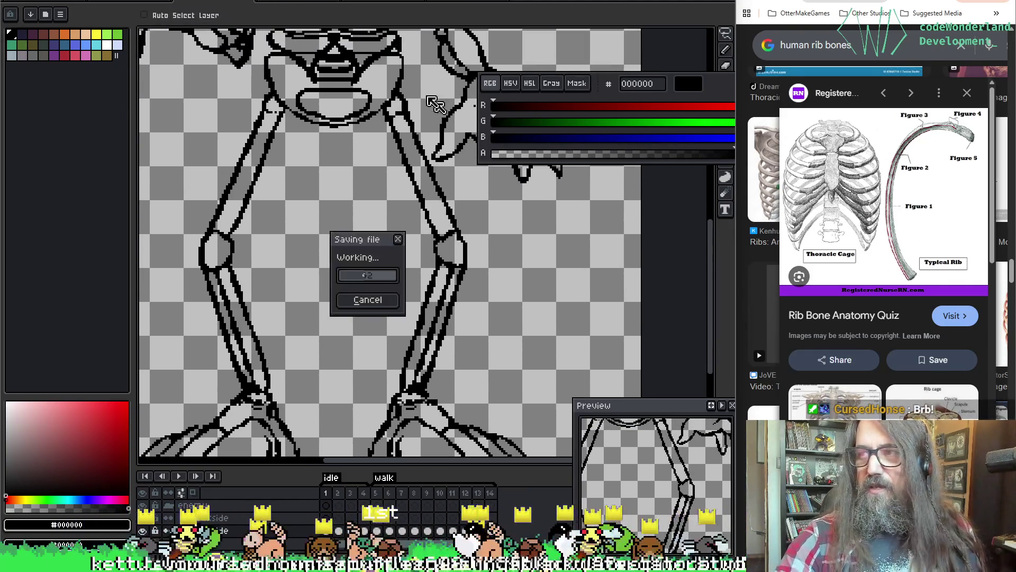
pyautogui.press('e')
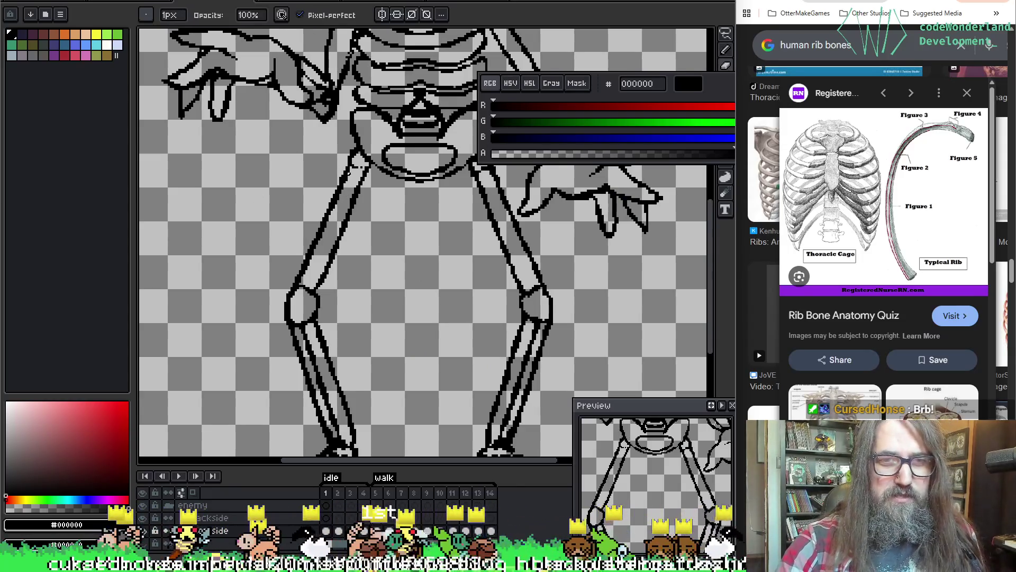
pyautogui.press('b')
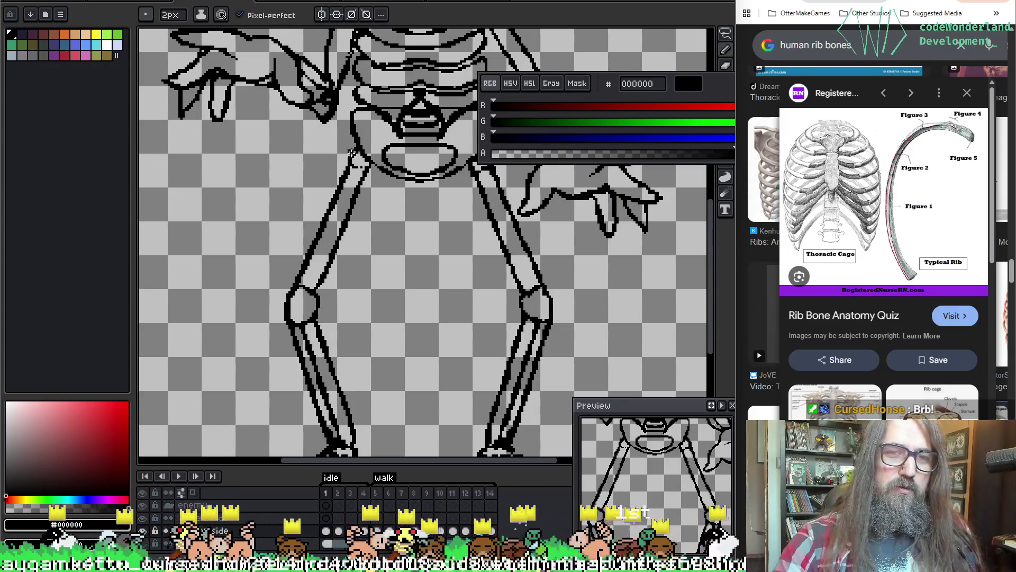
pyautogui.press('e')
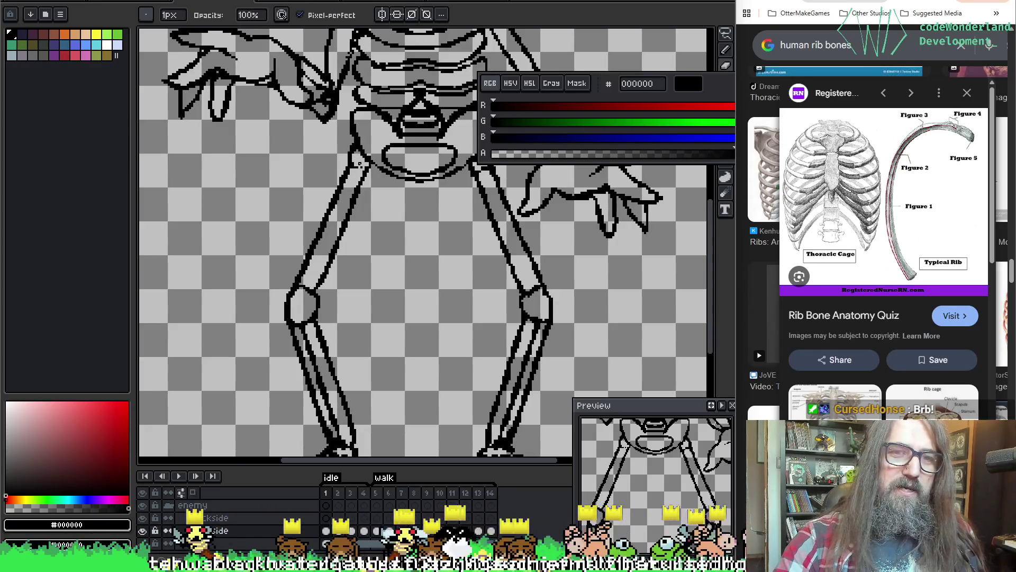
pyautogui.press('b')
pyautogui.press('e')
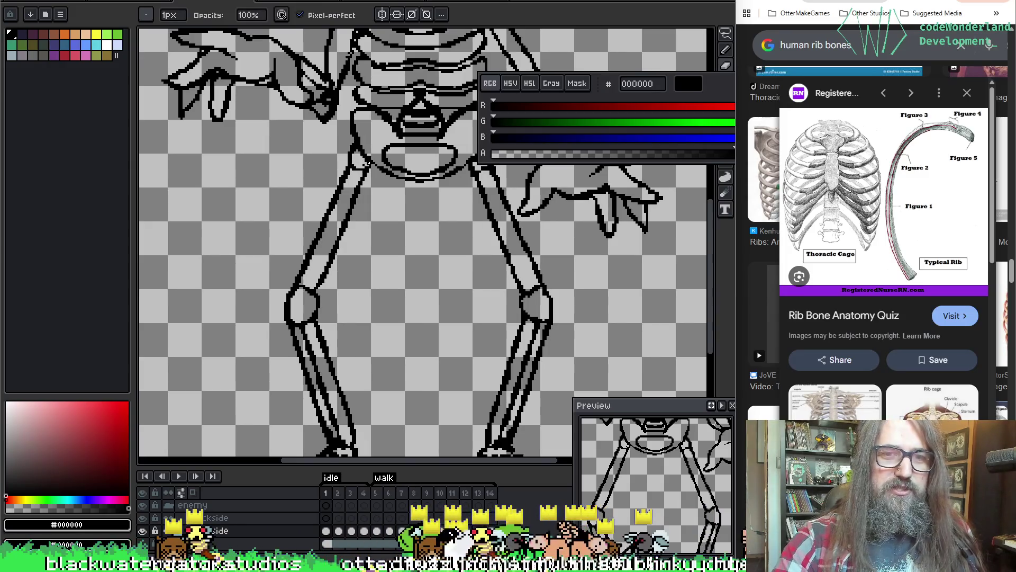
pyautogui.press('b')
# Pan down to the knees and feet and clean up their black outlines.
pyautogui.hscroll(3, 504, 295)
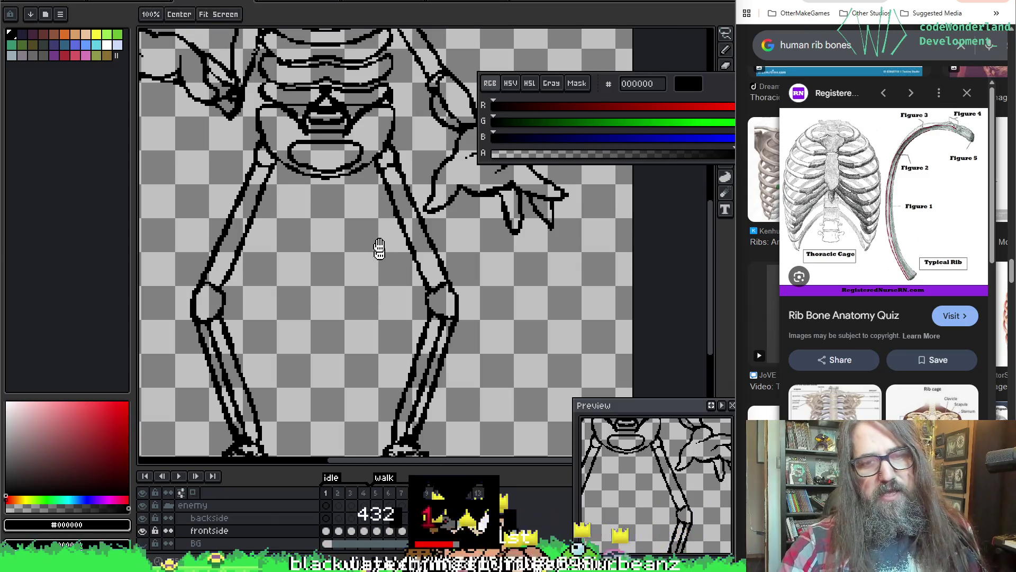
pyautogui.moveTo(379, 249); pyautogui.dragTo(409, 254)
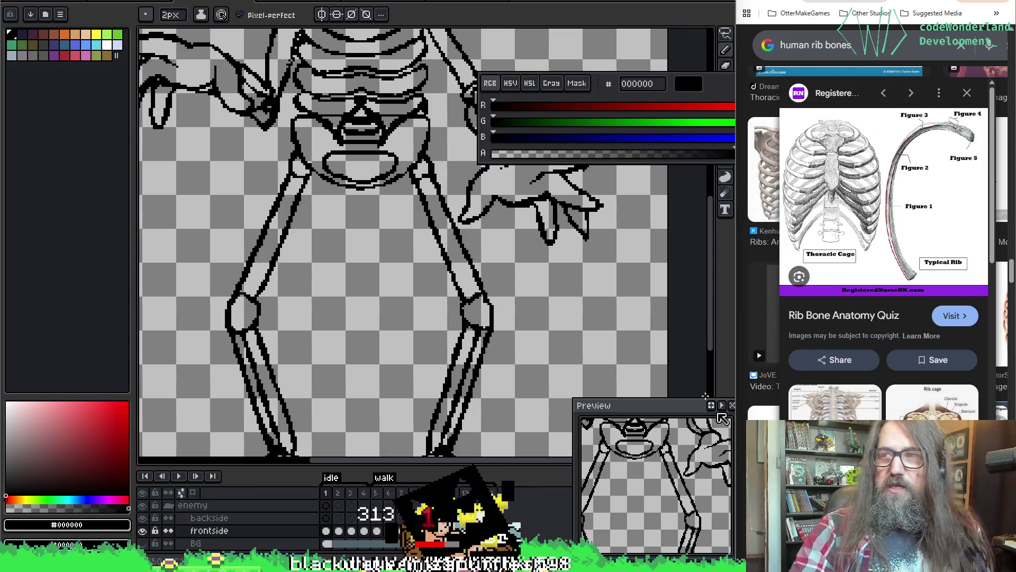
pyautogui.press('h')
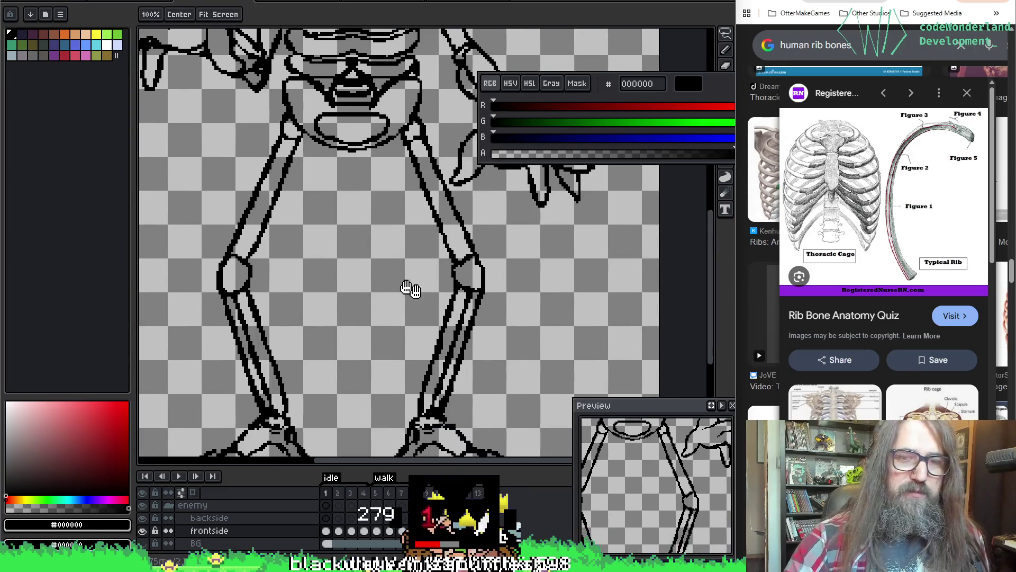
pyautogui.moveTo(408, 288); pyautogui.dragTo(421, 153)
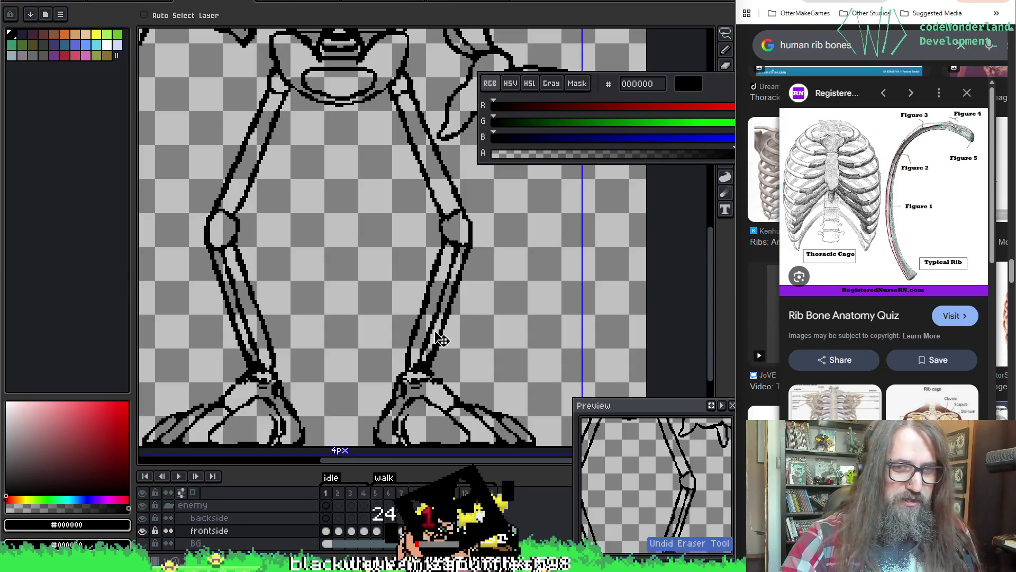
pyautogui.press('e')
pyautogui.press('b')
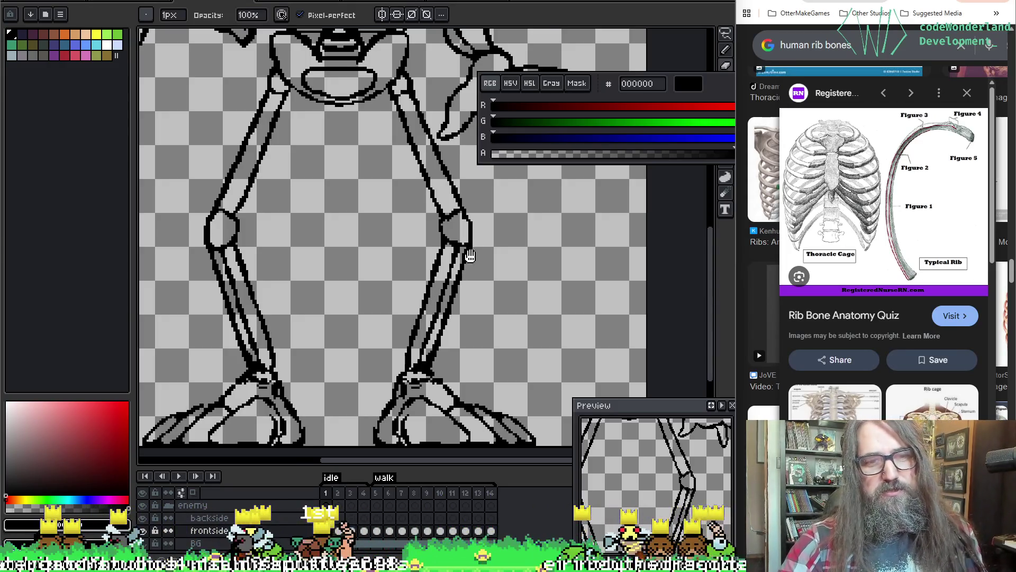
pyautogui.moveTo(280, 354); pyautogui.dragTo(315, 338)
pyautogui.press('i')
pyautogui.press('b')
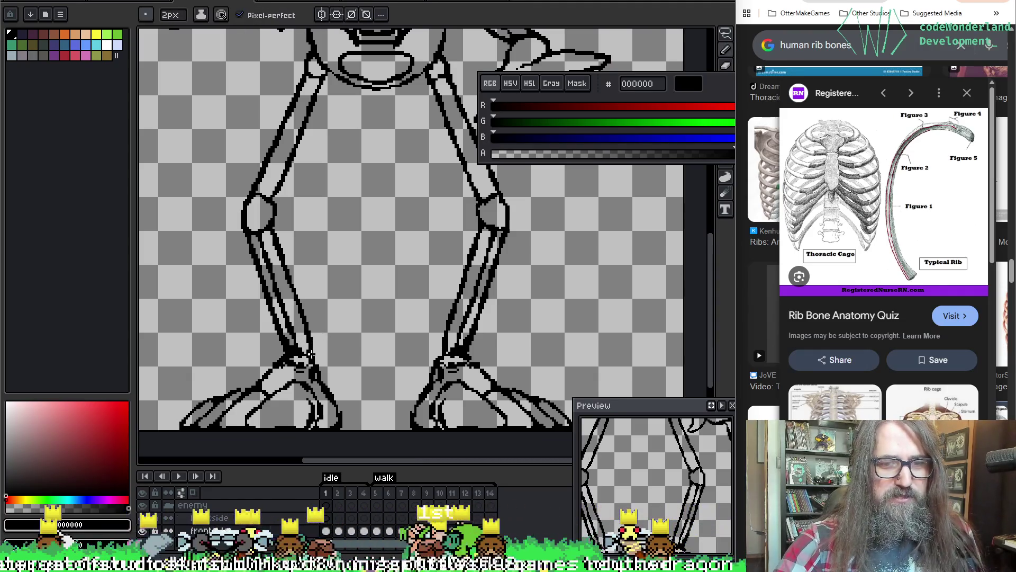
pyautogui.press('e')
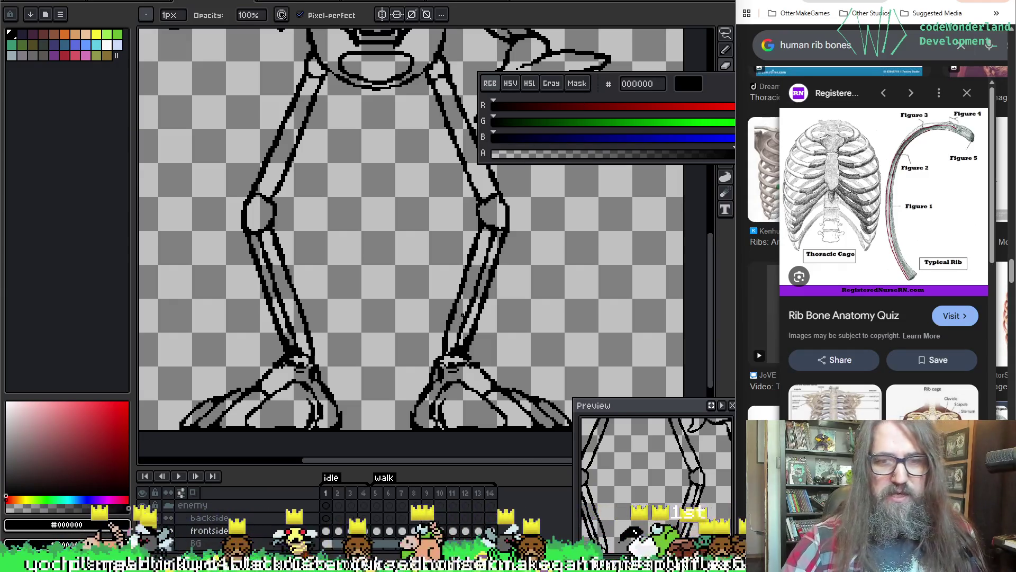
pyautogui.press('i')
pyautogui.press('b')
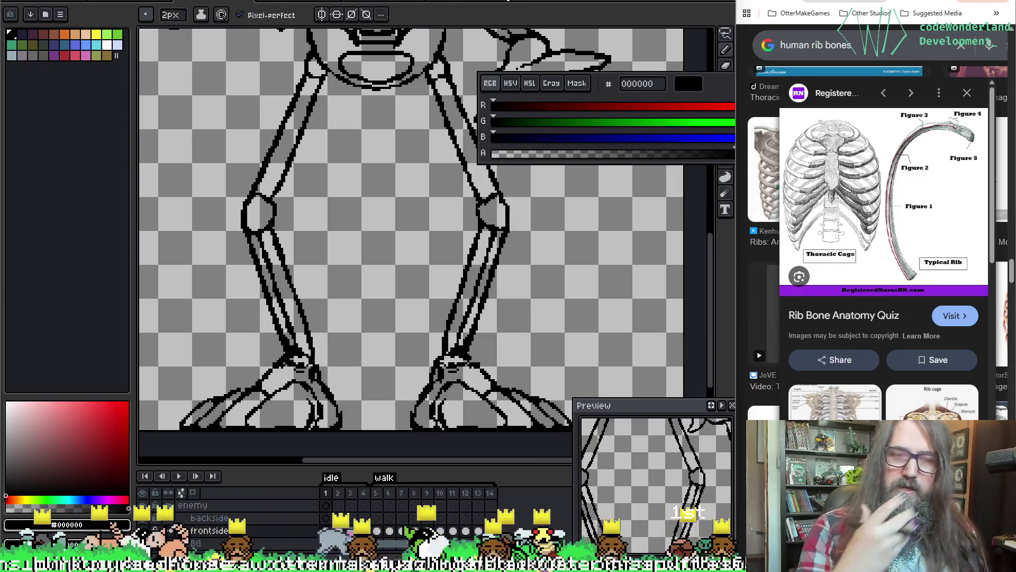
# Recentre the view toward the head and make final pencil and eraser outline touch-ups.
pyautogui.moveTo(224, 202); pyautogui.dragTo(242, 243)
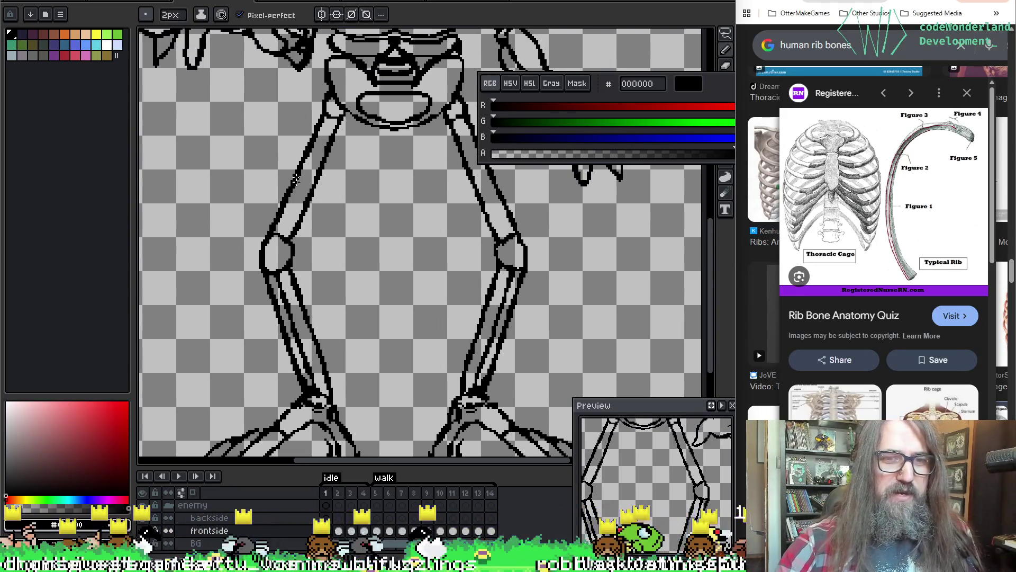
pyautogui.press('e')
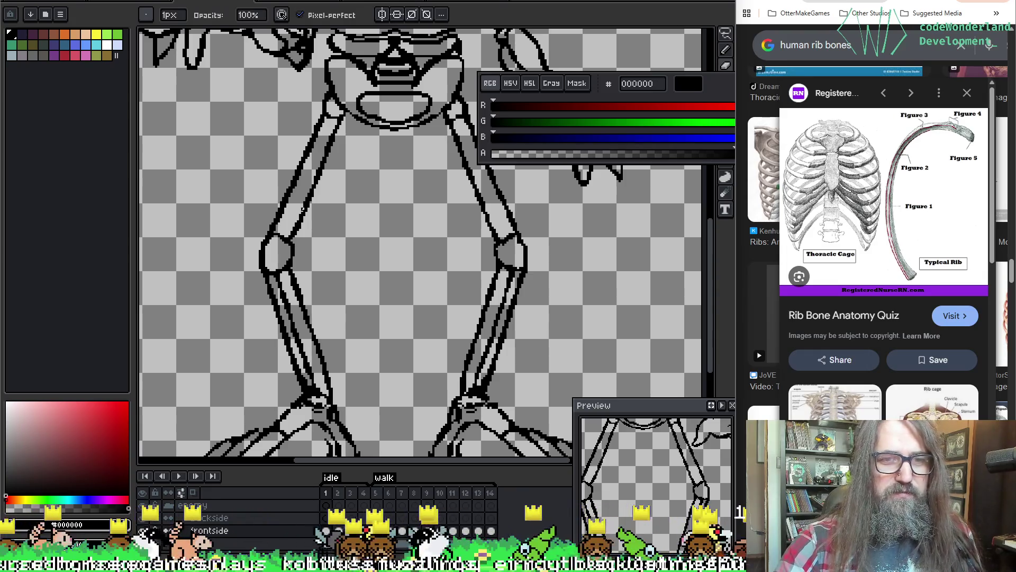
pyautogui.press('ctrl')
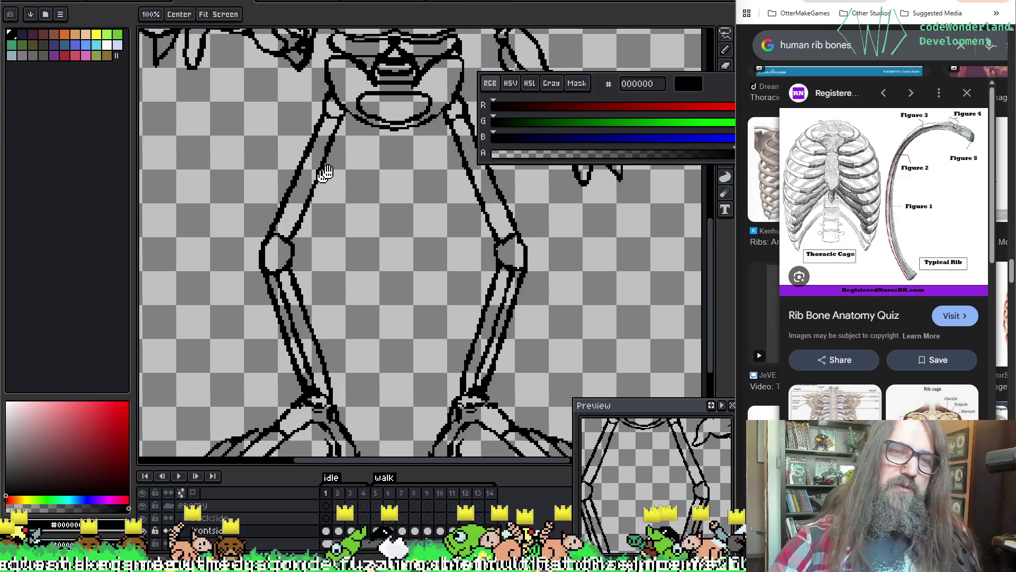
pyautogui.scroll(1, 339, 159)
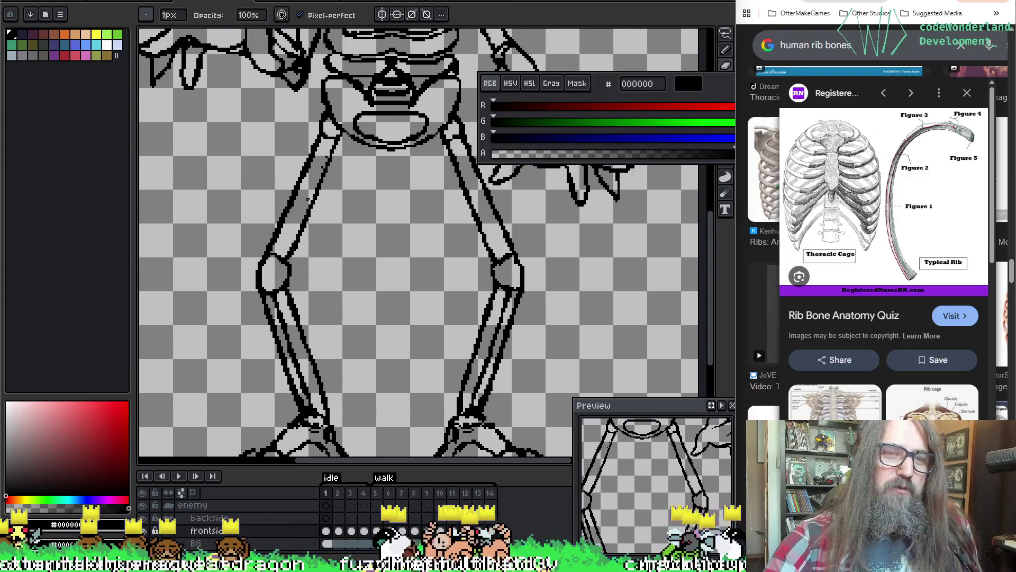
pyautogui.scroll(2, 309, 237)
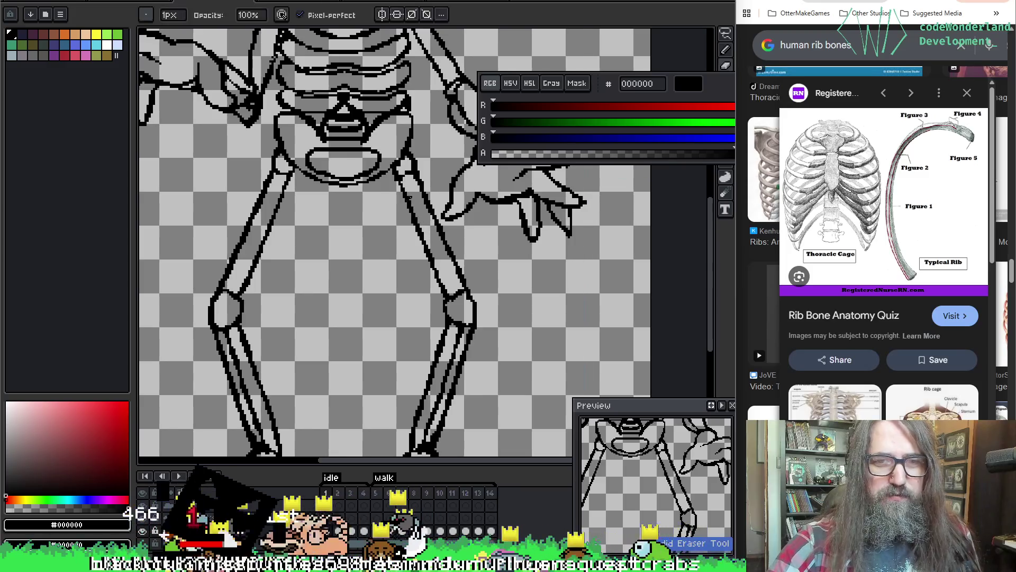
pyautogui.press('e')
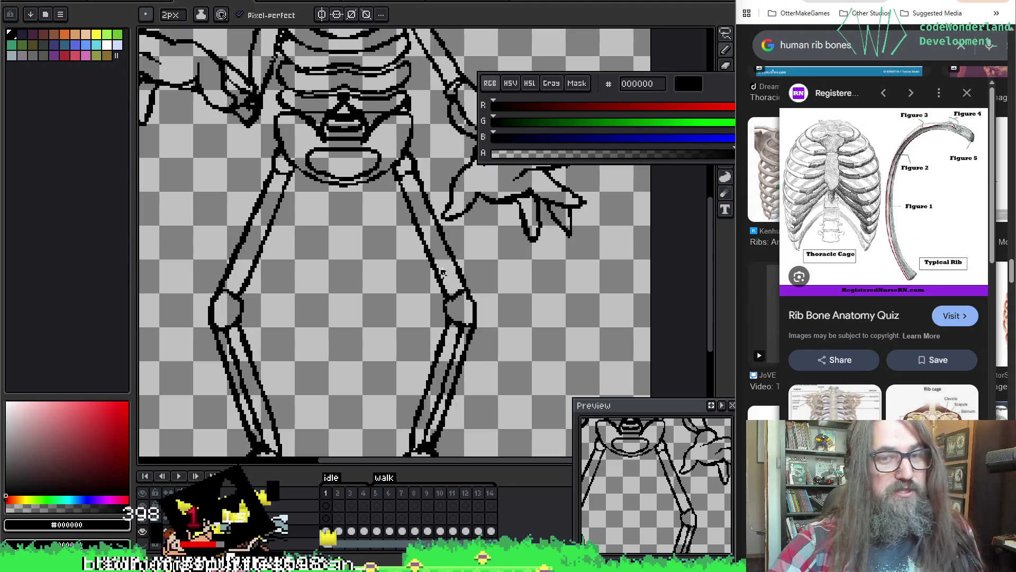
pyautogui.press('b')
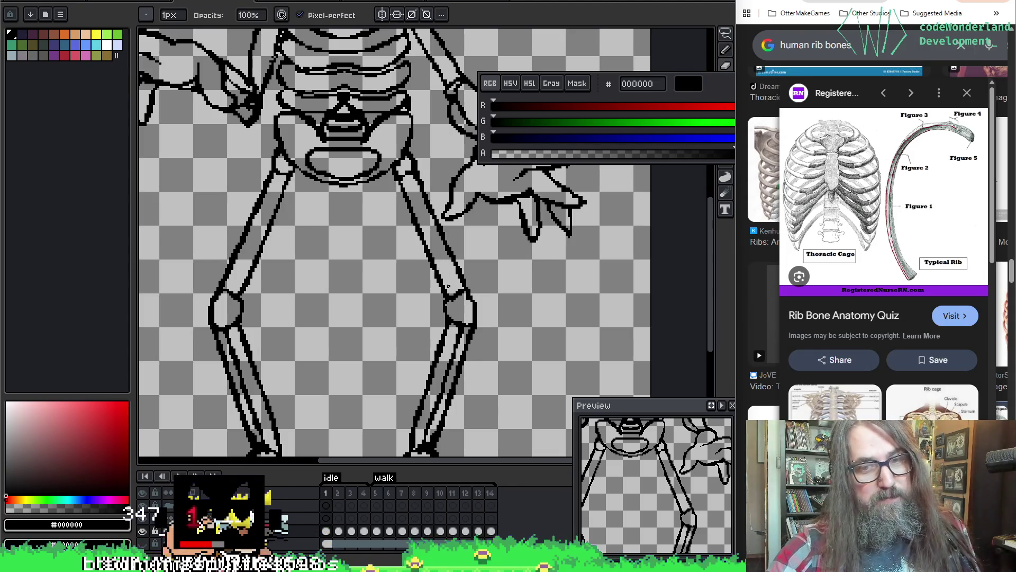
pyautogui.press('e')
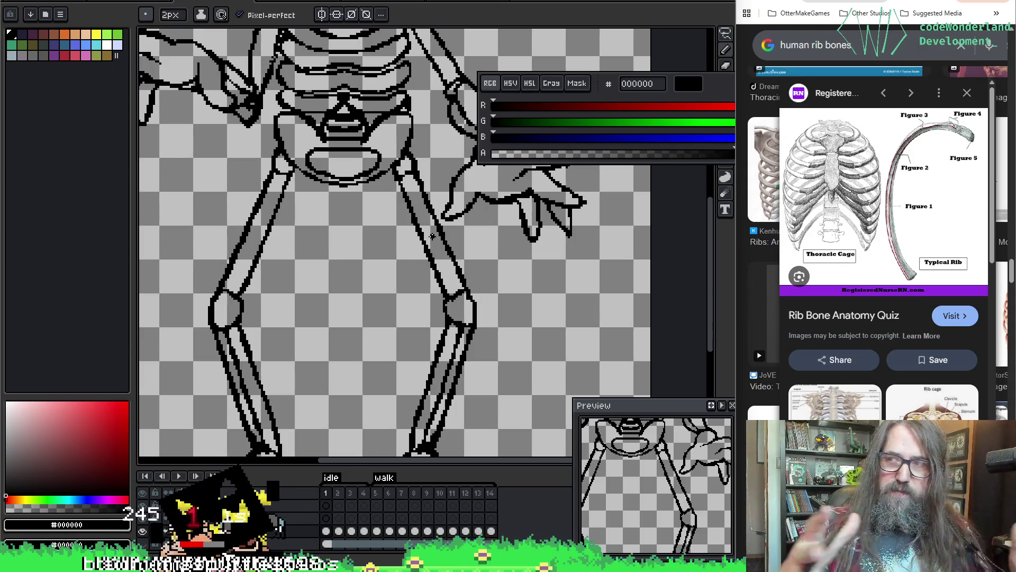
pyautogui.scroll(-3, 694, 180)
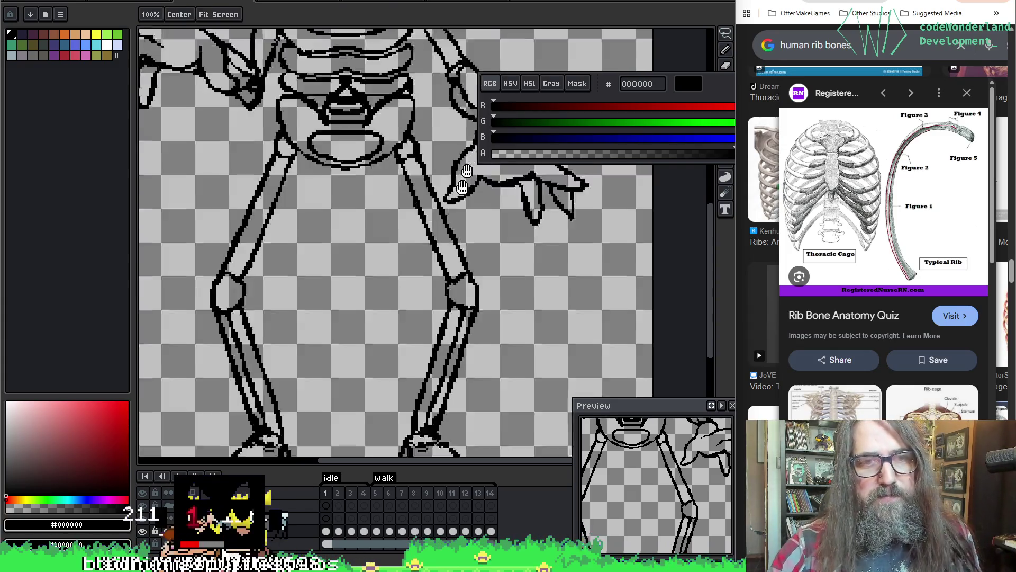
pyautogui.scroll(5, 399, 288)
pyautogui.scroll(-2, 444, 322)
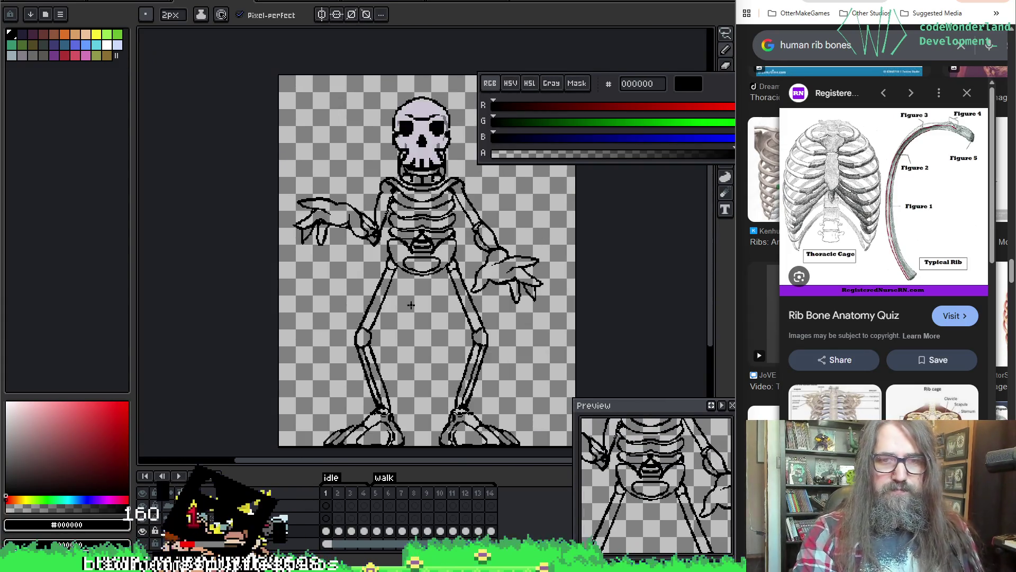
# Step to the second animation frame and play the skeleton animation.
pyautogui.hscroll(3, 411, 305)
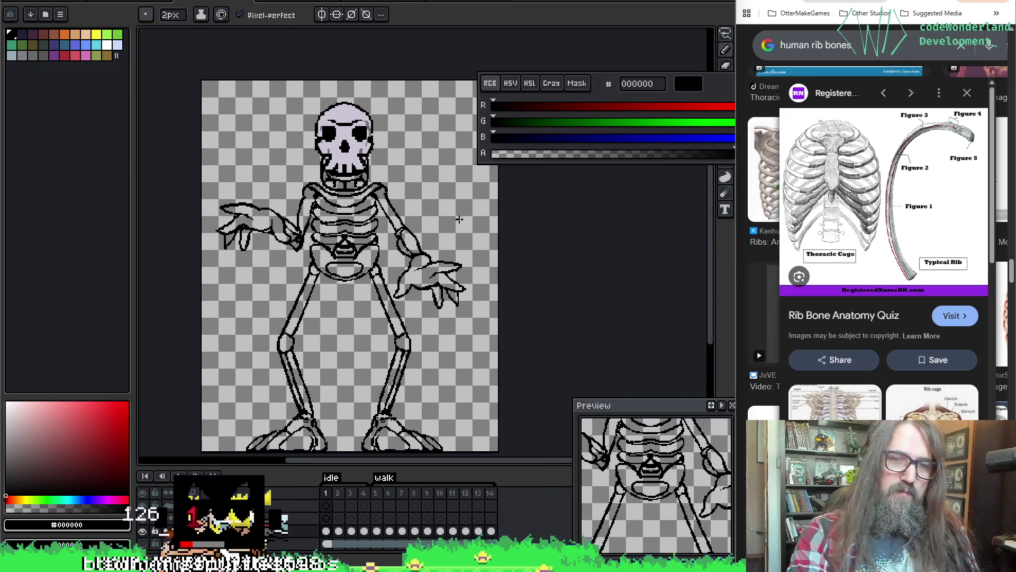
pyautogui.press('Right')
pyautogui.press('Return')
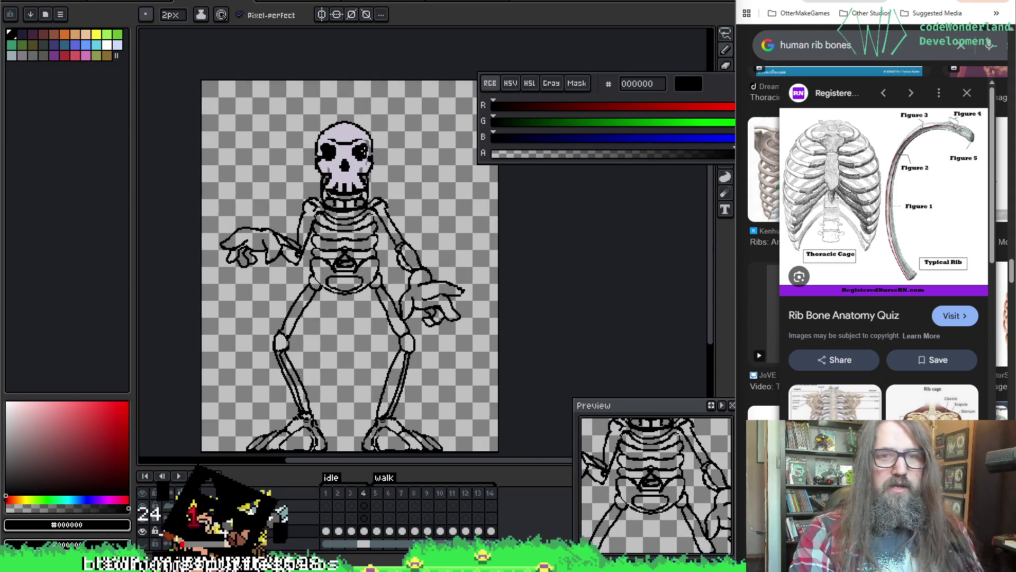
pyautogui.scroll(2, 323, 170)
# Pick the lavender bone colour from the skull, try filling the arm and hand, then undo both.
pyautogui.keyDown('alt'); pyautogui.click(327, 150); pyautogui.keyUp('alt')
pyautogui.moveTo(327, 150); pyautogui.dragTo(412, 180)
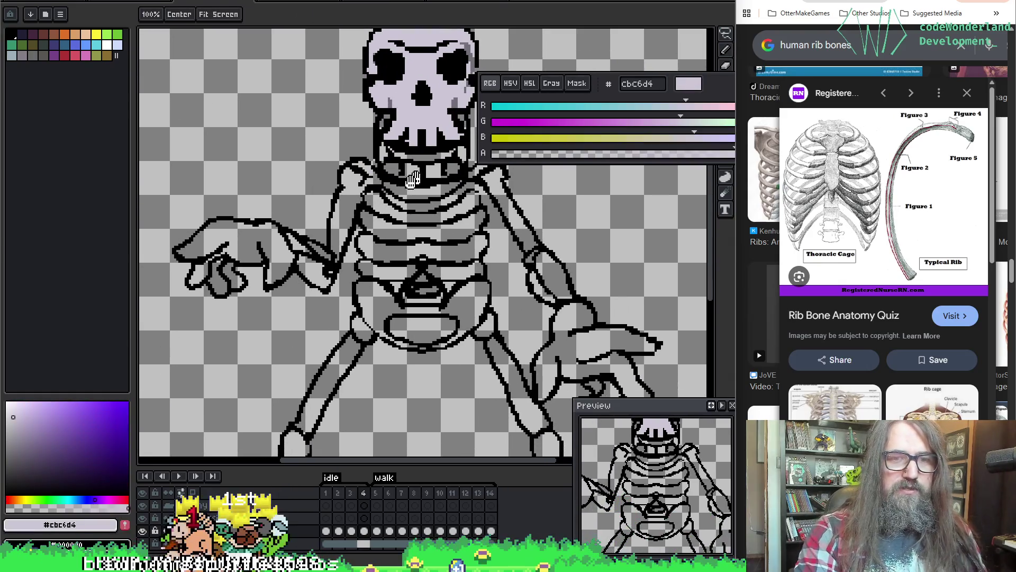
pyautogui.click(343, 206)
pyautogui.click(265, 248)
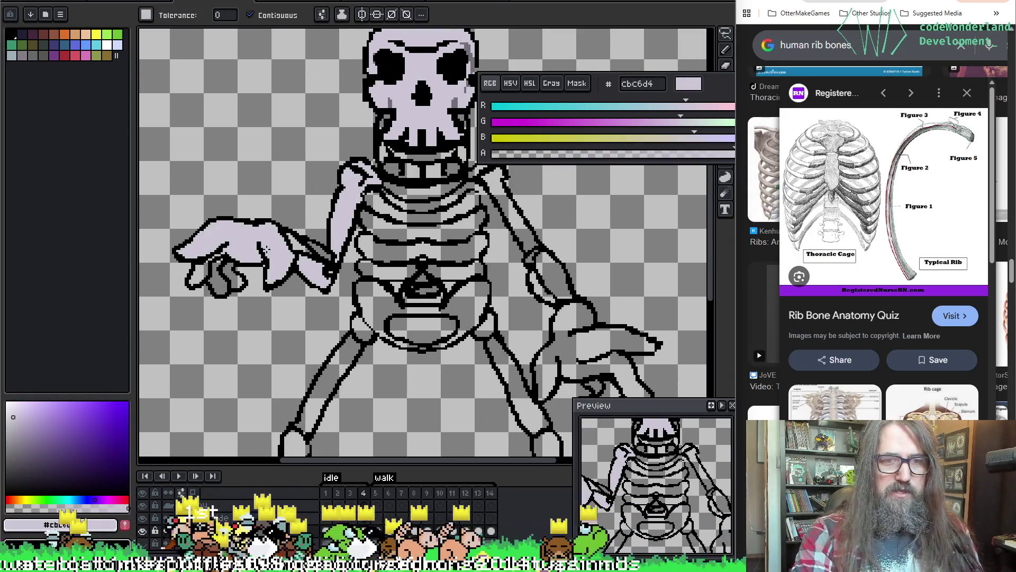
pyautogui.hotkey('ctrl', 'z')
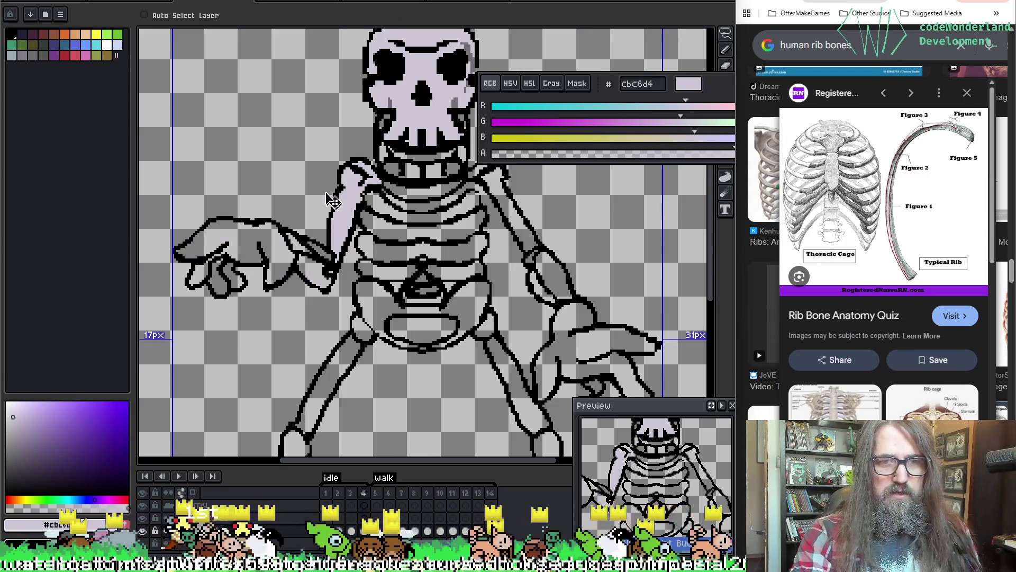
pyautogui.hotkey('ctrl', 'z')
# Select the transparent area around the skeleton with the Magic Wand, panning the view.
pyautogui.press('w')
pyautogui.click(283, 164)
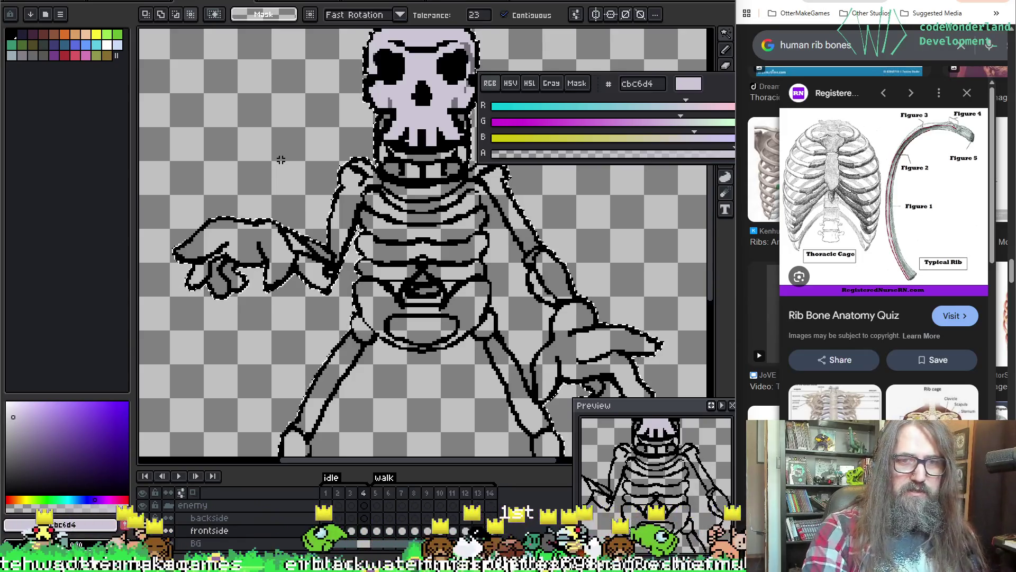
pyautogui.scroll(1, 260, 214)
pyautogui.press('space')
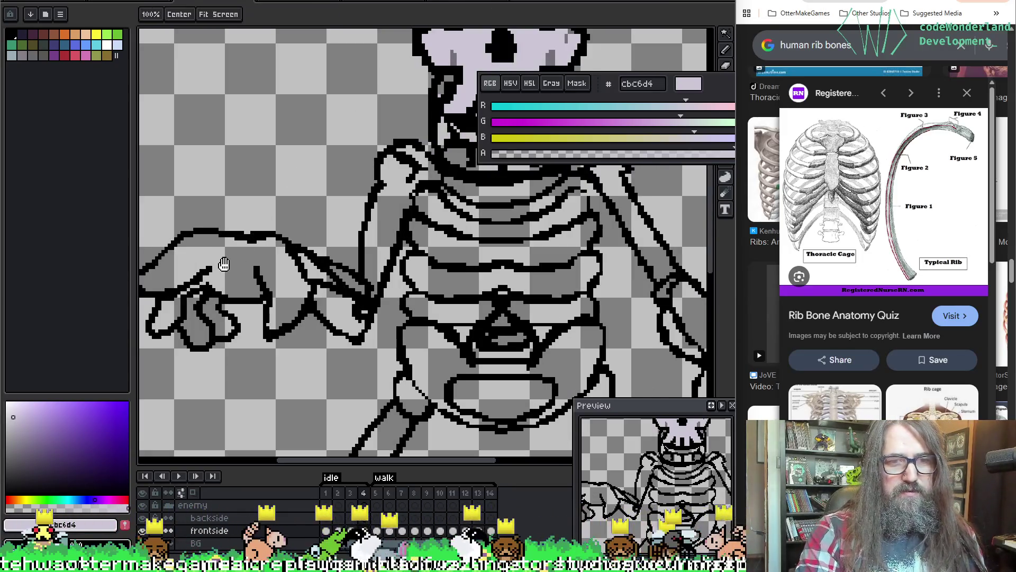
pyautogui.scroll(-1, 340, 123)
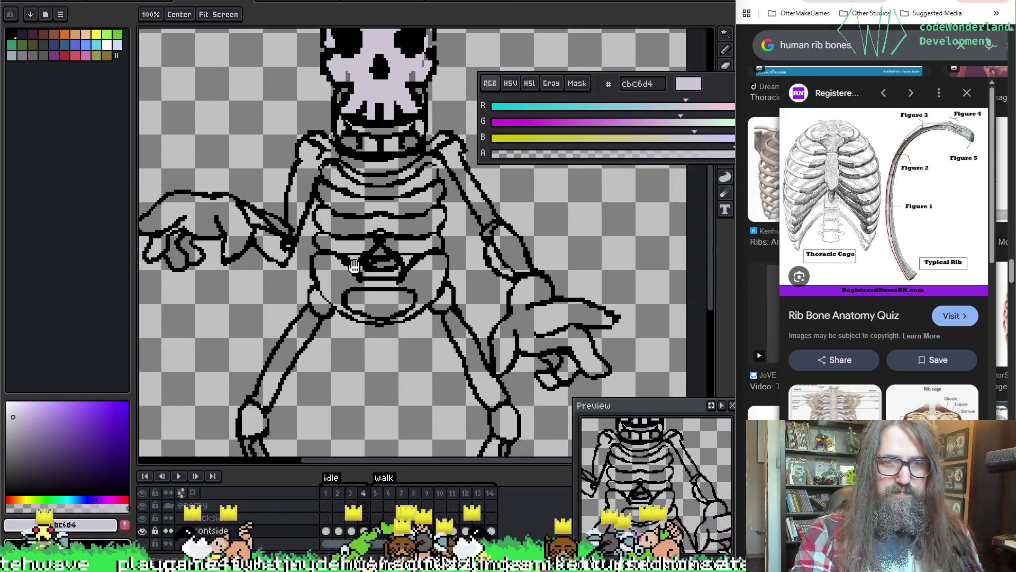
pyautogui.press('space')
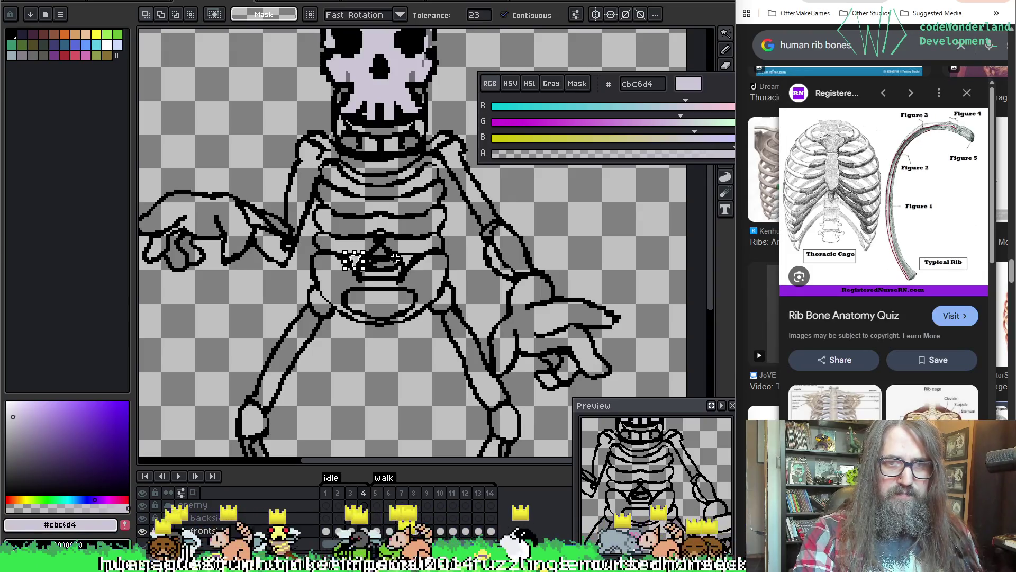
# Redo the colour-region selection on the background outside the skeleton and recentre the sprite.
pyautogui.click(405, 261)
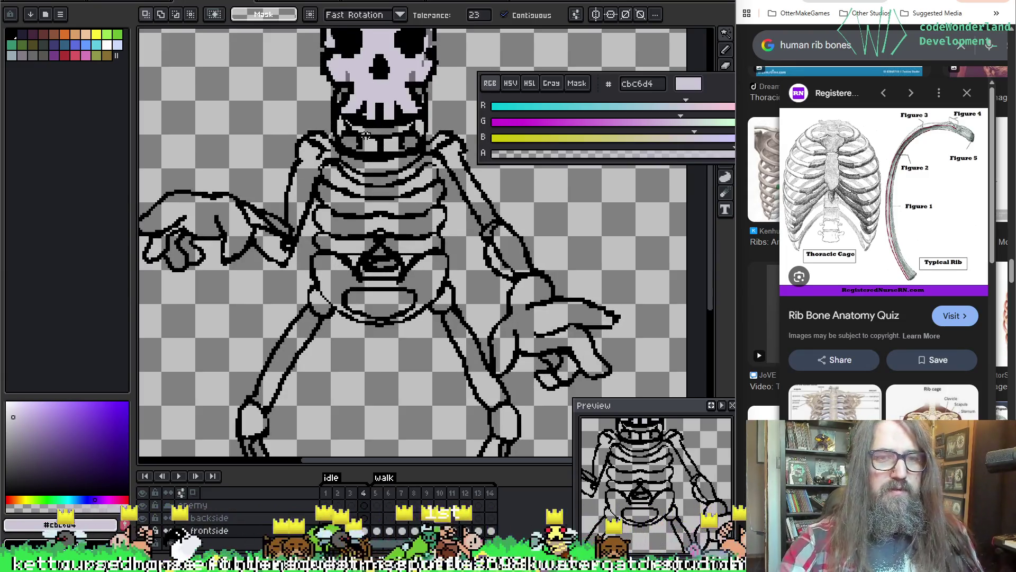
pyautogui.click(225, 129)
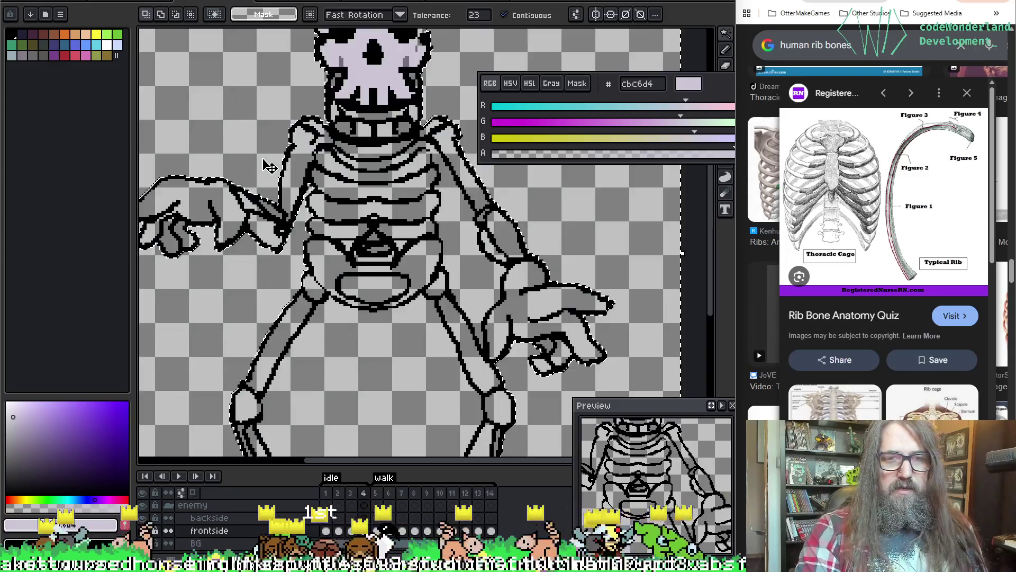
pyautogui.moveTo(269, 166)
pyautogui.mouseDown()
pyautogui.moveTo(363, 256)
pyautogui.moveTo(340, 211)
pyautogui.moveTo(283, 210)
pyautogui.moveTo(328, 200)
pyautogui.mouseUp()
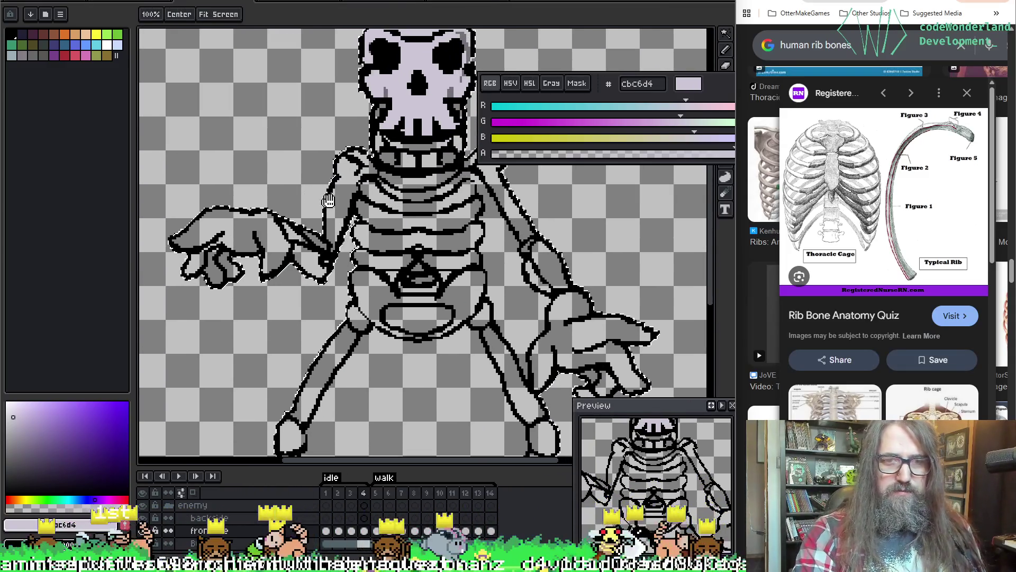
pyautogui.press('space')
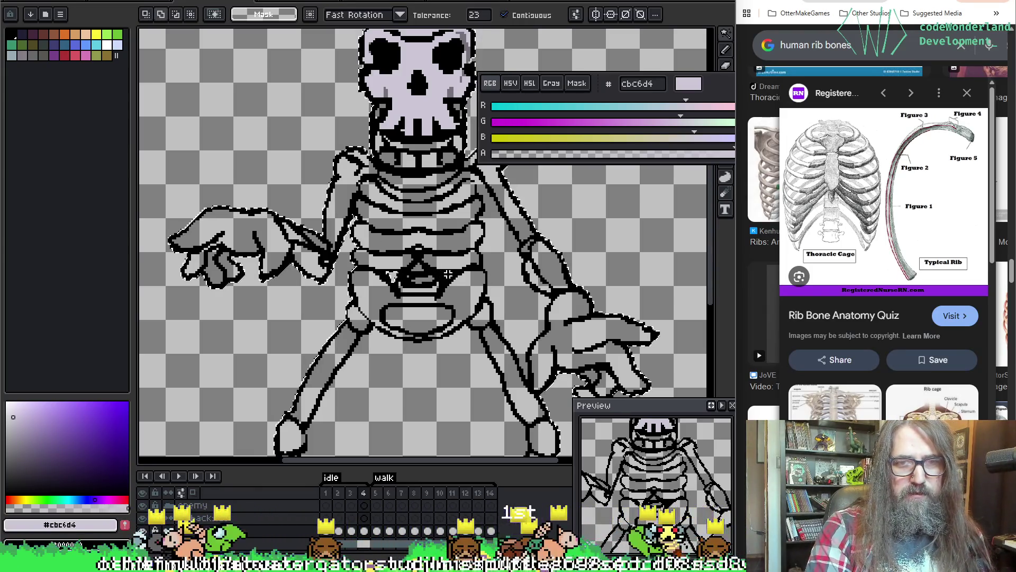
pyautogui.scroll(3, 448, 274)
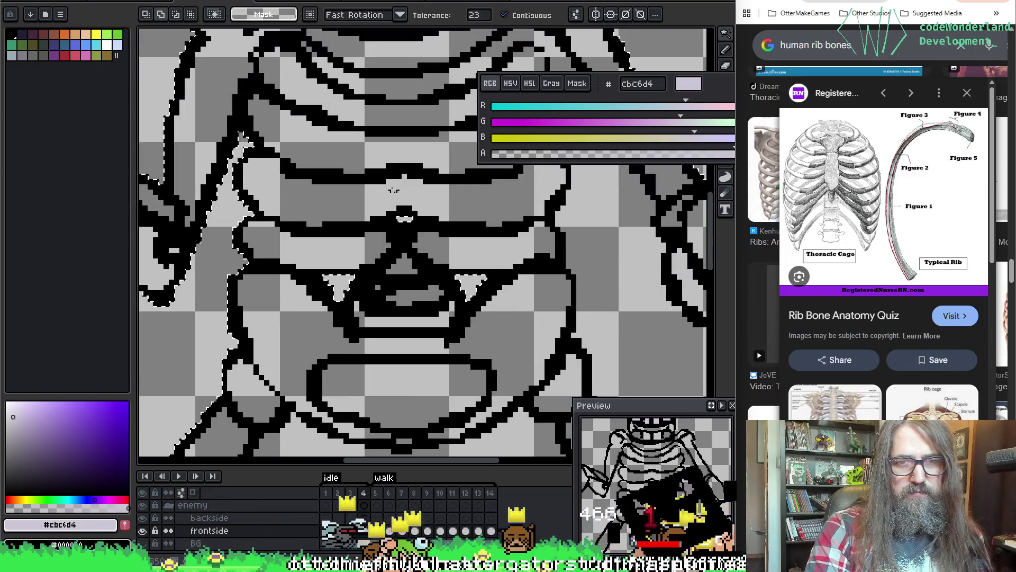
pyautogui.scroll(-3, 395, 188)
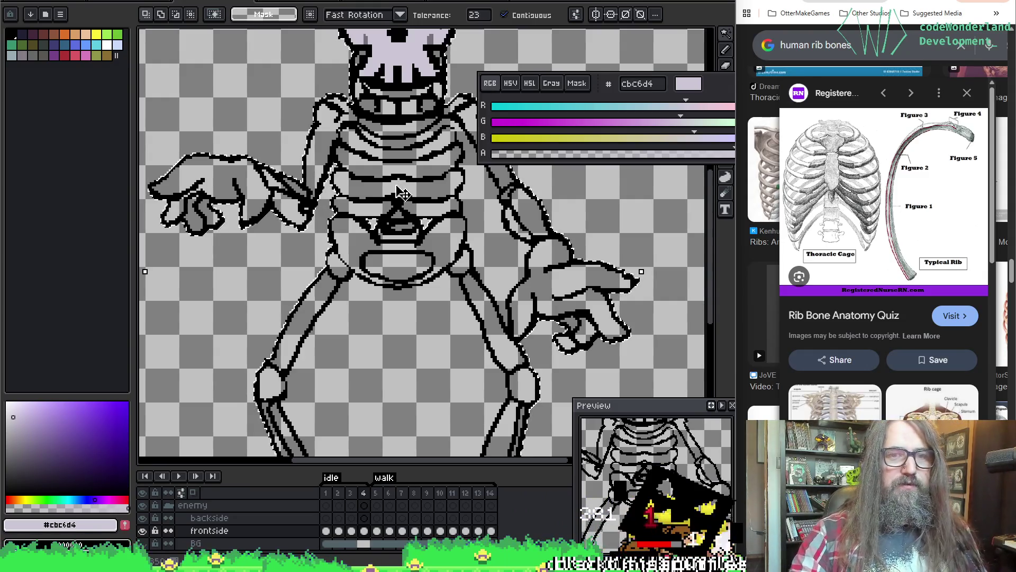
pyautogui.press('g')
pyautogui.moveTo(408, 320); pyautogui.dragTo(442, 424)
# Fill the pelvis lavender with Contiguous off, which floods every grey bone area, then undo it.
pyautogui.click(399, 332)
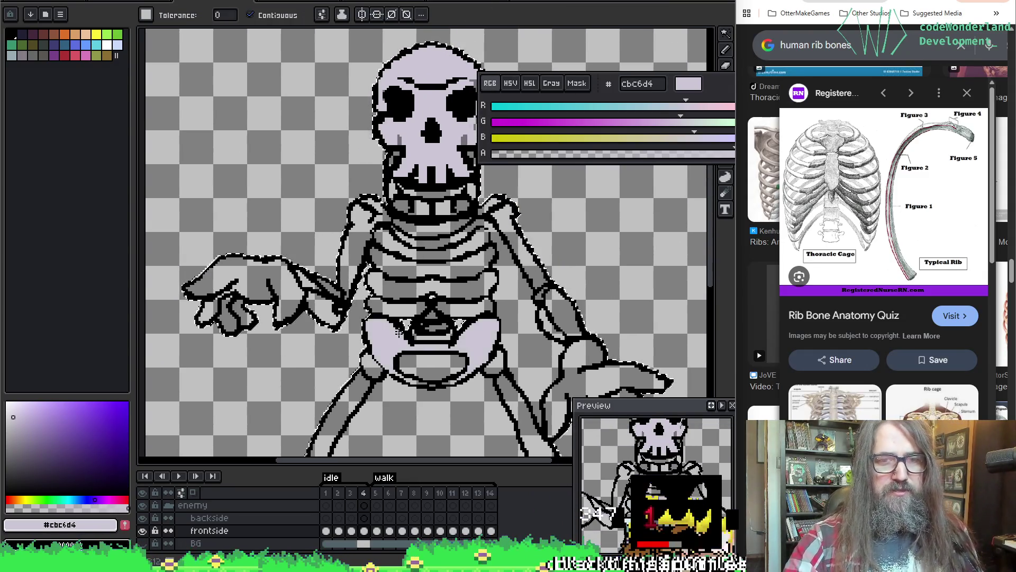
pyautogui.click(250, 15)
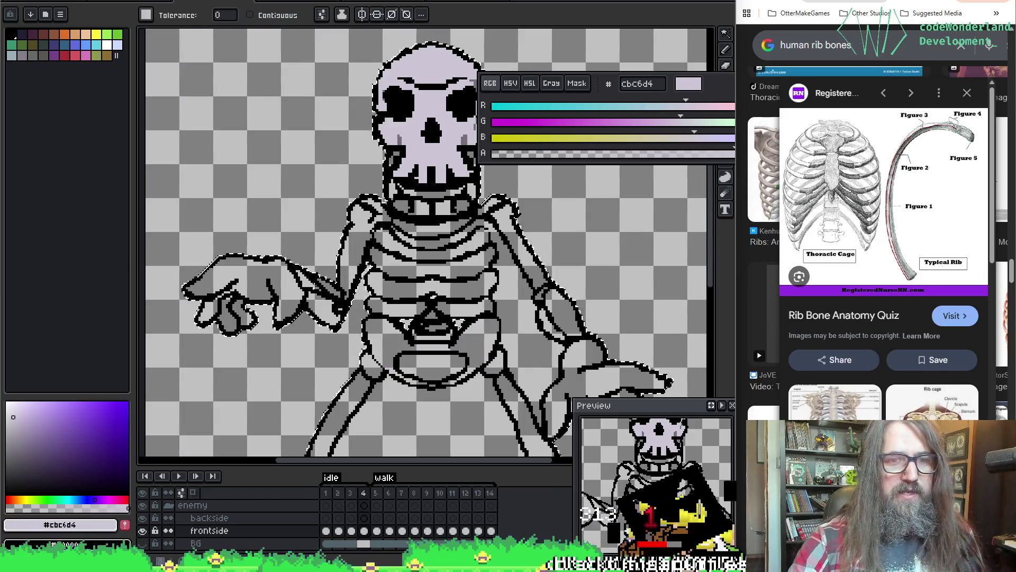
pyautogui.click(405, 324)
pyautogui.scroll(-2, 381, 325)
pyautogui.moveTo(381, 325); pyautogui.dragTo(405, 272)
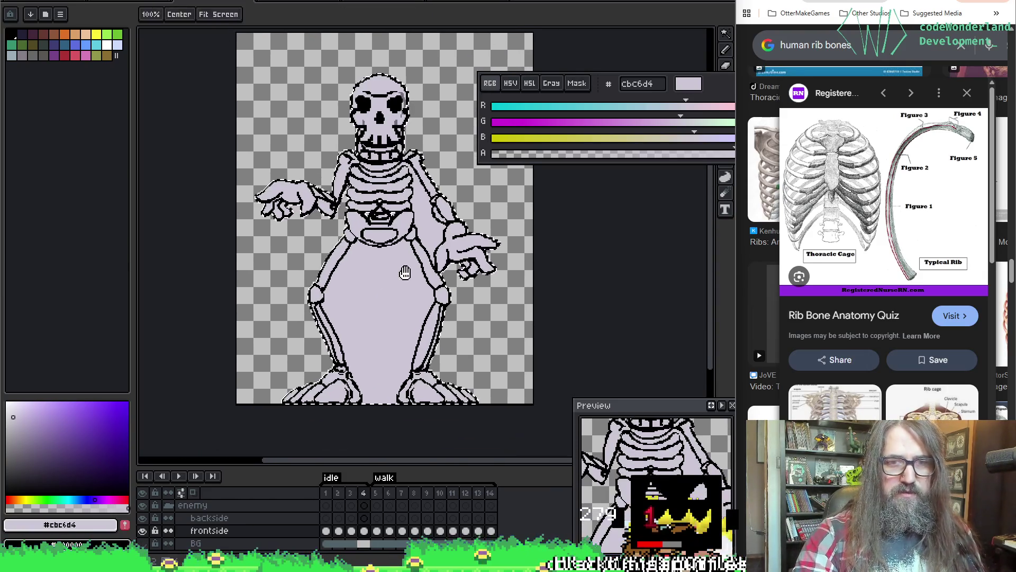
pyautogui.hotkey('ctrl', 'z')
# Pick the black #000000 line colour from the ribcage outline.
pyautogui.scroll(3, 404, 272)
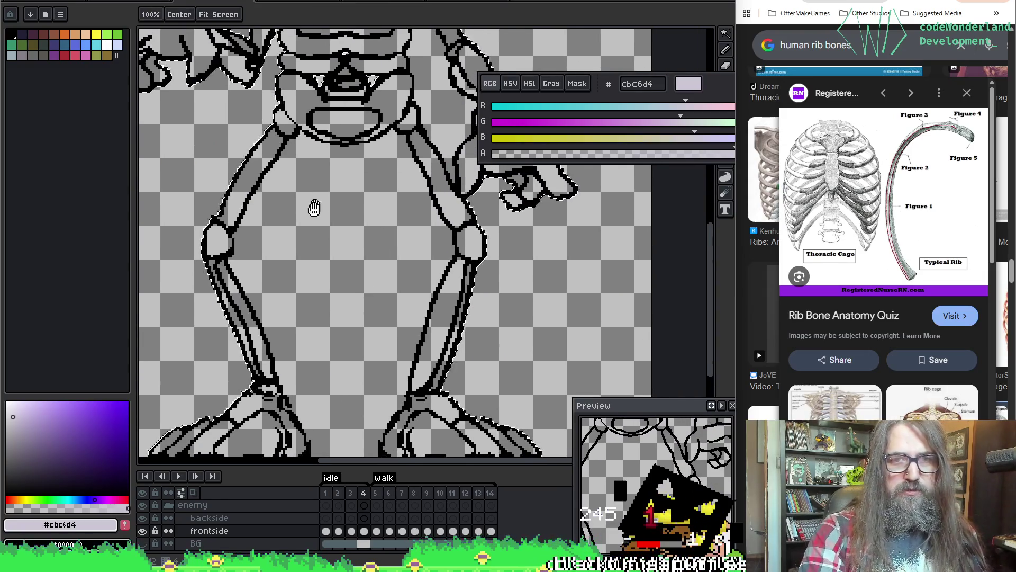
pyautogui.moveTo(314, 208); pyautogui.dragTo(323, 334)
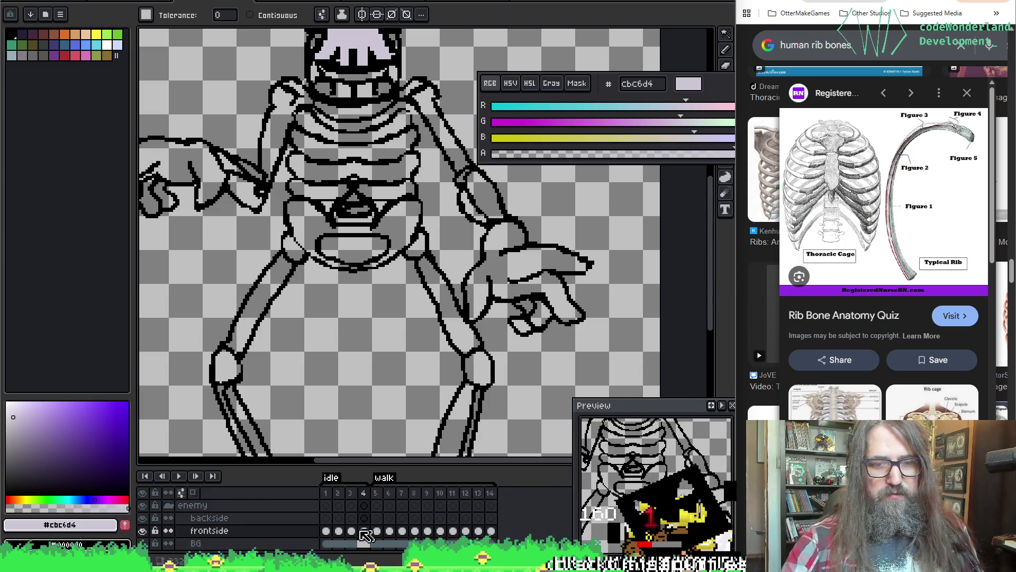
pyautogui.moveTo(378, 325); pyautogui.dragTo(380, 381)
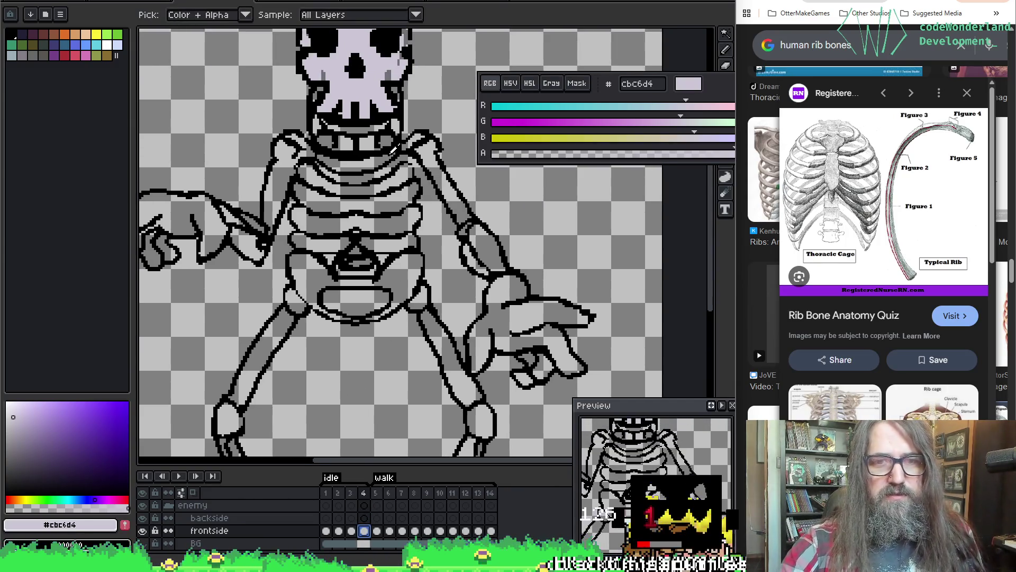
pyautogui.keyDown('alt'); pyautogui.click(409, 159); pyautogui.keyUp('alt')
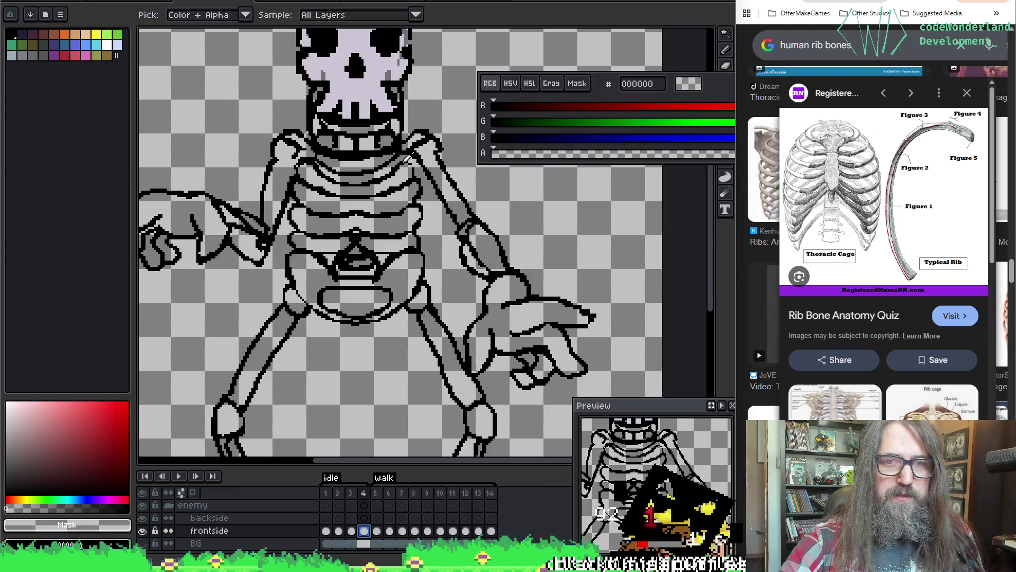
pyautogui.keyDown('alt'); pyautogui.click(405, 158); pyautogui.keyUp('alt')
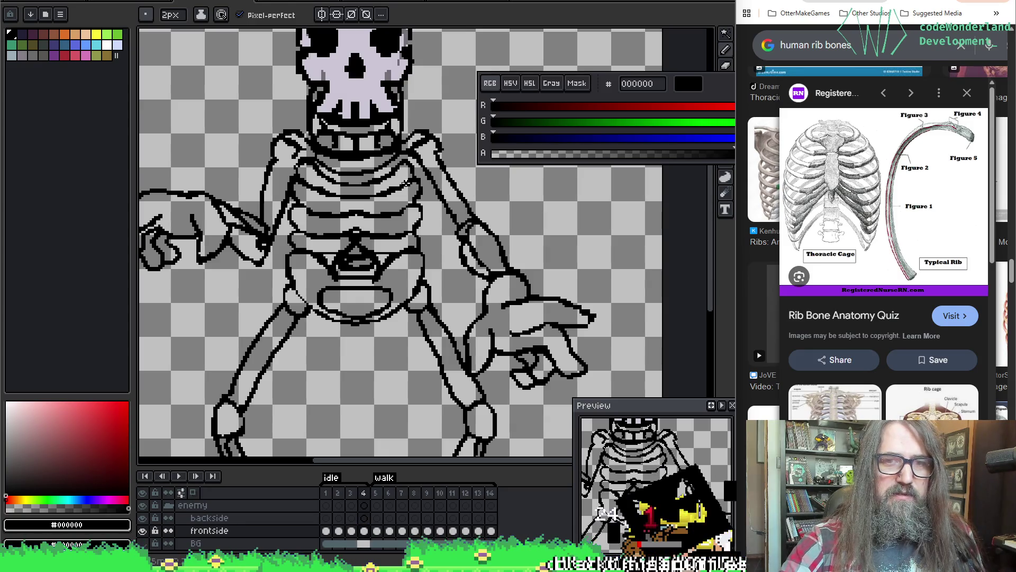
pyautogui.press('e')
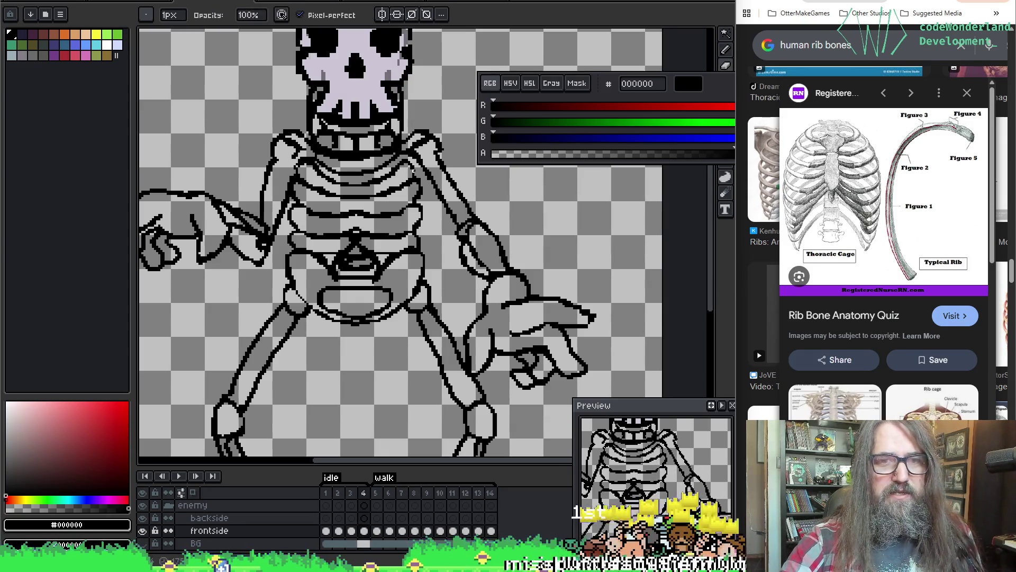
pyautogui.press('b')
pyautogui.press('e')
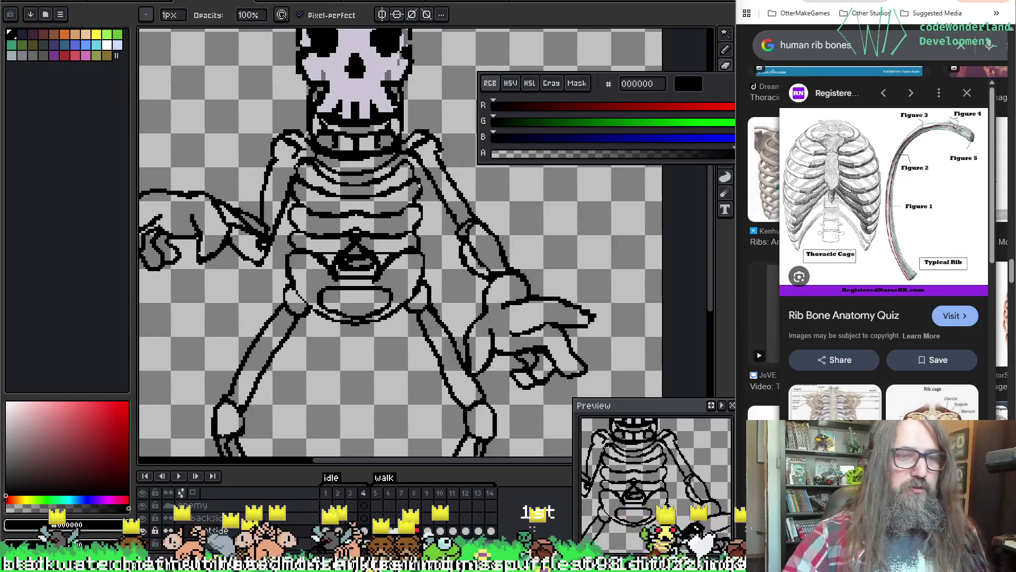
# Pan across to the skeleton's left arm and alternate pencil and eraser on its outline.
pyautogui.moveTo(419, 187); pyautogui.dragTo(483, 190)
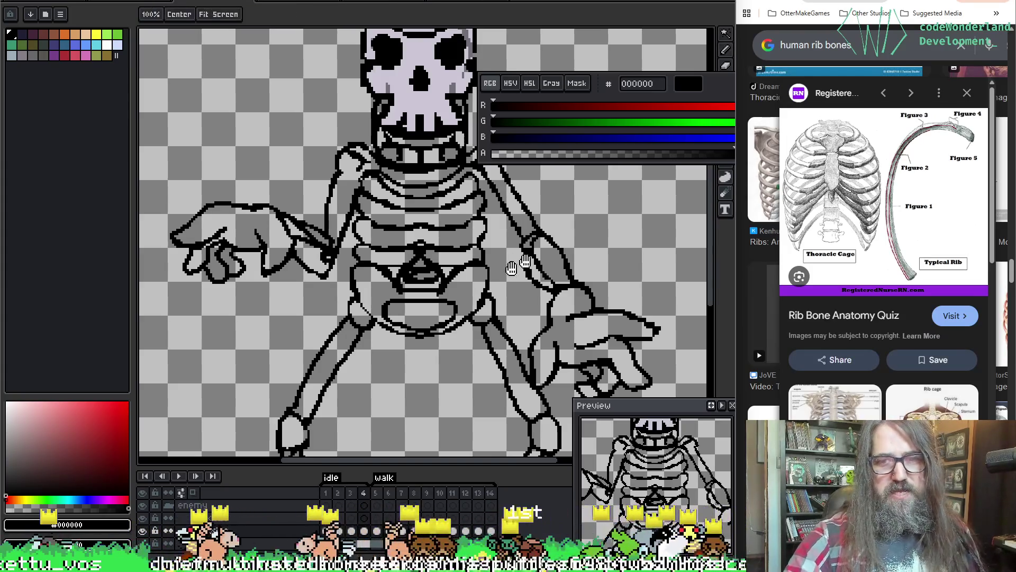
pyautogui.moveTo(546, 201); pyautogui.dragTo(445, 217)
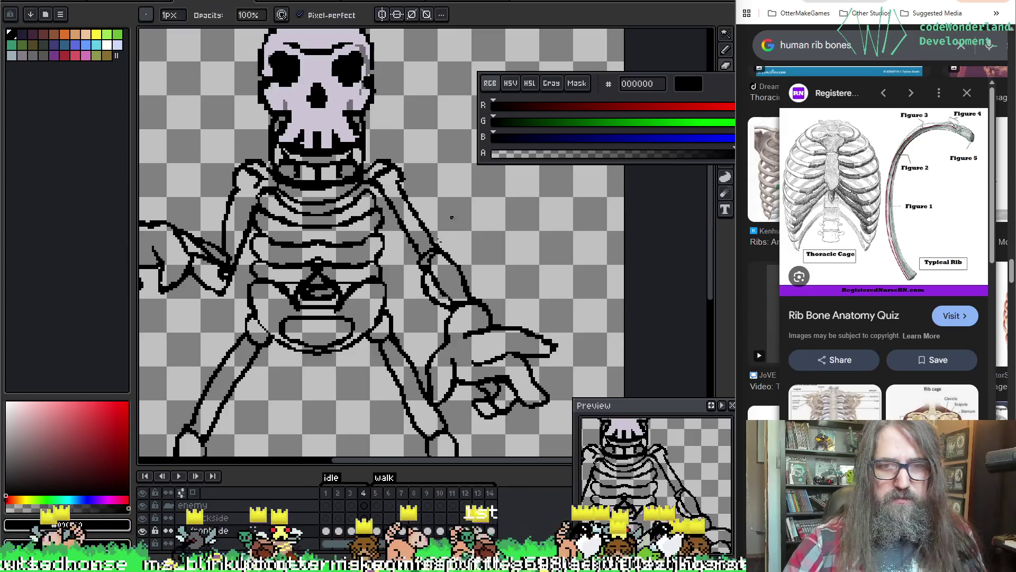
pyautogui.moveTo(466, 258); pyautogui.dragTo(492, 260)
pyautogui.press('e')
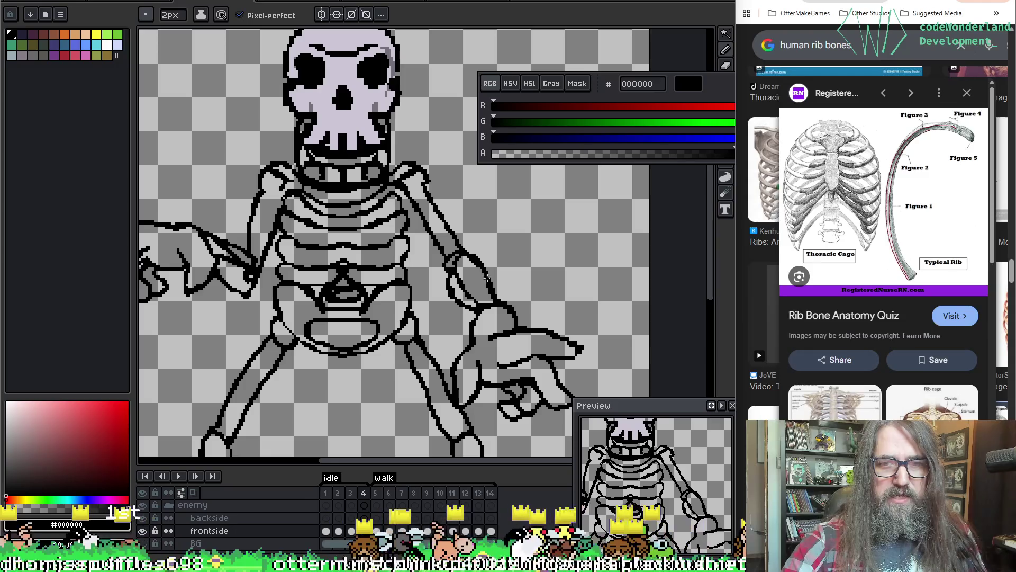
pyautogui.press('b')
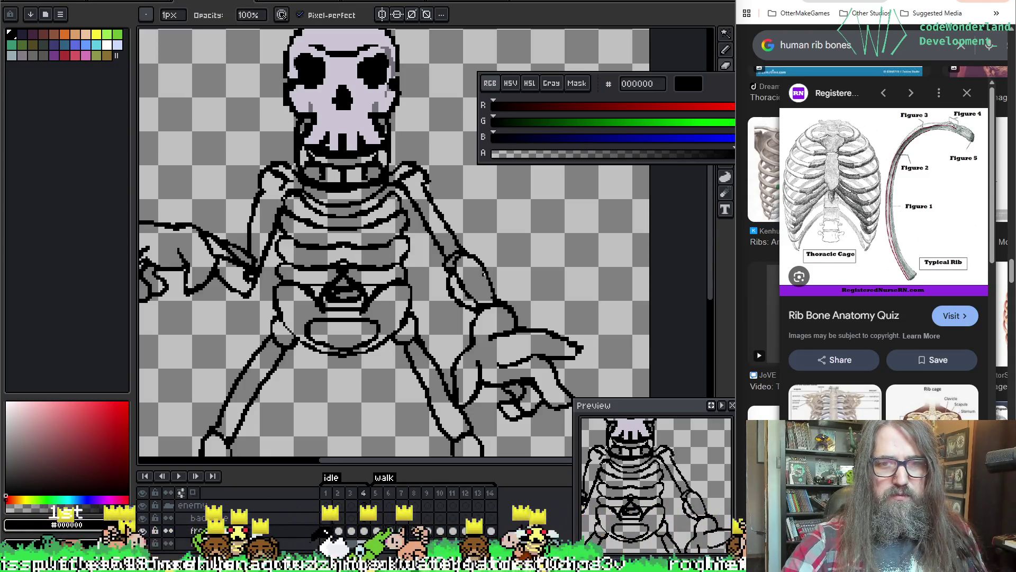
pyautogui.press('e')
pyautogui.moveTo(486, 291); pyautogui.dragTo(501, 289)
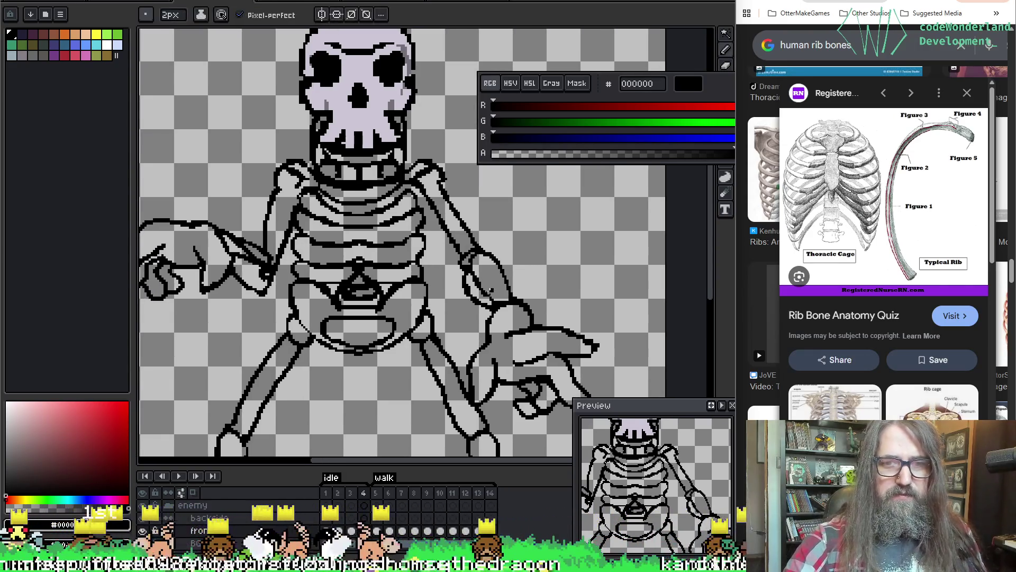
pyautogui.press('b')
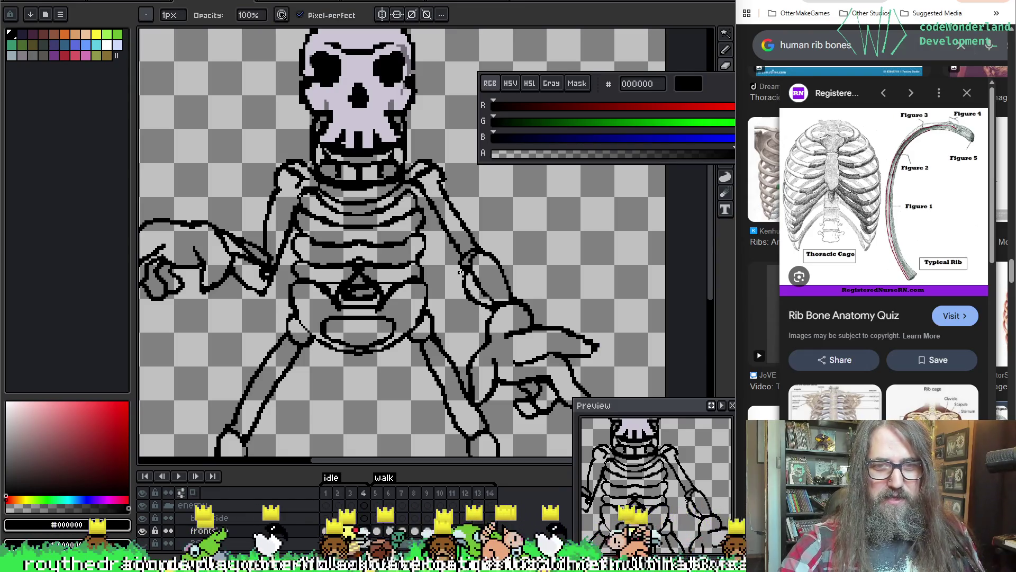
pyautogui.press('e')
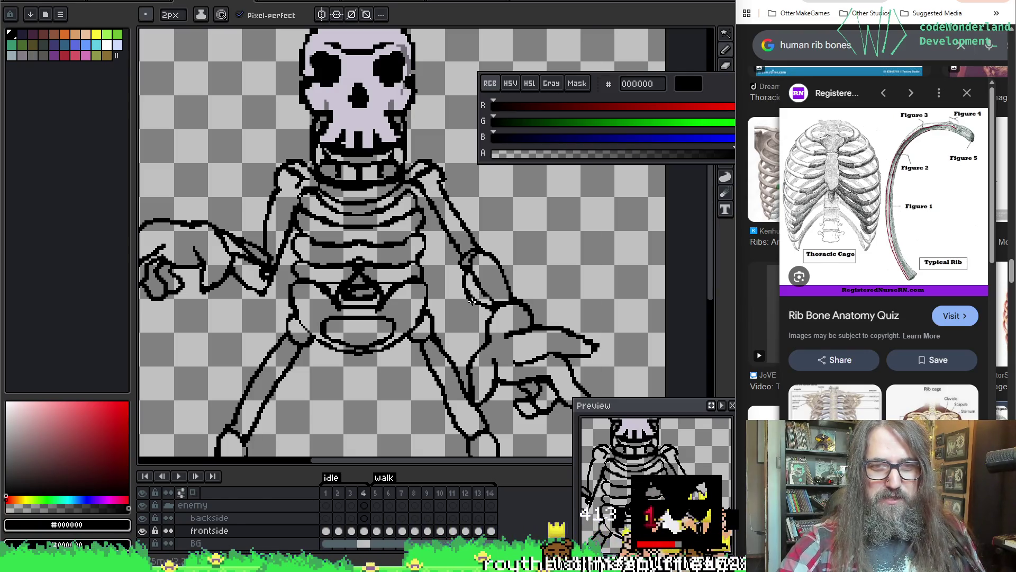
pyautogui.press('m')
pyautogui.hscroll(-3, 517, 268)
pyautogui.scroll(1, 518, 267)
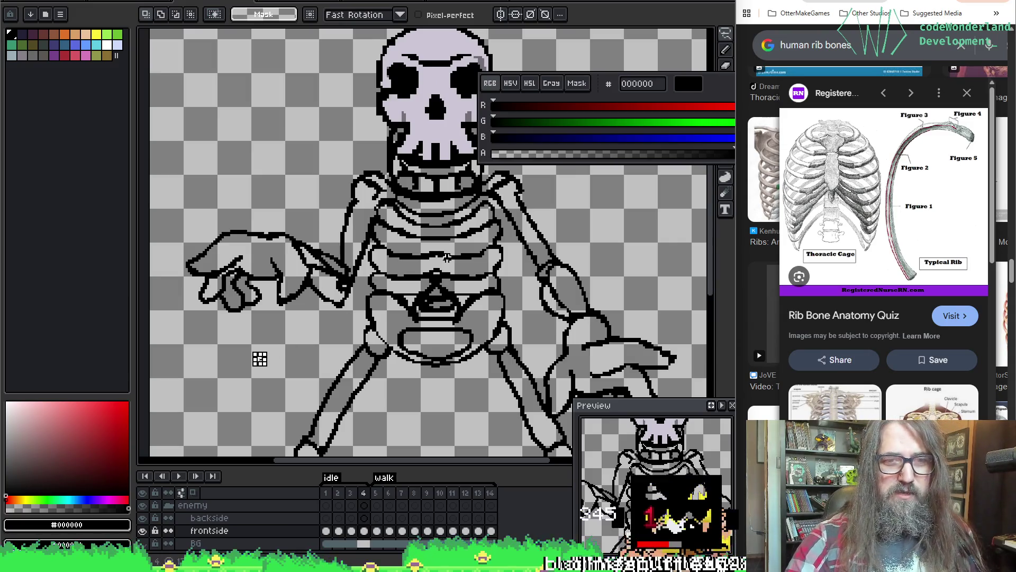
# Return to idle frame 1, magic-wand select the transparent background, then deselect it.
pyautogui.press('w')
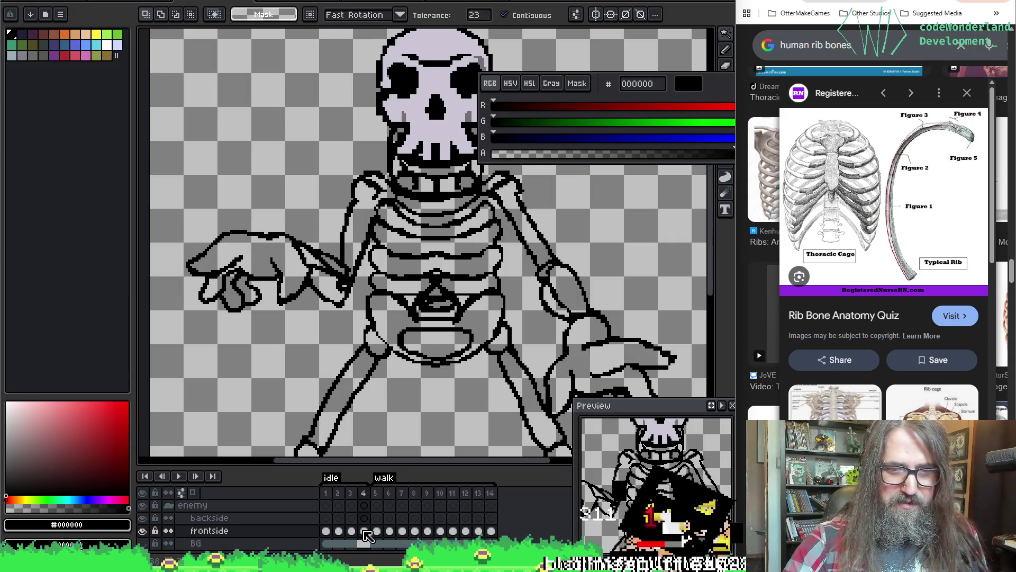
pyautogui.press('Left')
pyautogui.press('Left')
pyautogui.press('Left')
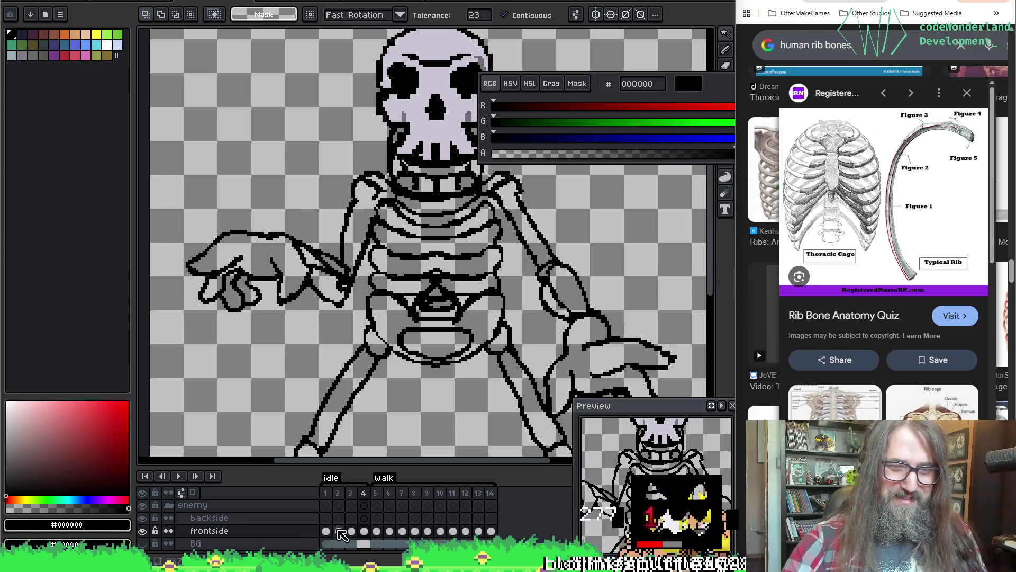
pyautogui.click(290, 302)
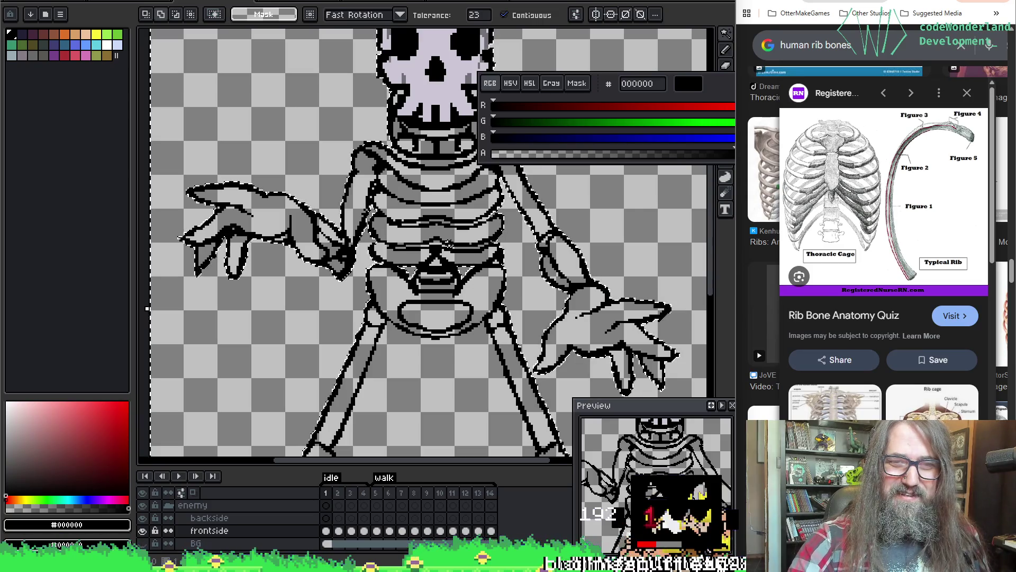
pyautogui.hotkey('ctrl', 'd')
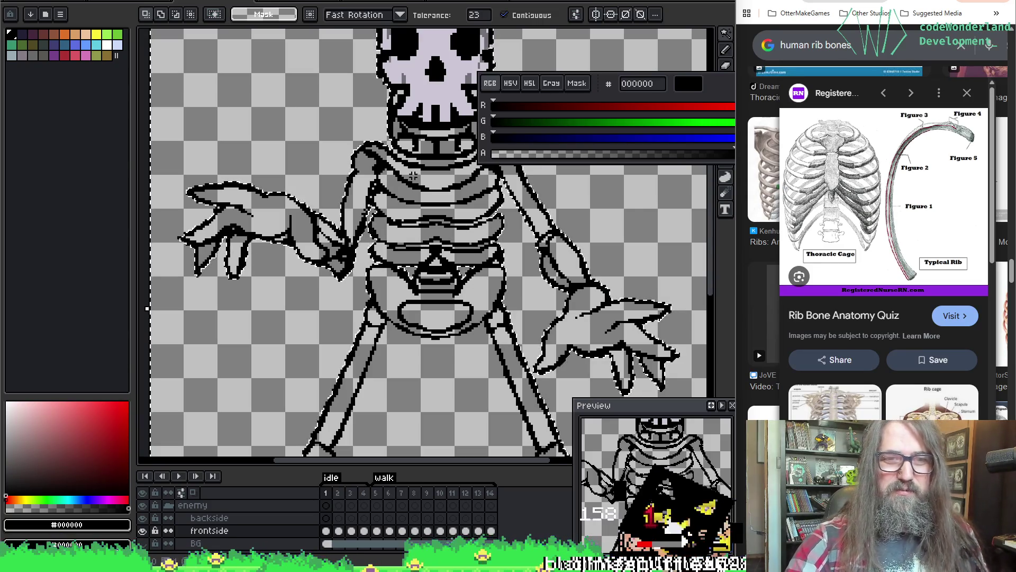
# Sample lavender cbc6d4 from the skull and limit the Paint Bucket to contiguous areas.
pyautogui.press('i')
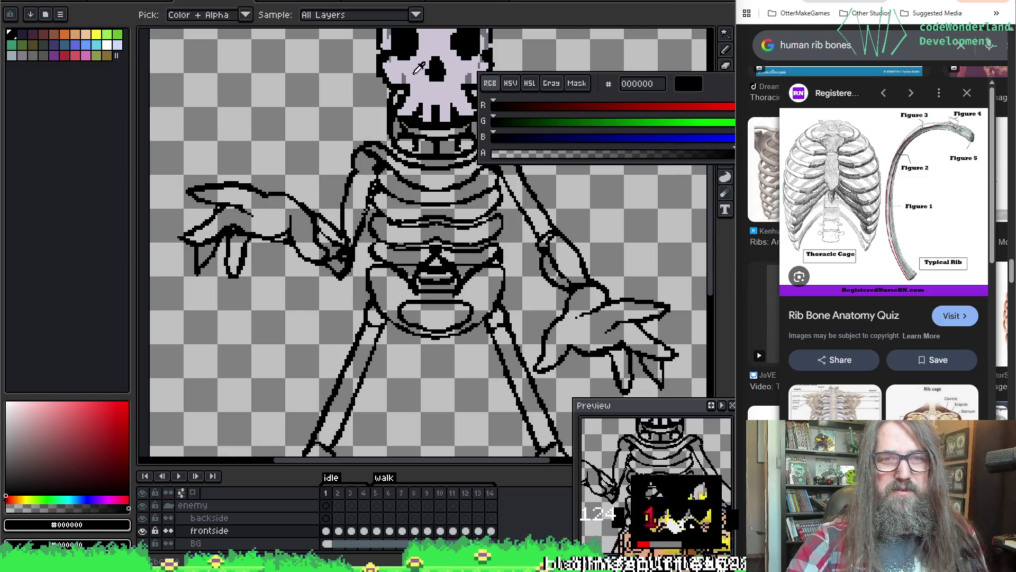
pyautogui.click(418, 101)
pyautogui.press('g')
pyautogui.click(273, 211)
pyautogui.hotkey('ctrl', 'z')
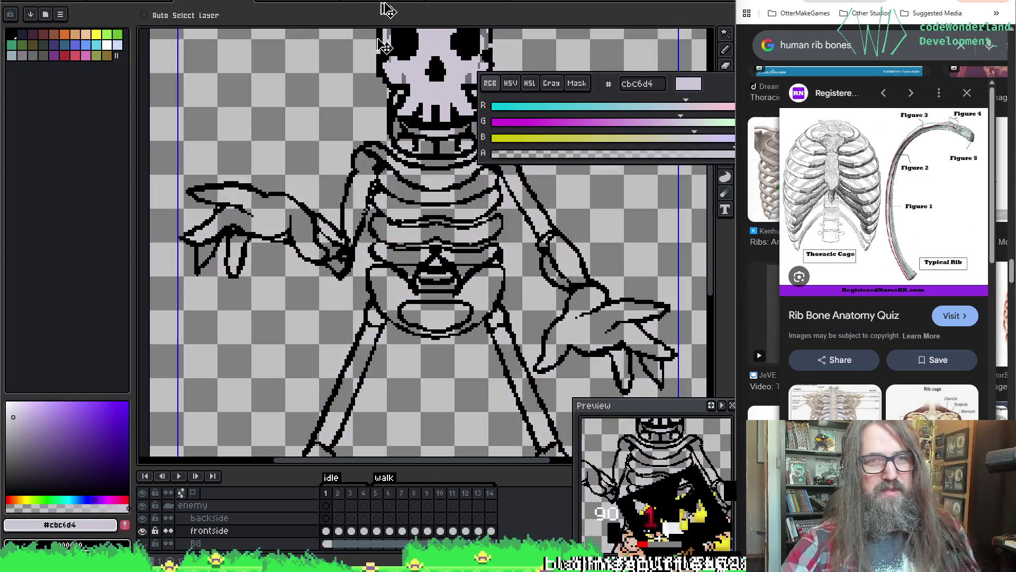
pyautogui.click(250, 15)
# Fill the left hand's palm and two fingers, the upper arm bone and the collarbone with lavender.
pyautogui.click(292, 210)
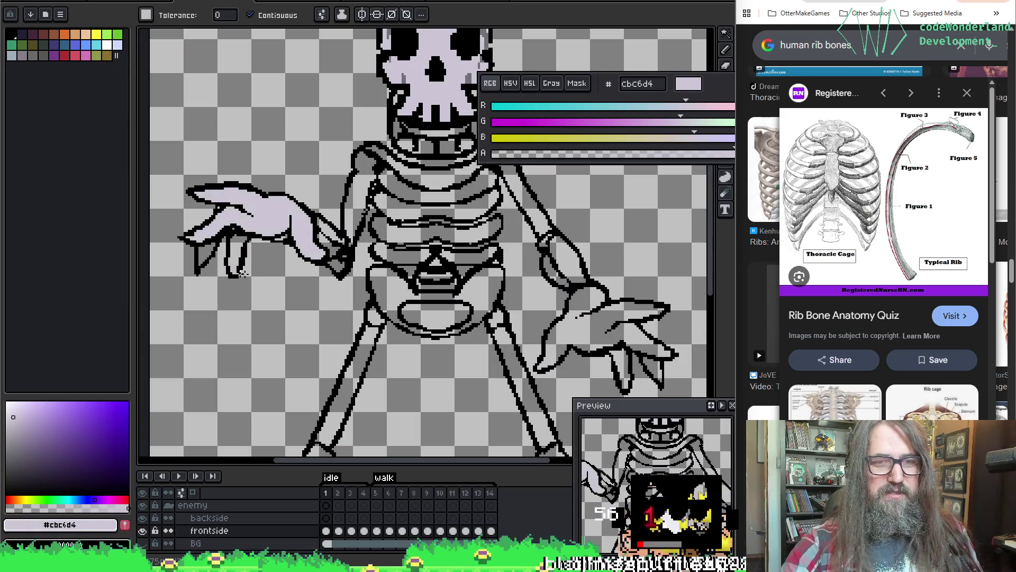
pyautogui.click(235, 246)
pyautogui.click(203, 251)
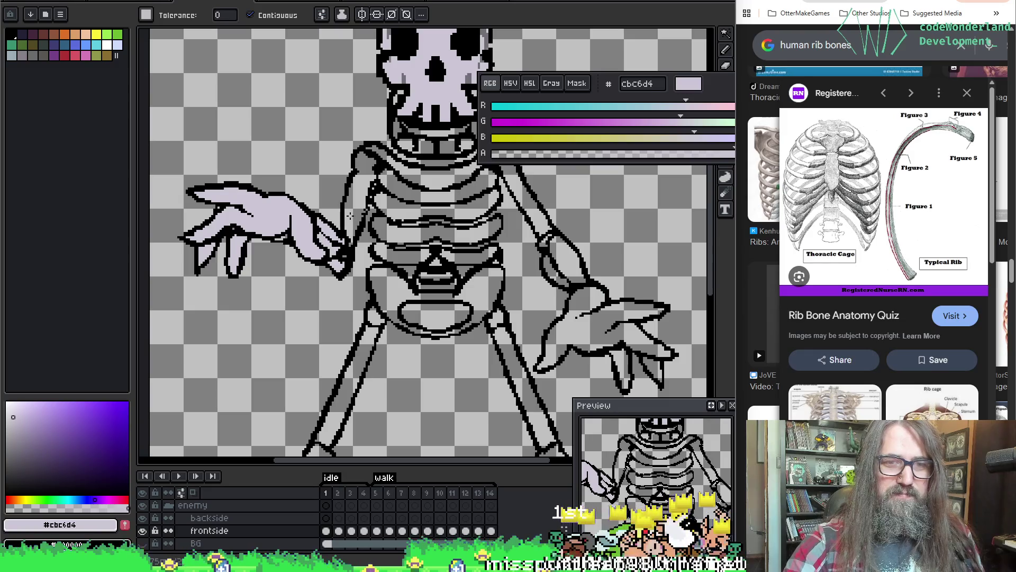
pyautogui.click(359, 196)
pyautogui.click(412, 166)
# Undo a stray pencil stroke and fill the four rib bands and the gap beside them lavender.
pyautogui.moveTo(413, 169)
pyautogui.mouseDown()
pyautogui.moveTo(379, 175)
pyautogui.moveTo(450, 159)
pyautogui.mouseUp()
pyautogui.moveTo(474, 338); pyautogui.dragTo(405, 330)
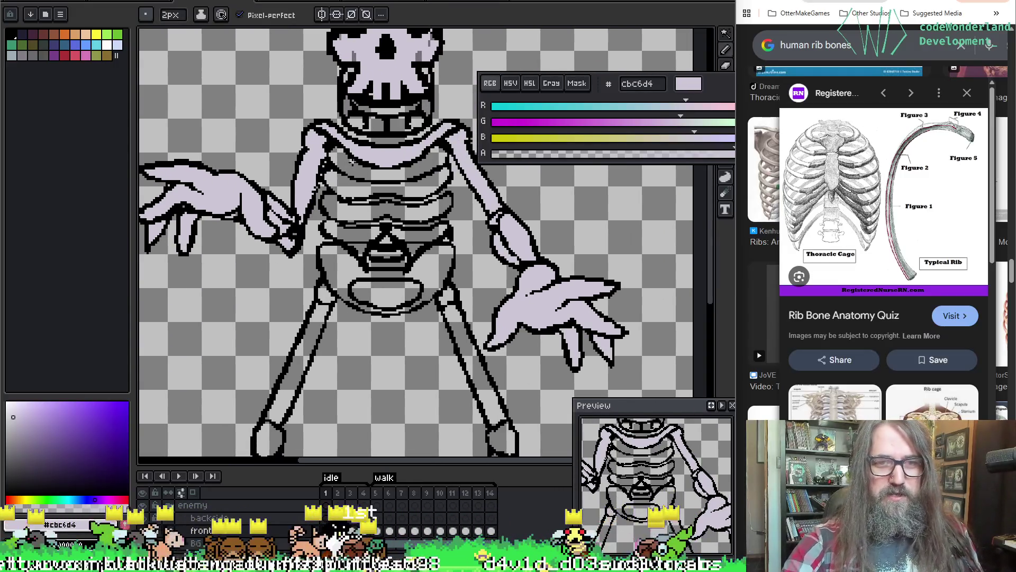
pyautogui.hotkey('ctrl', 'z')
pyautogui.press('g')
pyautogui.click(423, 169)
pyautogui.click(420, 192)
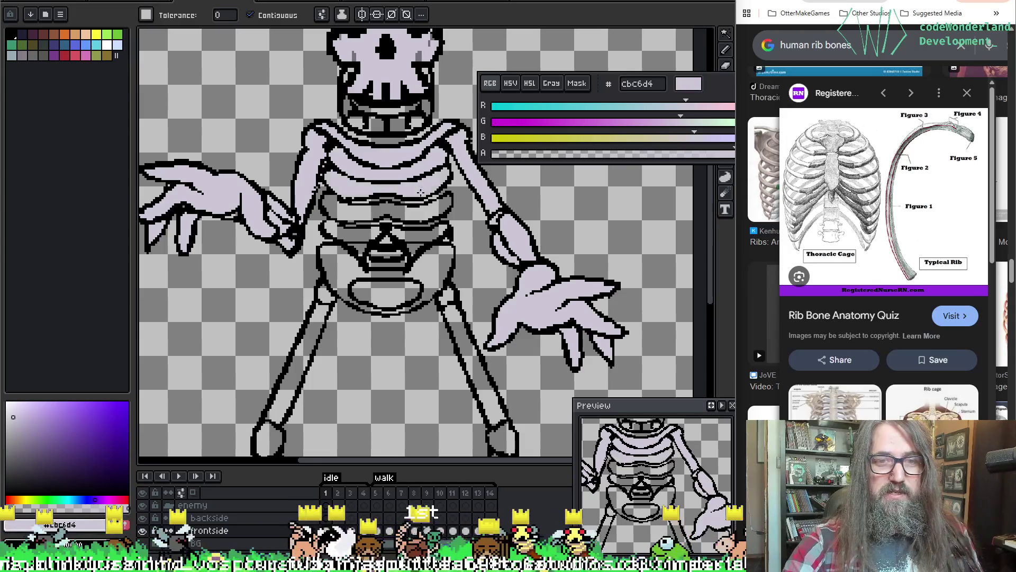
pyautogui.click(424, 211)
pyautogui.click(418, 236)
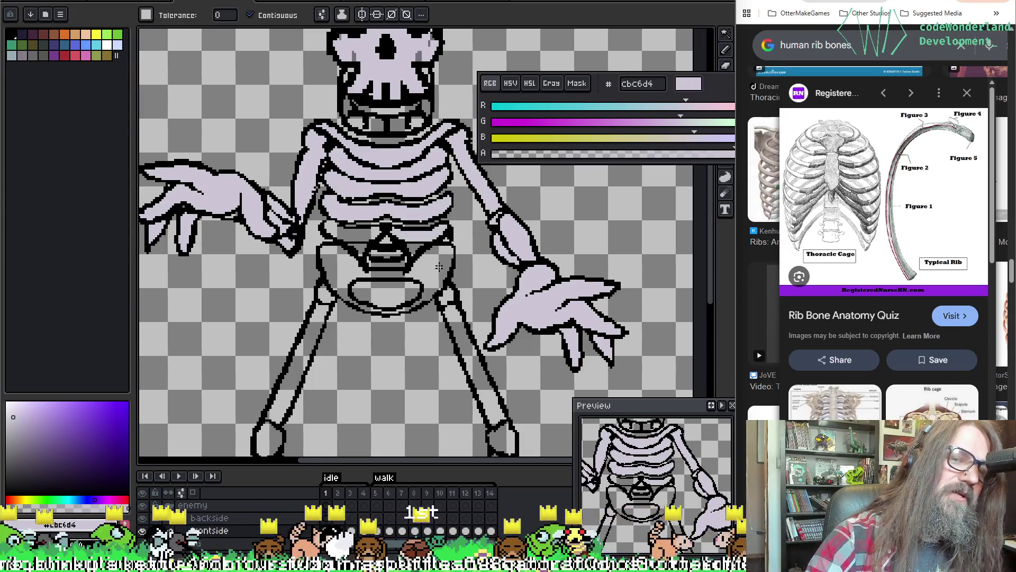
pyautogui.click(374, 230)
# Patch the black outline at the top of the pelvis, then re-sample the lavender.
pyautogui.press('i')
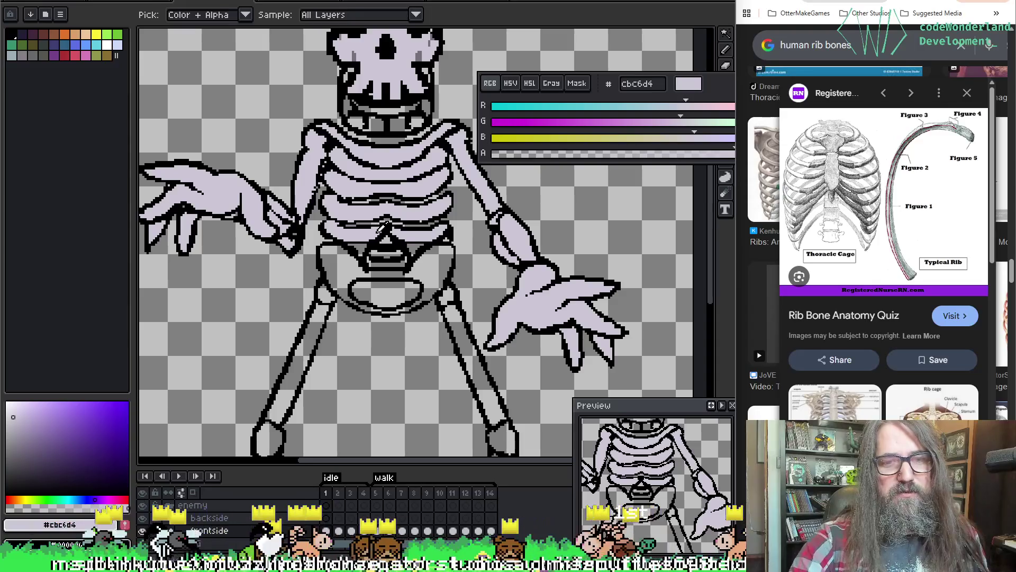
pyautogui.press('b')
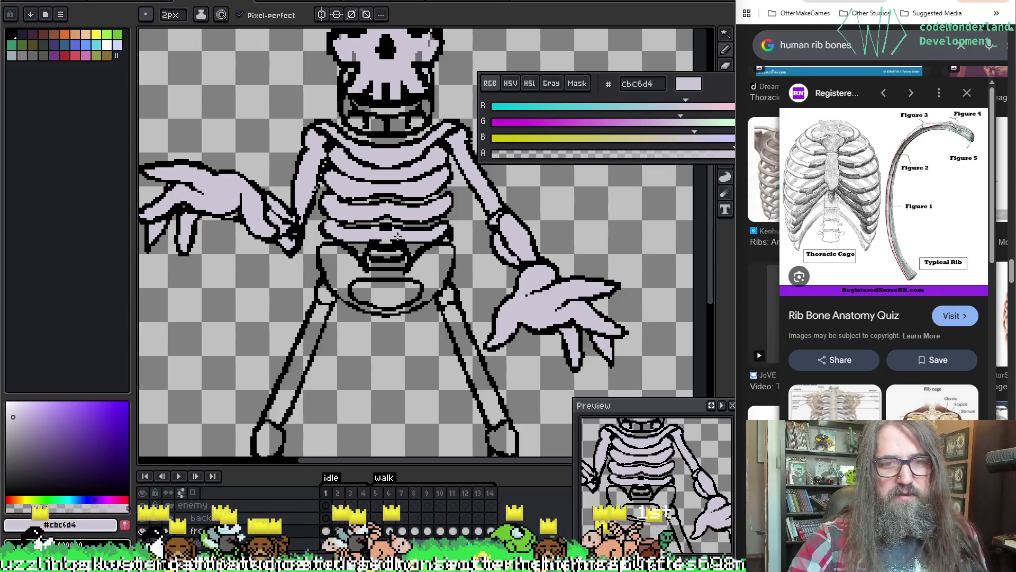
pyautogui.keyDown('alt'); pyautogui.click(377, 240); pyautogui.keyUp('alt')
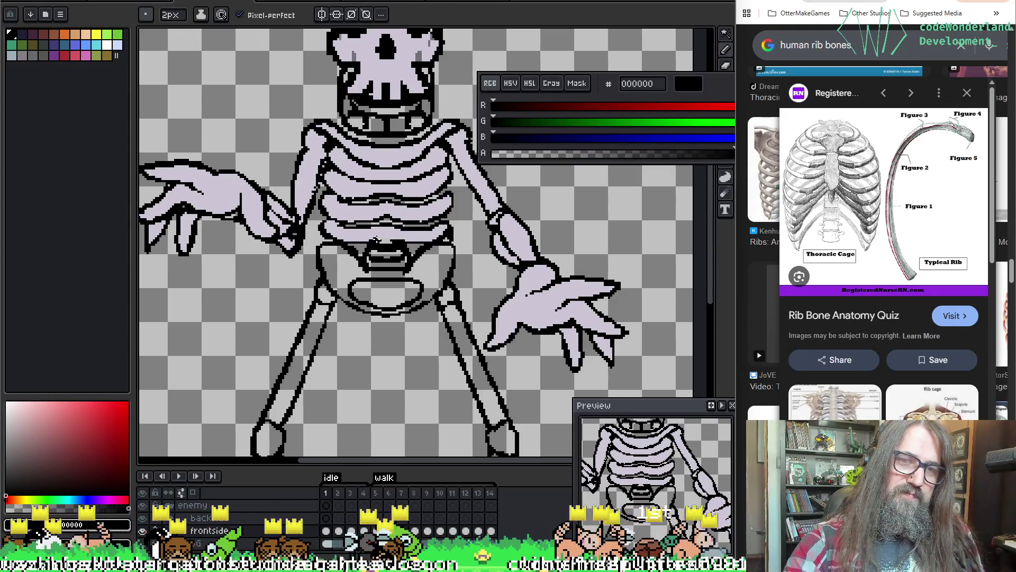
pyautogui.moveTo(377, 242); pyautogui.dragTo(392, 242)
pyautogui.keyDown('alt'); pyautogui.click(380, 227); pyautogui.keyUp('alt')
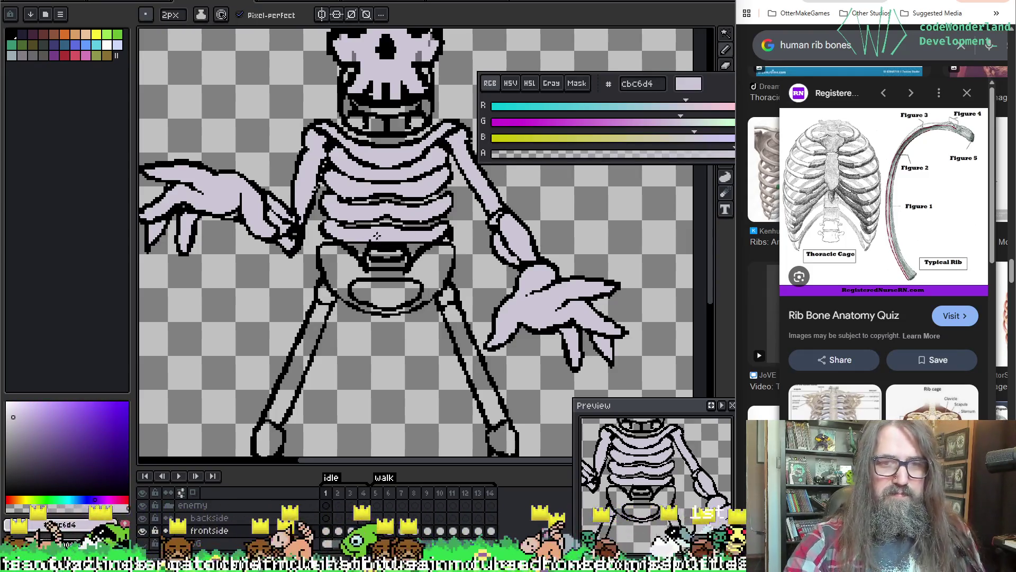
pyautogui.moveTo(467, 218); pyautogui.dragTo(458, 206)
pyautogui.scroll(-4, 460, 225)
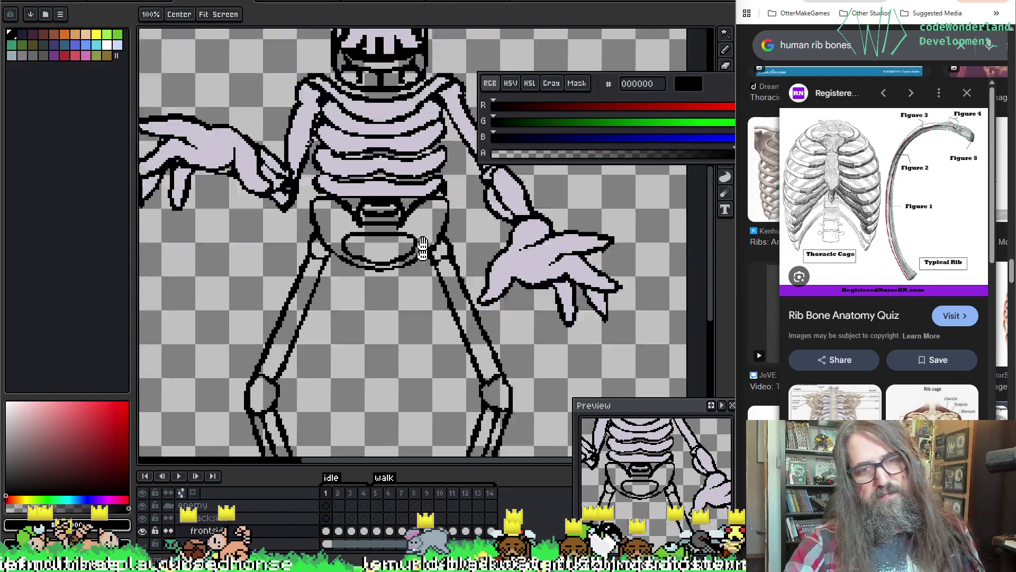
# Fill the pelvis interior and its inner opening with lavender cbc6d4.
pyautogui.keyDown('alt'); pyautogui.click(370, 134); pyautogui.keyUp('alt')
pyautogui.press('g')
pyautogui.click(326, 162)
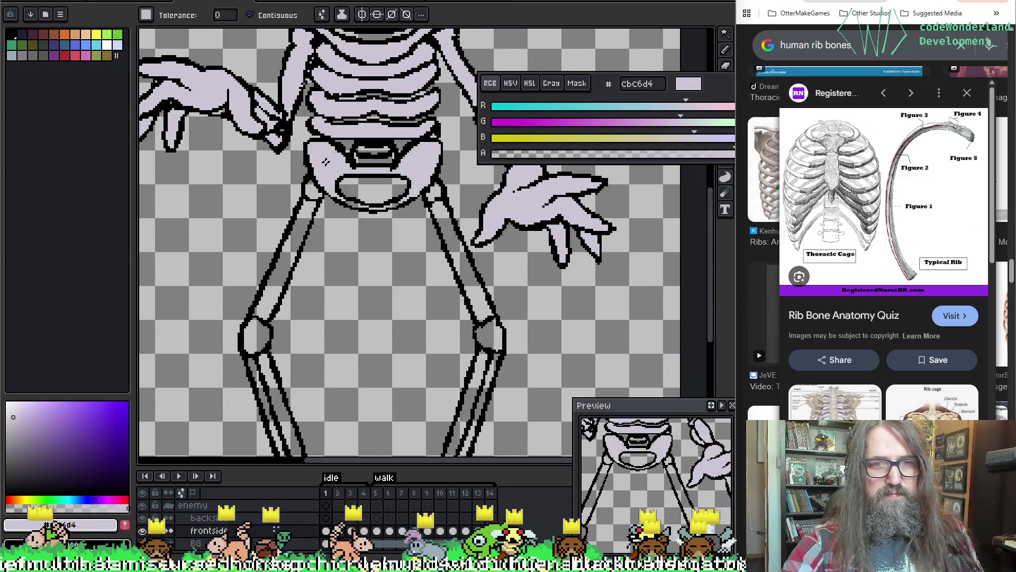
pyautogui.click(365, 148)
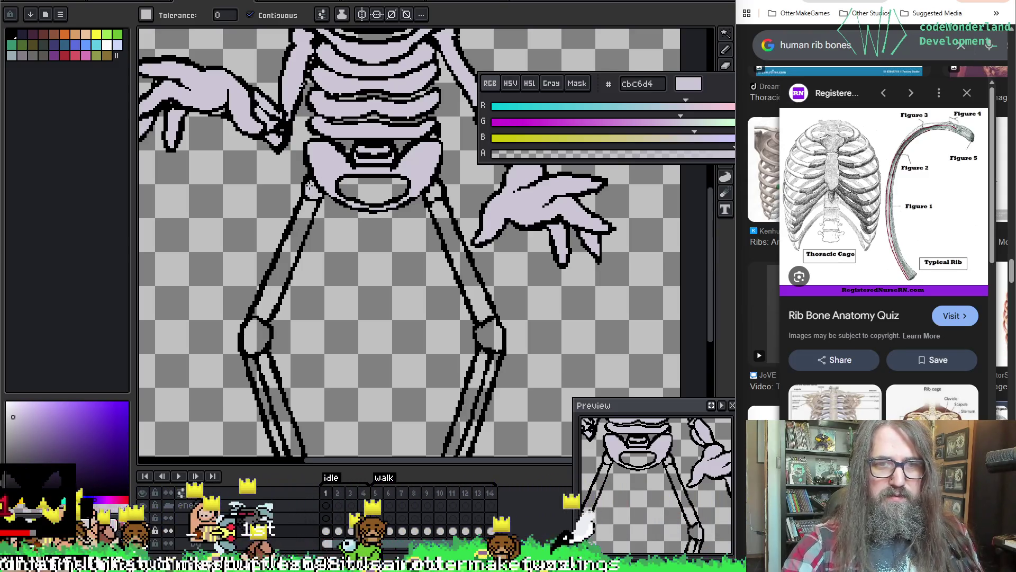
# Fill the left thigh, right kneecap, right shin strips and both left shin strips lavender.
pyautogui.click(309, 231)
pyautogui.hotkey('ctrl', 'z')
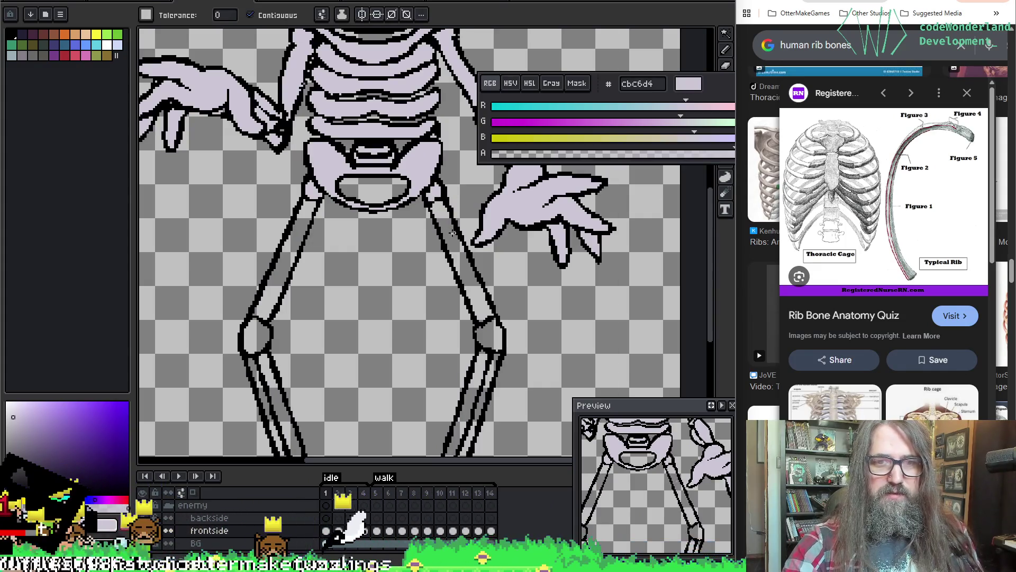
pyautogui.click(300, 237)
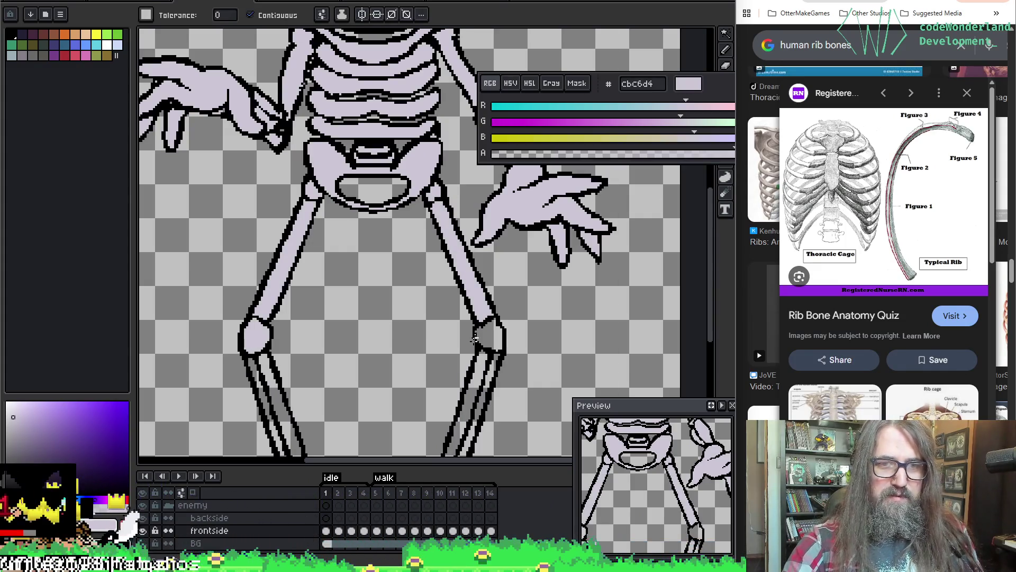
pyautogui.click(482, 324)
pyautogui.scroll(-3, 466, 360)
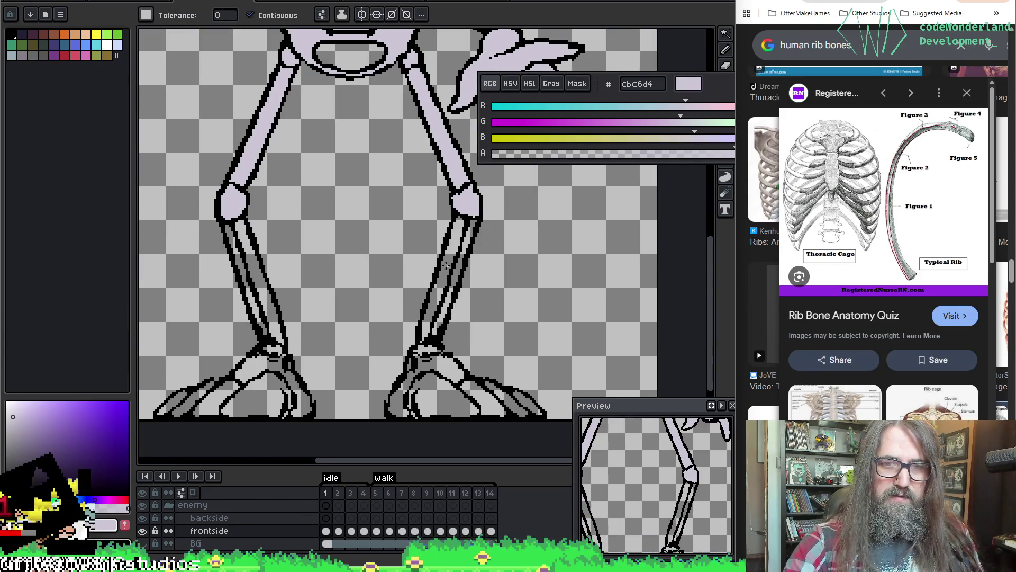
pyautogui.click(465, 254)
pyautogui.click(459, 264)
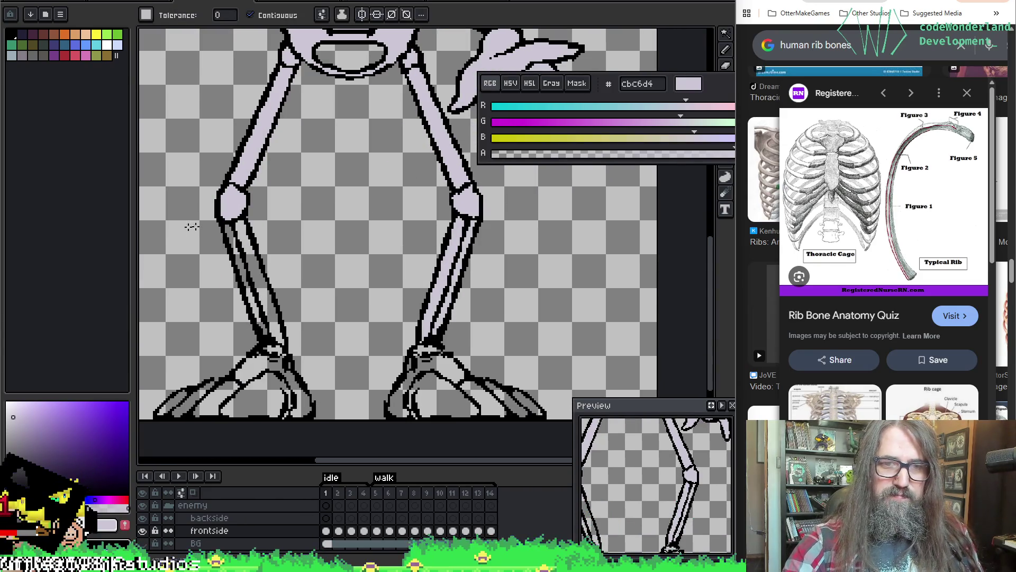
pyautogui.click(261, 293)
pyautogui.click(252, 300)
# Fill the left foot, its three toe stripes and the ankle strip lavender, undoing two outline-flooding fills.
pyautogui.click(256, 395)
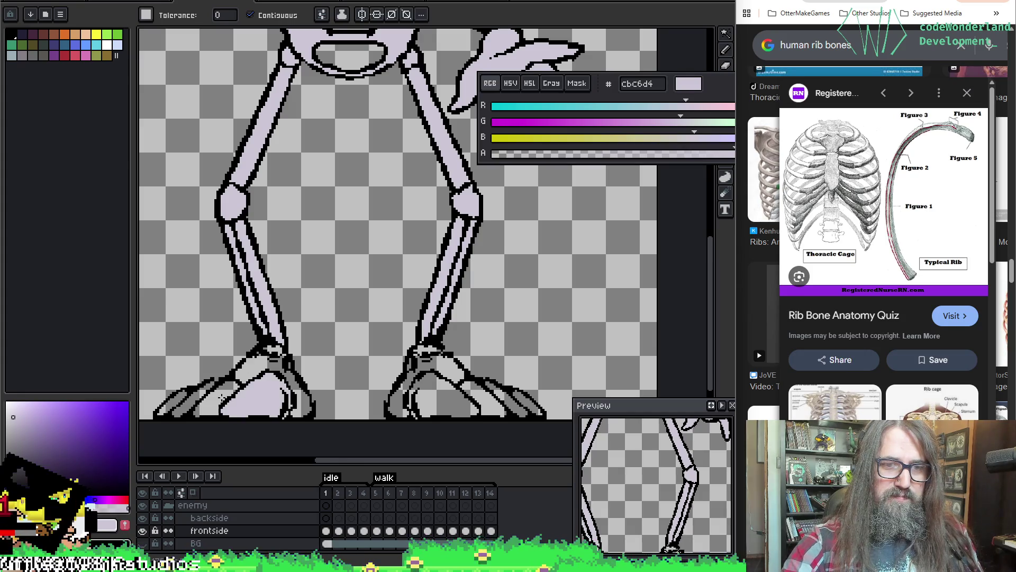
pyautogui.click(215, 396)
pyautogui.click(197, 395)
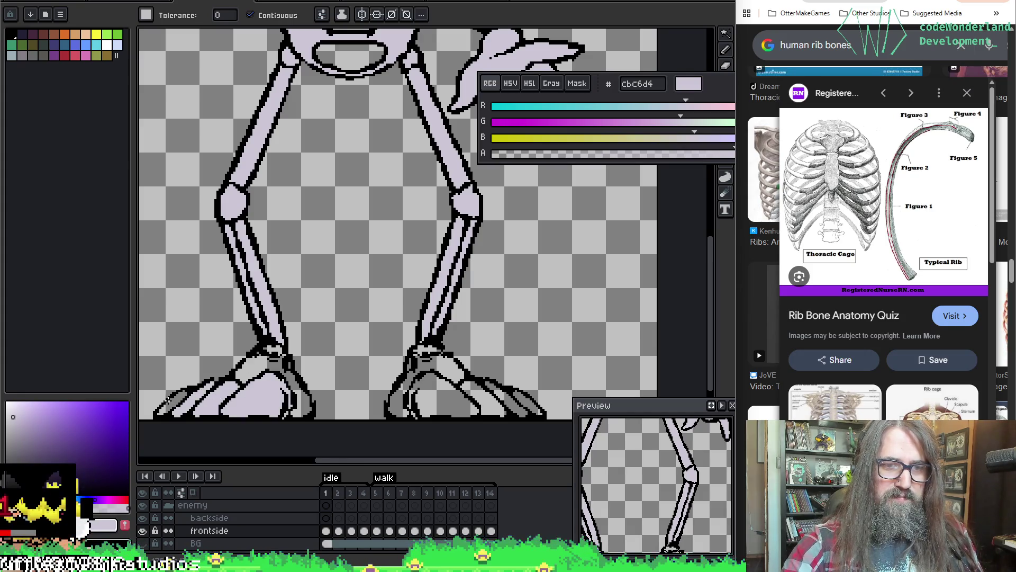
pyautogui.click(175, 401)
pyautogui.click(261, 373)
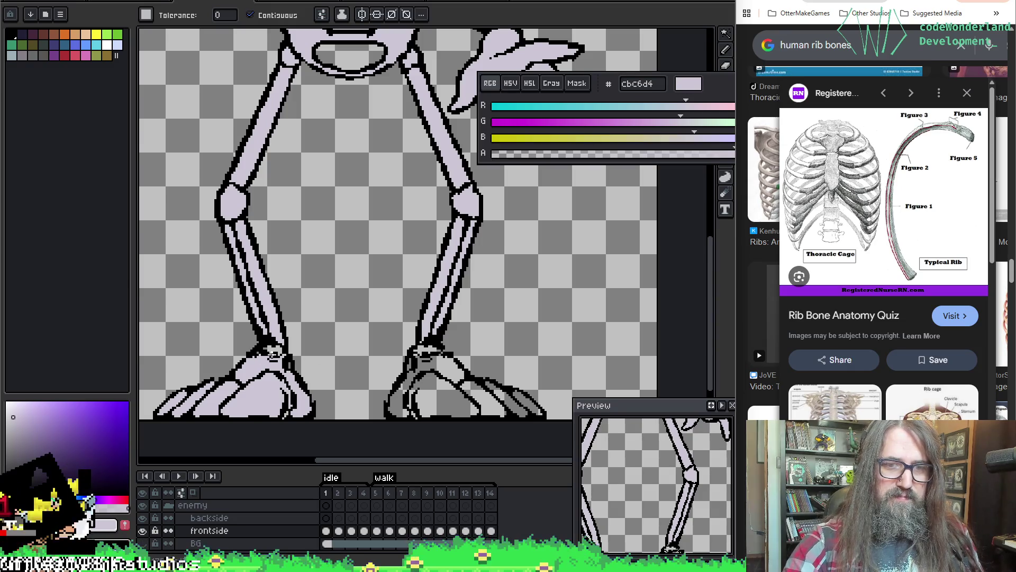
pyautogui.click(255, 352)
pyautogui.hotkey('ctrl', 'z')
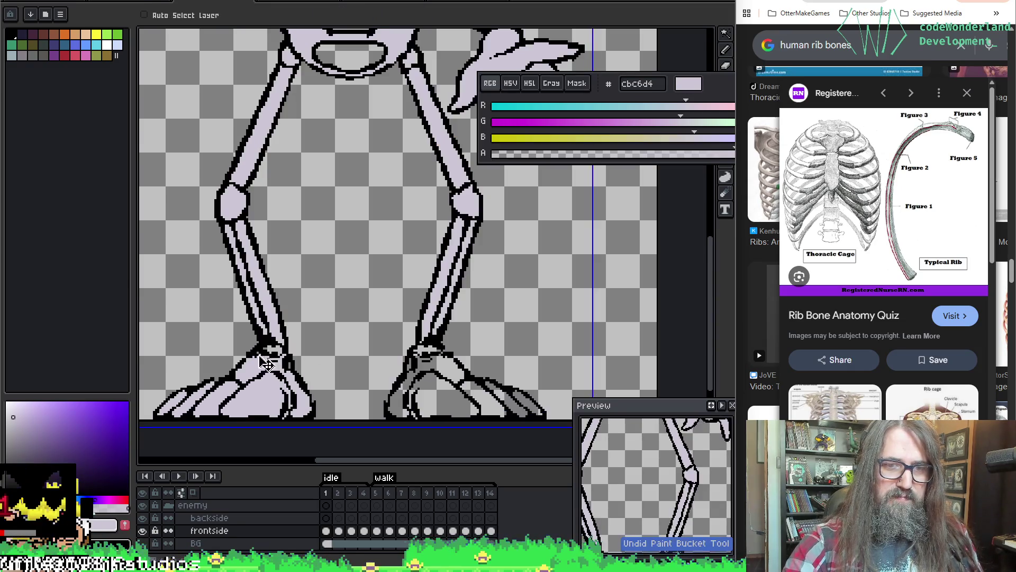
pyautogui.click(256, 352)
pyautogui.hotkey('ctrl', 'z')
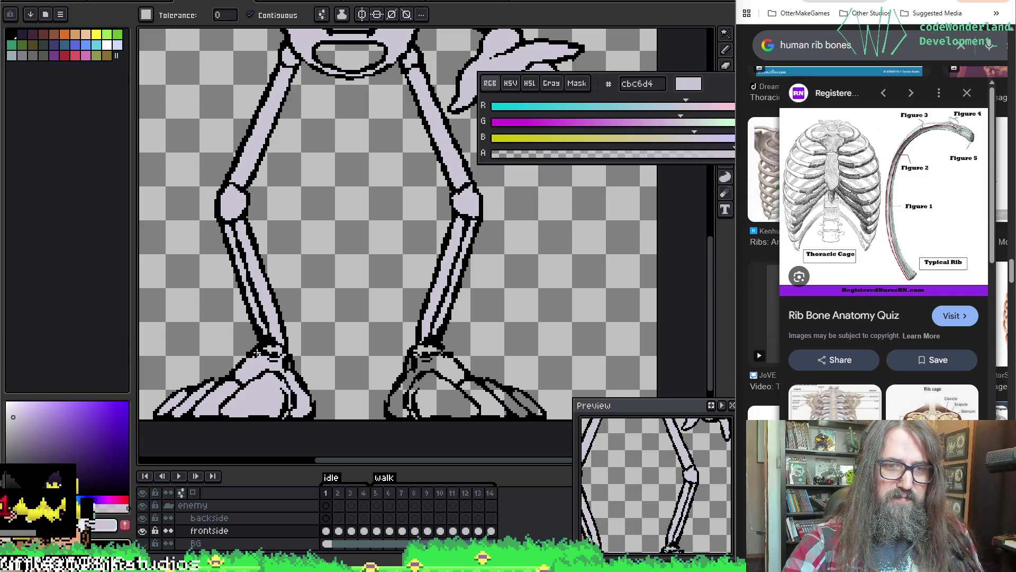
# Fill the right foot interior, its three toe stripes and the right ankle lavender.
pyautogui.click(442, 403)
pyautogui.click(474, 391)
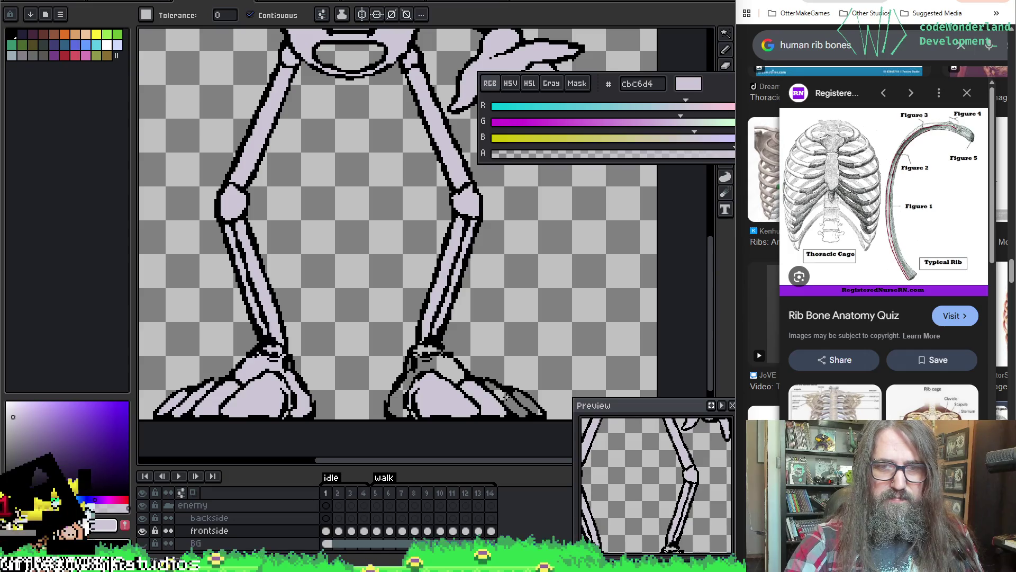
pyautogui.click(514, 402)
pyautogui.click(524, 394)
pyautogui.click(440, 356)
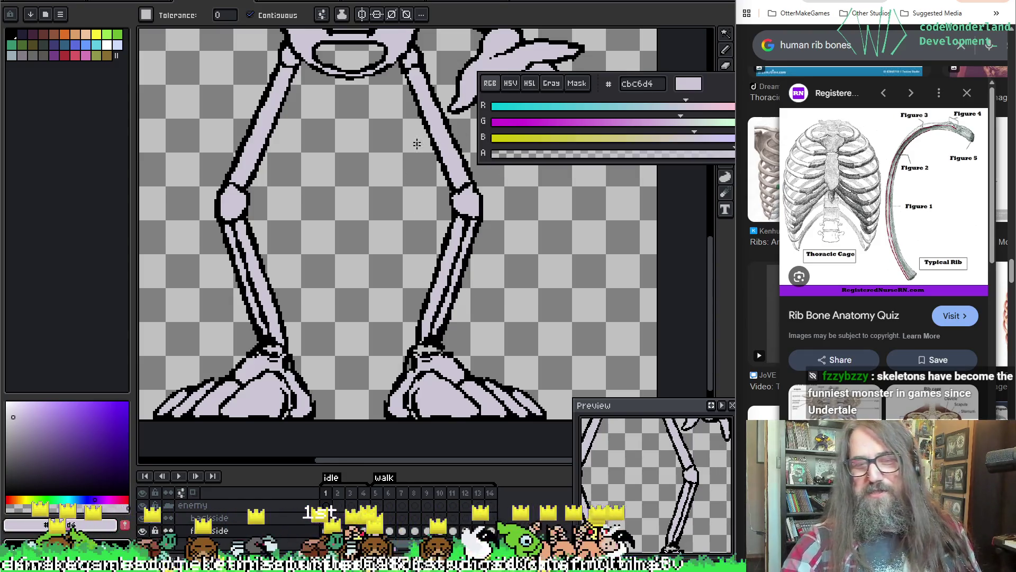
# Try filling the gap between the legs, undoing both fills that flood the outlines.
pyautogui.press('space')
pyautogui.moveTo(408, 217); pyautogui.dragTo(399, 193)
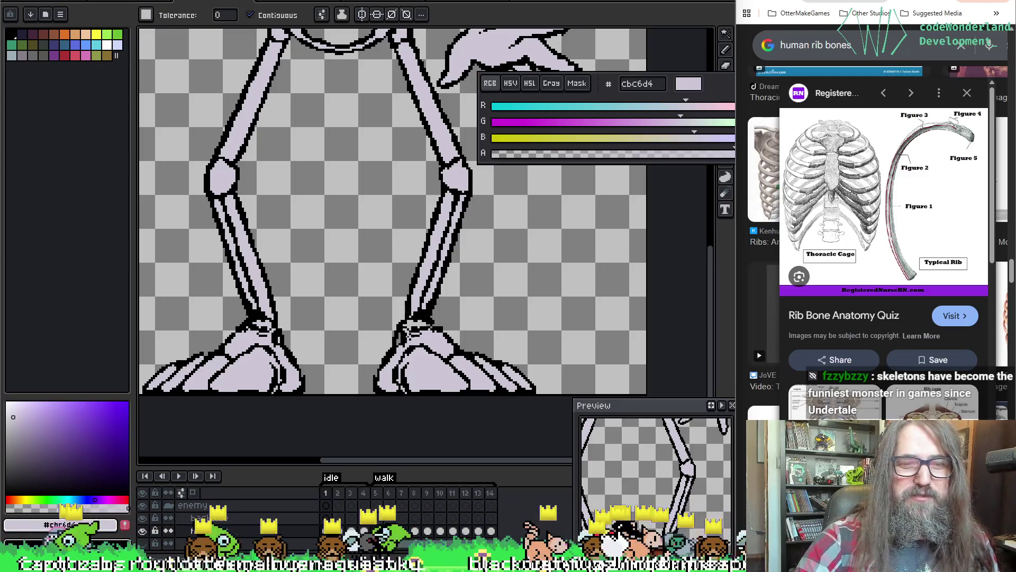
pyautogui.click(401, 335)
pyautogui.hotkey('ctrl', 'z')
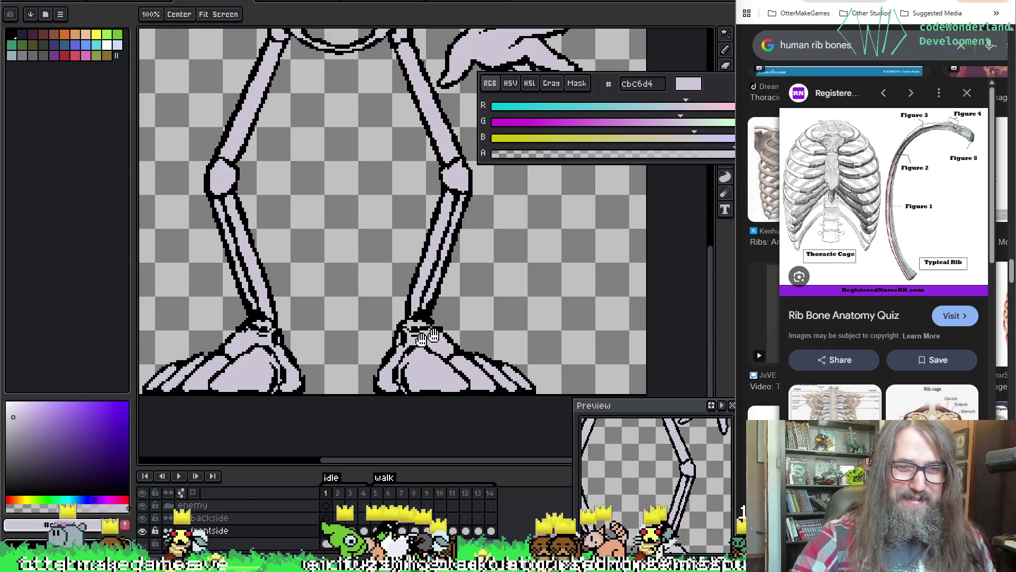
pyautogui.moveTo(438, 283); pyautogui.dragTo(406, 316)
pyautogui.click(391, 358)
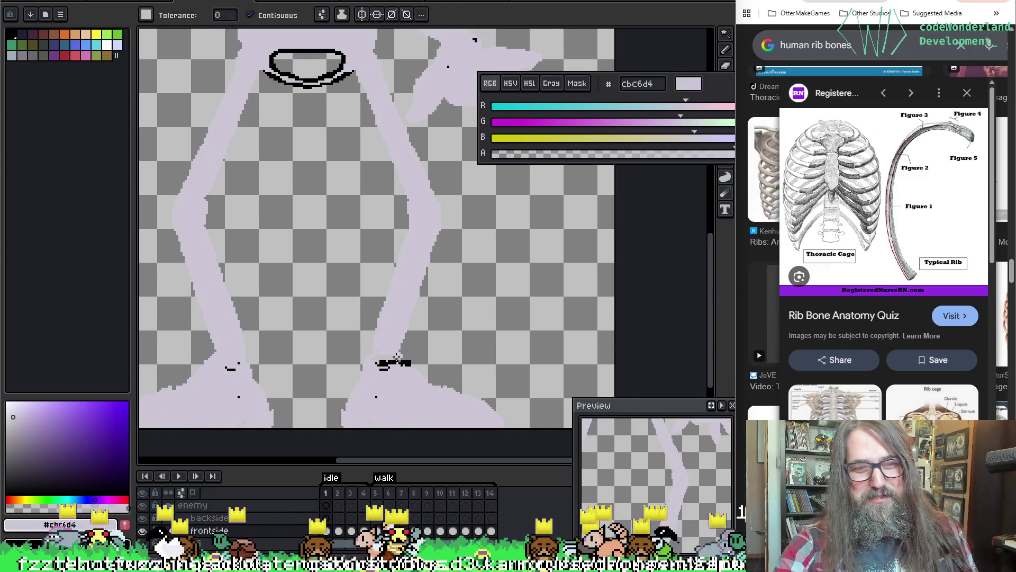
pyautogui.hotkey('ctrl', 'z')
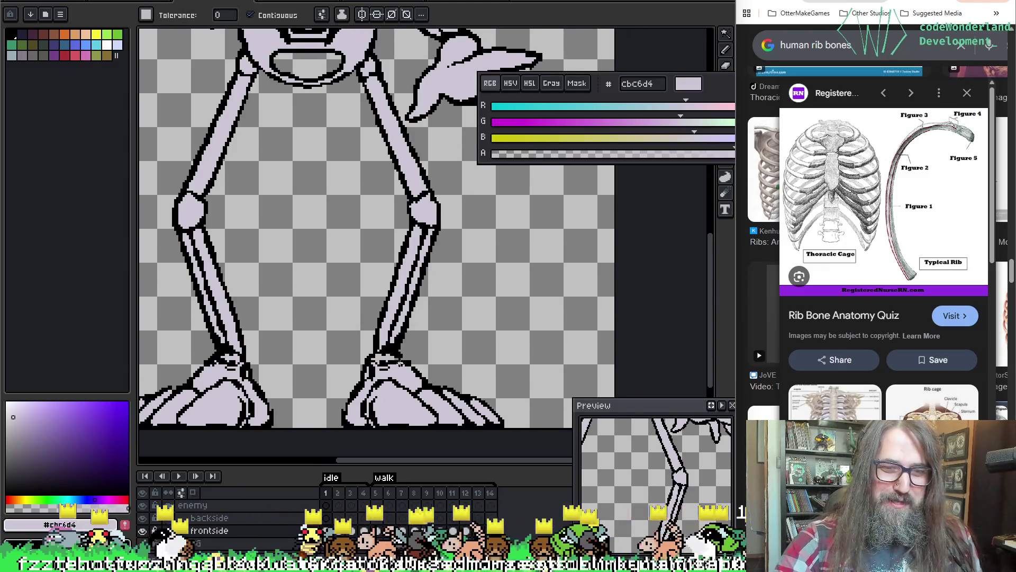
# Re-sample the lavender bone colour and zoom out to check the fully coloured frame 1 skeleton.
pyautogui.press('b')
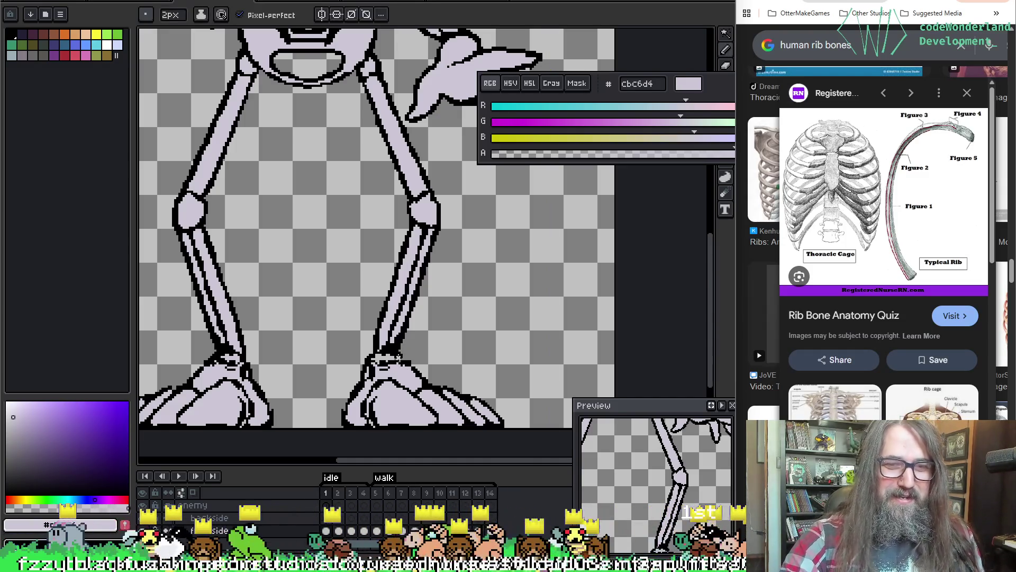
pyautogui.keyDown('alt'); pyautogui.click(391, 359); pyautogui.keyUp('alt')
pyautogui.press('g')
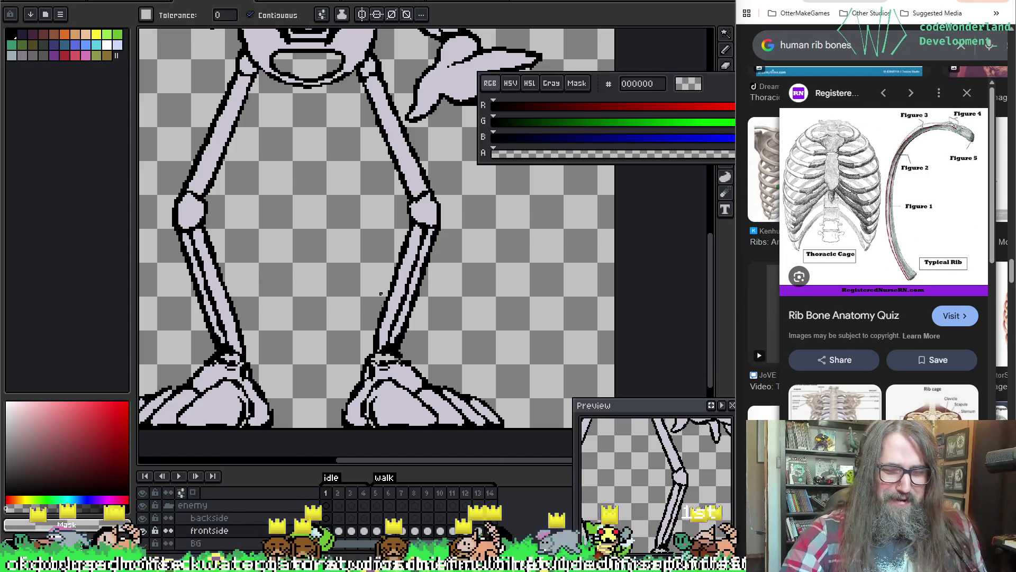
pyautogui.keyDown('alt'); pyautogui.click(418, 364); pyautogui.keyUp('alt')
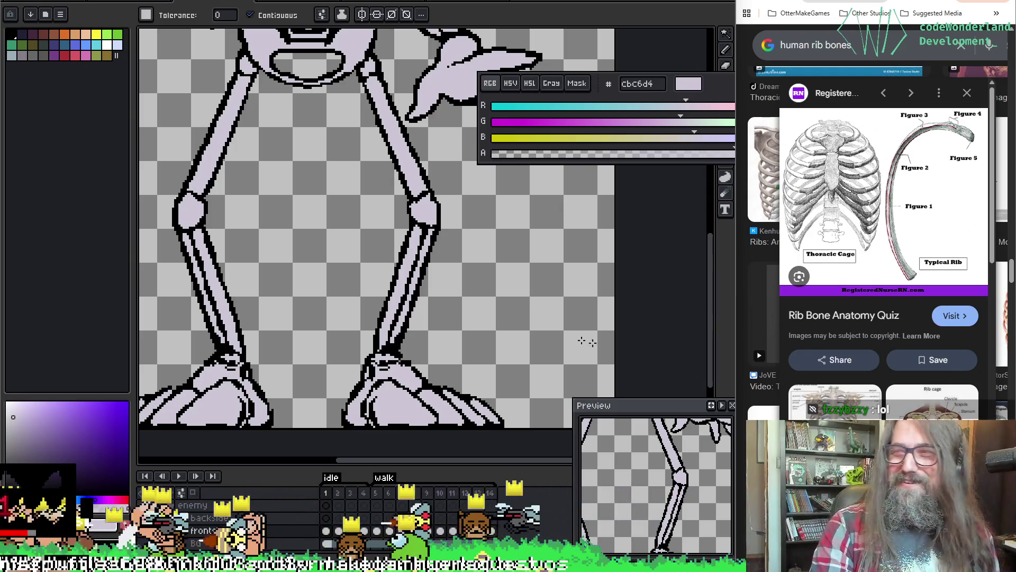
pyautogui.moveTo(550, 303); pyautogui.dragTo(555, 292)
pyautogui.scroll(-5, 555, 292)
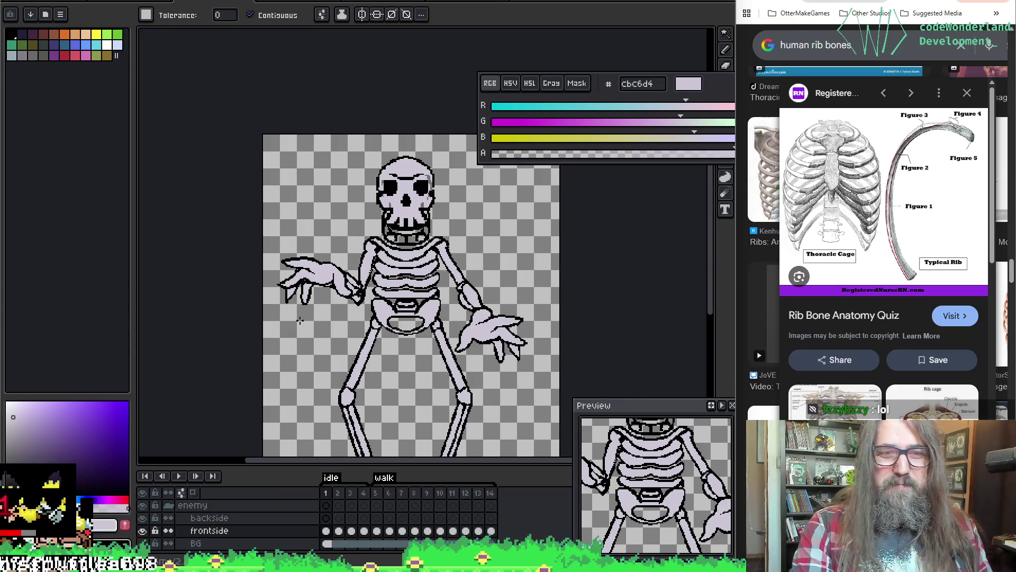
pyautogui.press('i')
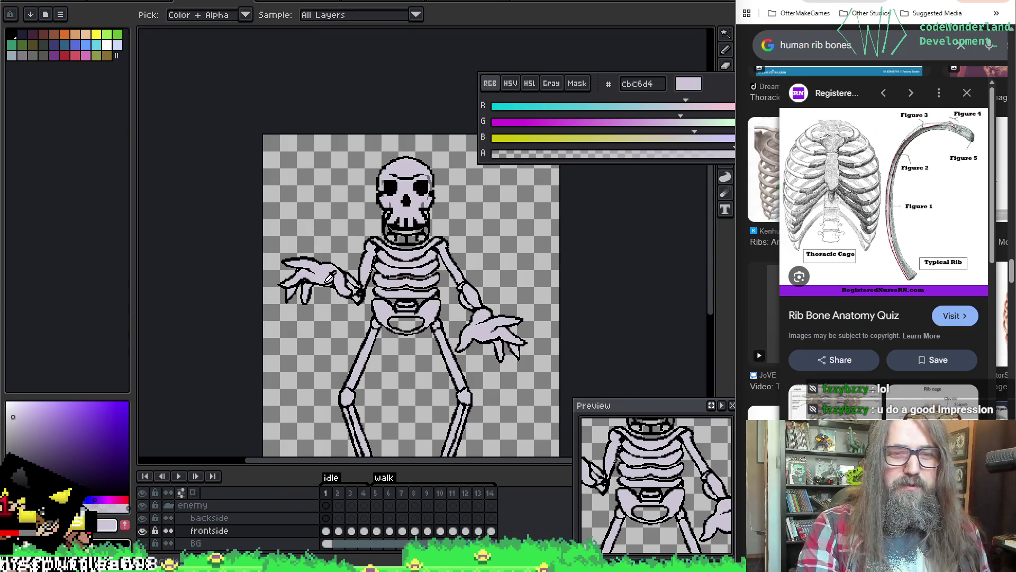
pyautogui.moveTo(327, 269)
pyautogui.mouseDown()
pyautogui.moveTo(318, 202)
pyautogui.moveTo(261, 187)
pyautogui.moveTo(292, 187)
pyautogui.moveTo(358, 422)
pyautogui.mouseUp()
# Advance to idle frame 2 and fill the raised hand lavender.
pyautogui.press('.')
pyautogui.scroll(5, 330, 267)
pyautogui.click(341, 263)
pyautogui.scroll(-2, 344, 265)
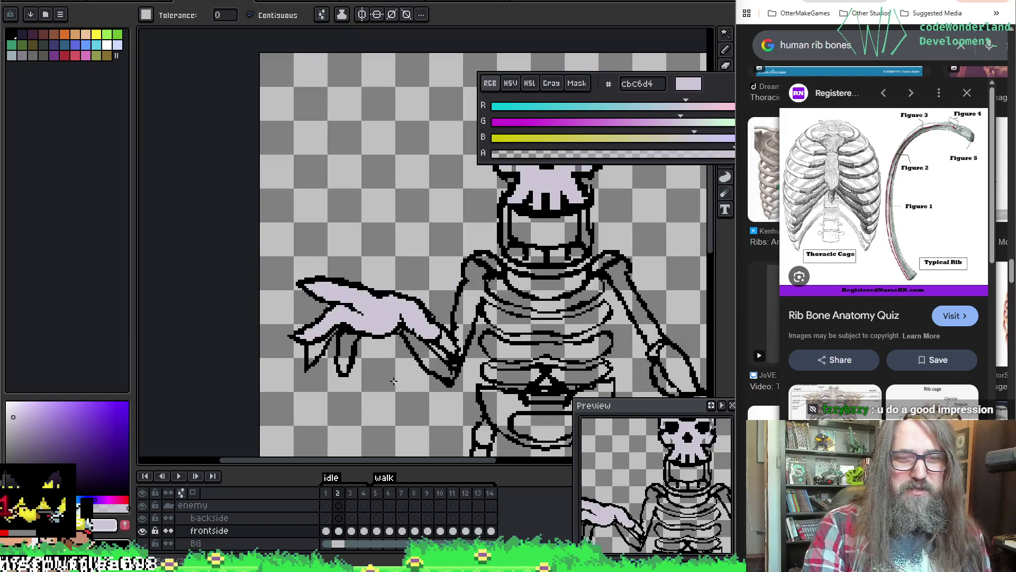
# Fill the hanging finger, small left finger and grey finger strip lavender, undoing a background spill.
pyautogui.scroll(2, 339, 340)
pyautogui.click(318, 320)
pyautogui.click(276, 333)
pyautogui.scroll(2, 297, 307)
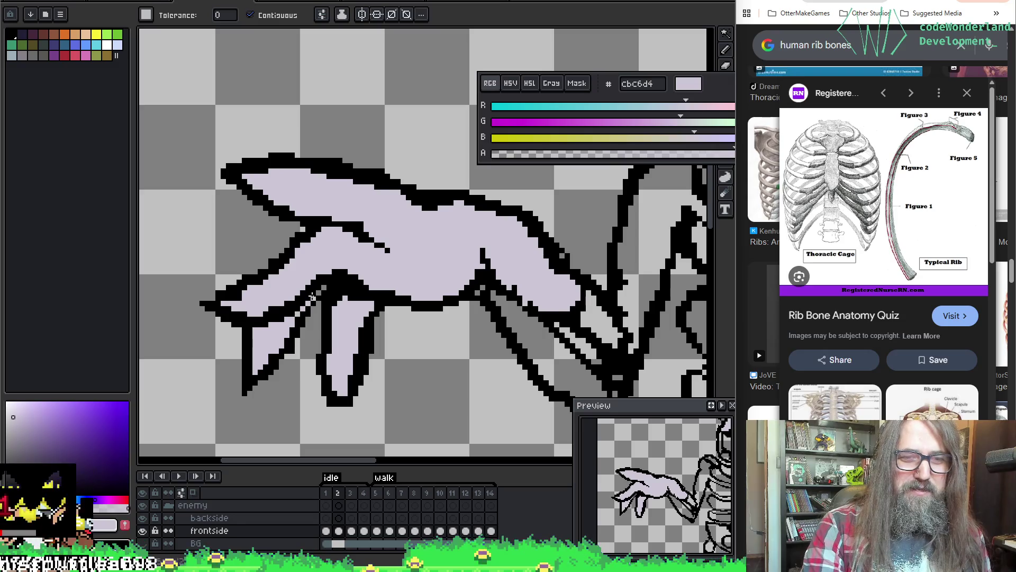
pyautogui.click(319, 292)
pyautogui.hotkey('ctrl', 'z')
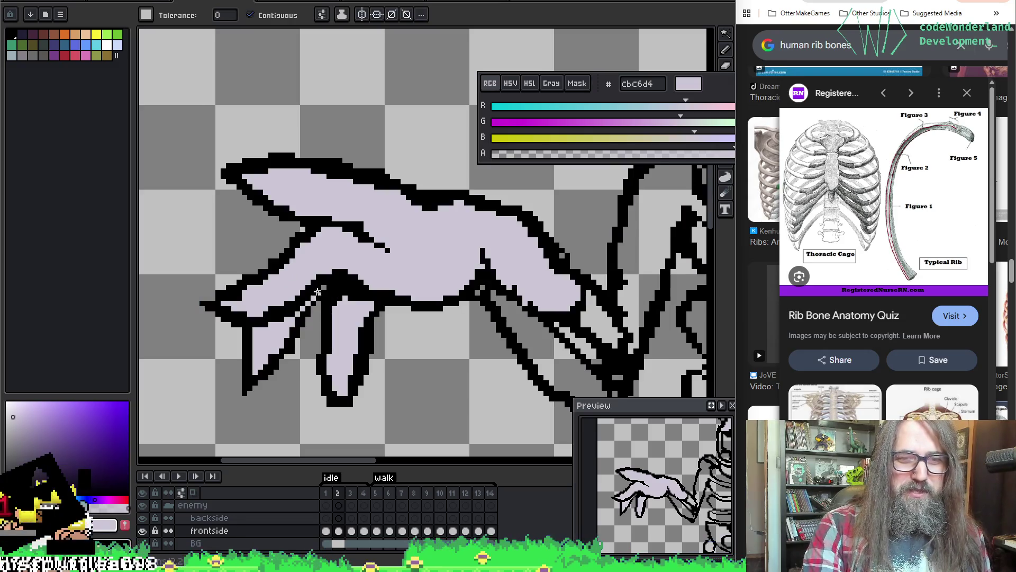
pyautogui.hotkey('ctrl', 'z')
pyautogui.hscroll(3, 349, 293)
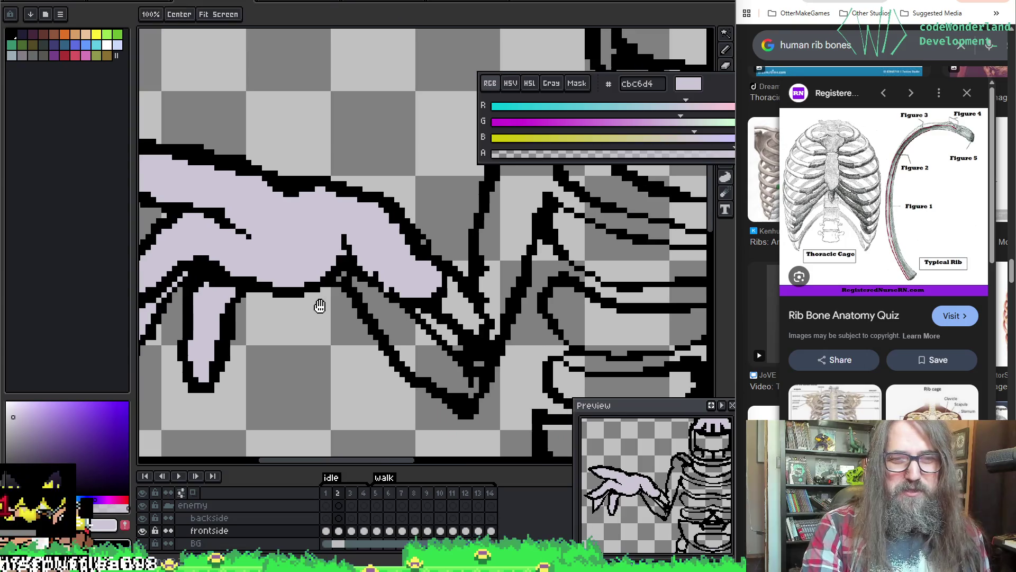
pyautogui.hscroll(1, 418, 342)
pyautogui.click(400, 339)
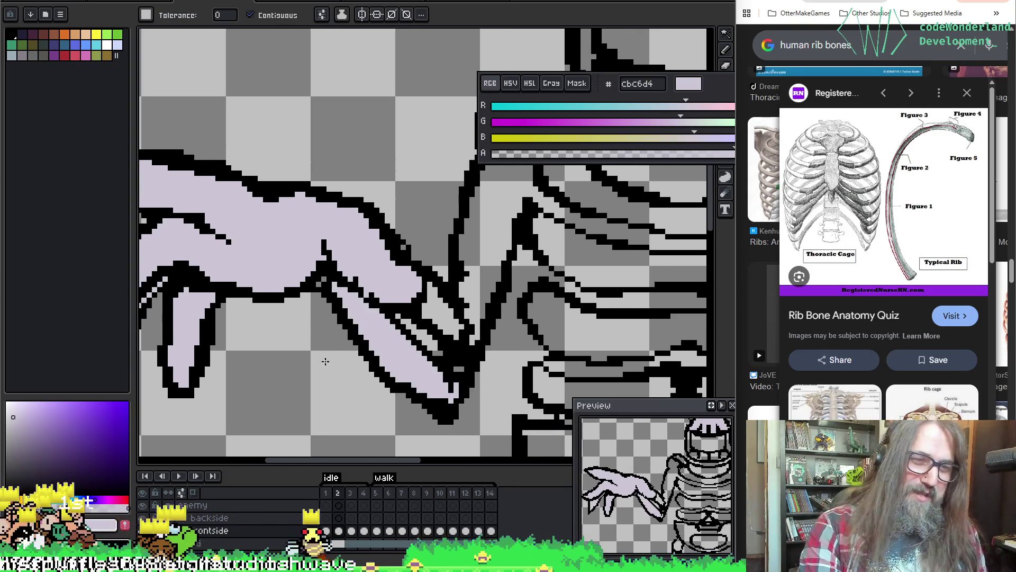
# Near the rib cage, recolour stray outline pixels lavender with the pencil.
pyautogui.scroll(1, 318, 334)
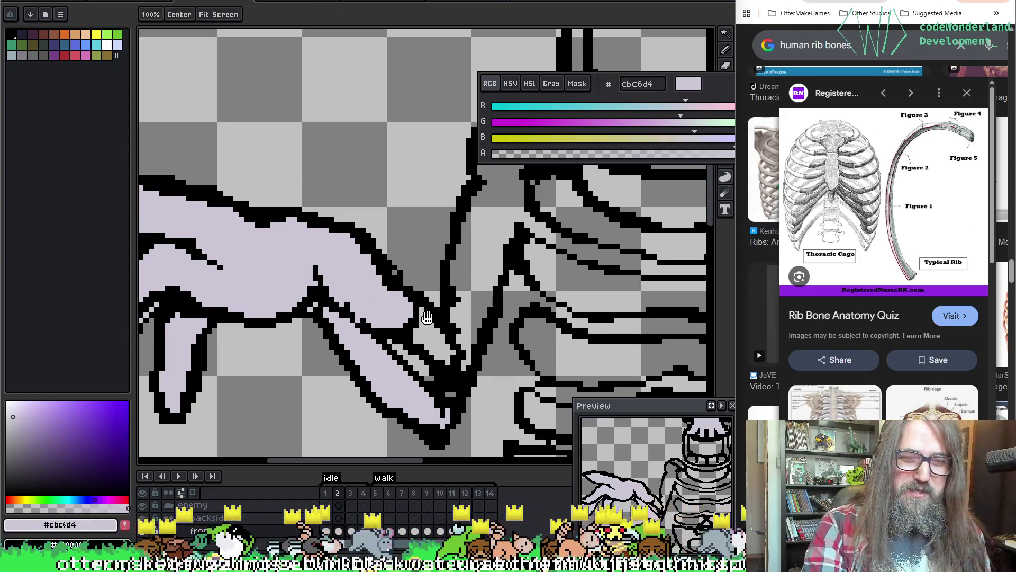
pyautogui.scroll(-1, 381, 361)
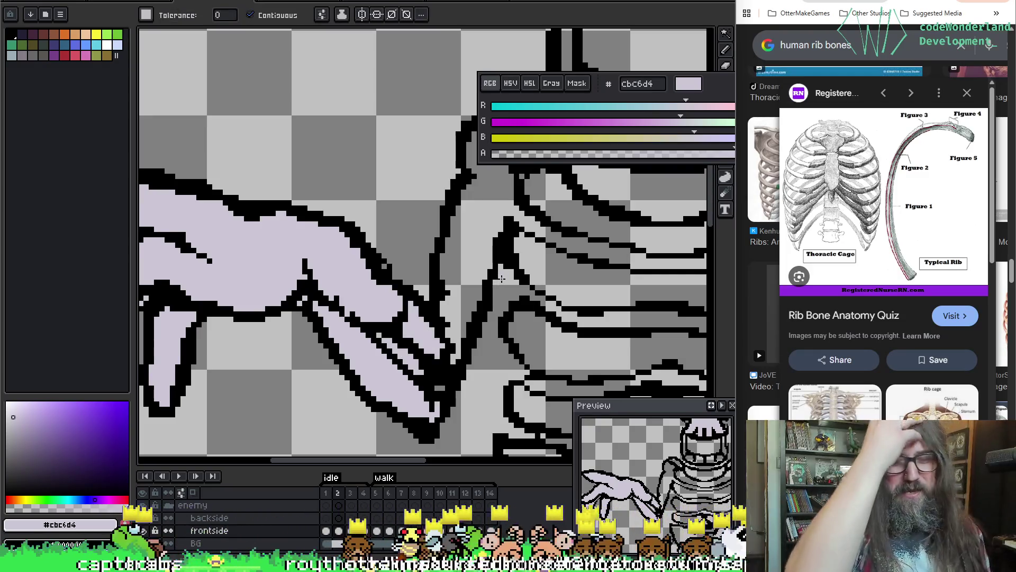
pyautogui.moveTo(501, 278); pyautogui.dragTo(340, 253)
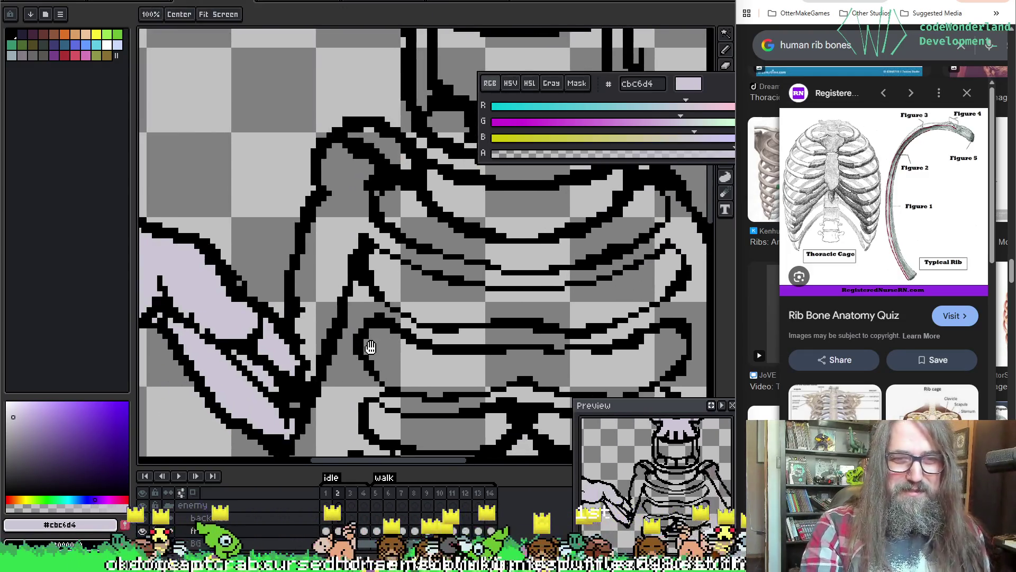
pyautogui.scroll(-1, 340, 249)
pyautogui.scroll(1, 341, 249)
pyautogui.press('b')
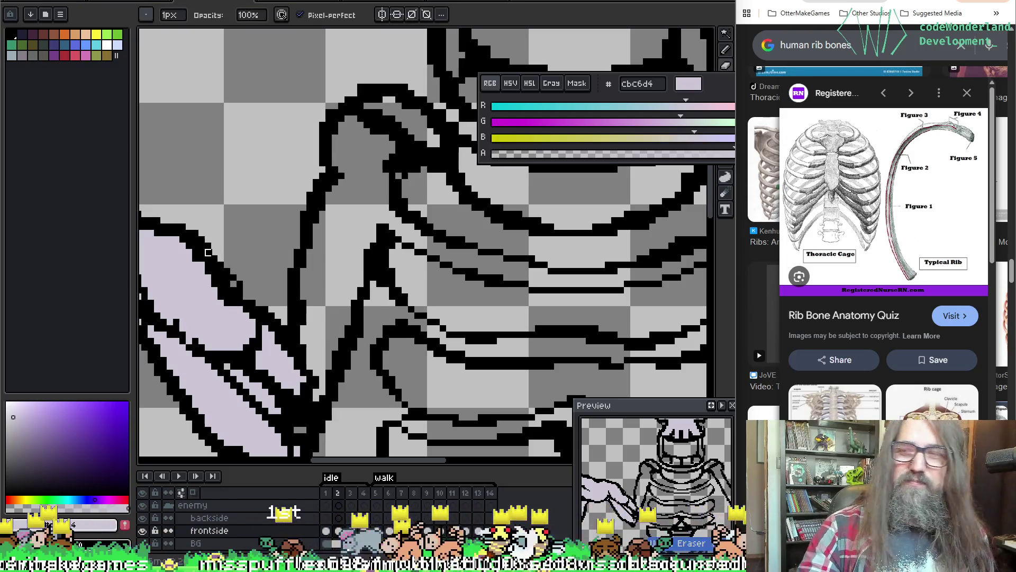
pyautogui.hscroll(-3, 297, 210)
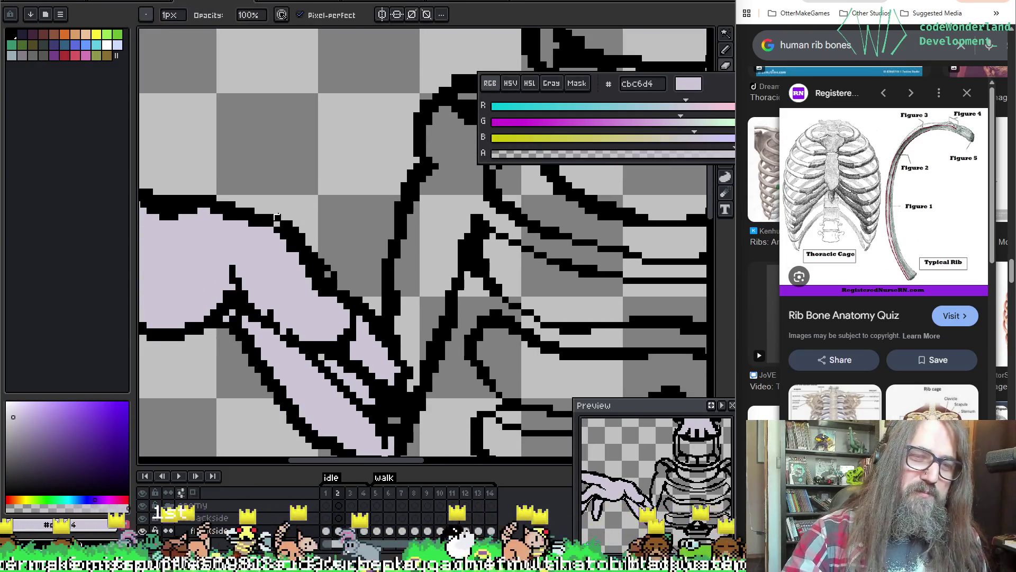
pyautogui.moveTo(276, 217); pyautogui.dragTo(315, 248)
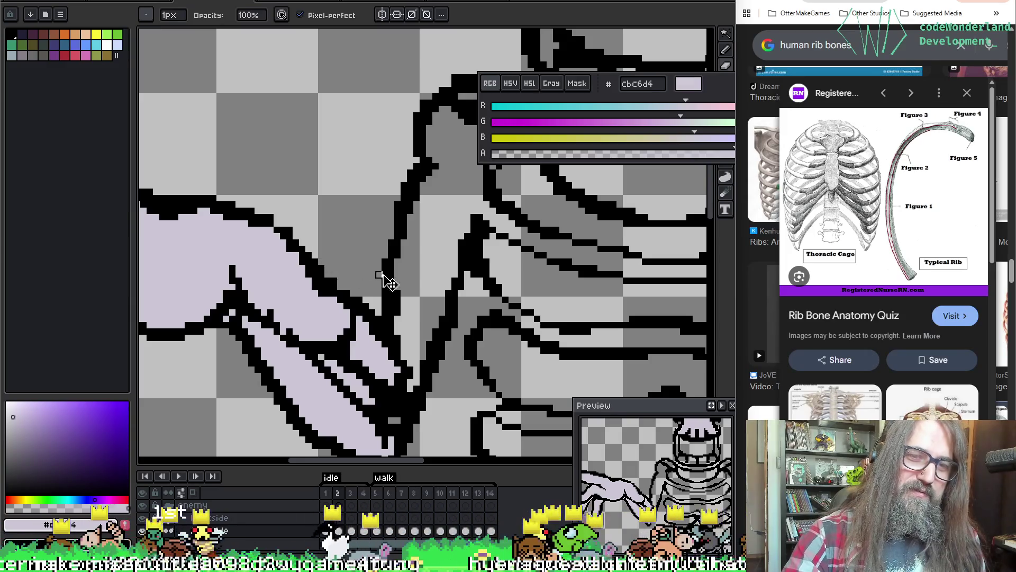
pyautogui.keyDown('alt'); pyautogui.click(330, 270); pyautogui.keyUp('alt')
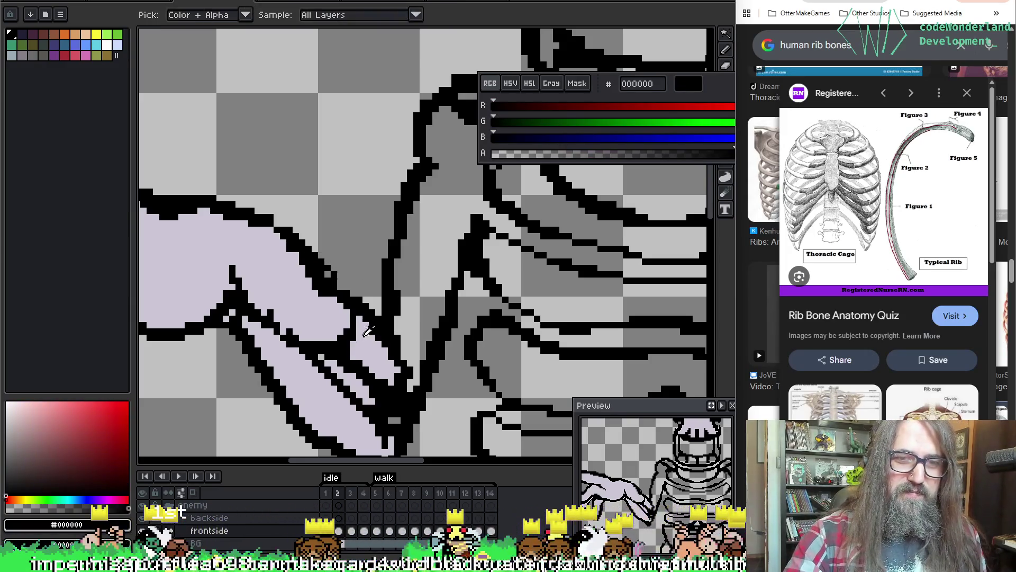
pyautogui.keyDown('alt'); pyautogui.click(327, 279); pyautogui.keyUp('alt')
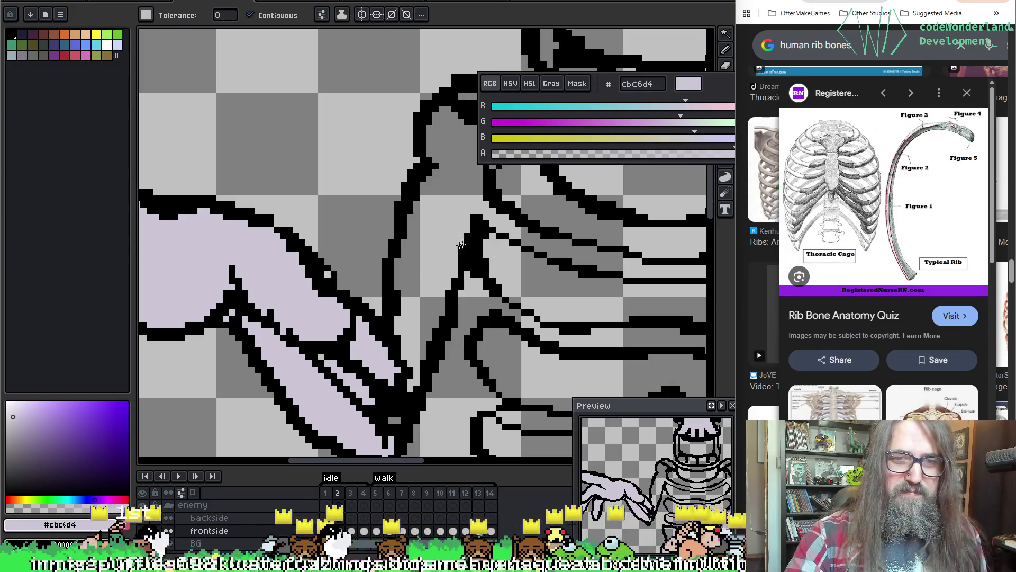
# After two leaking arm fills are undone, close the gap in the arm's black outline.
pyautogui.click(461, 243)
pyautogui.hotkey('ctrl', 'z')
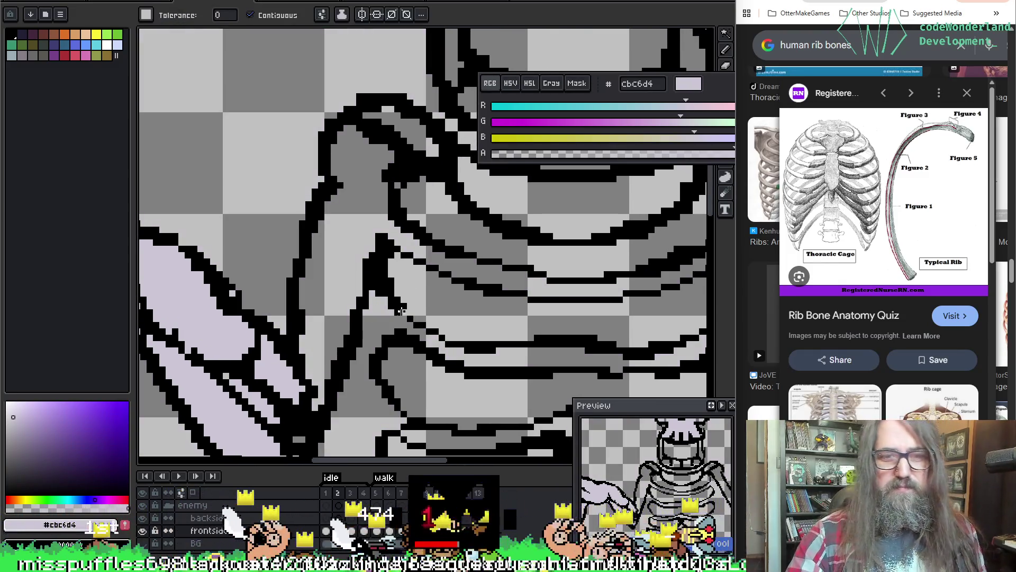
pyautogui.click(347, 197)
pyautogui.hotkey('ctrl', 'z')
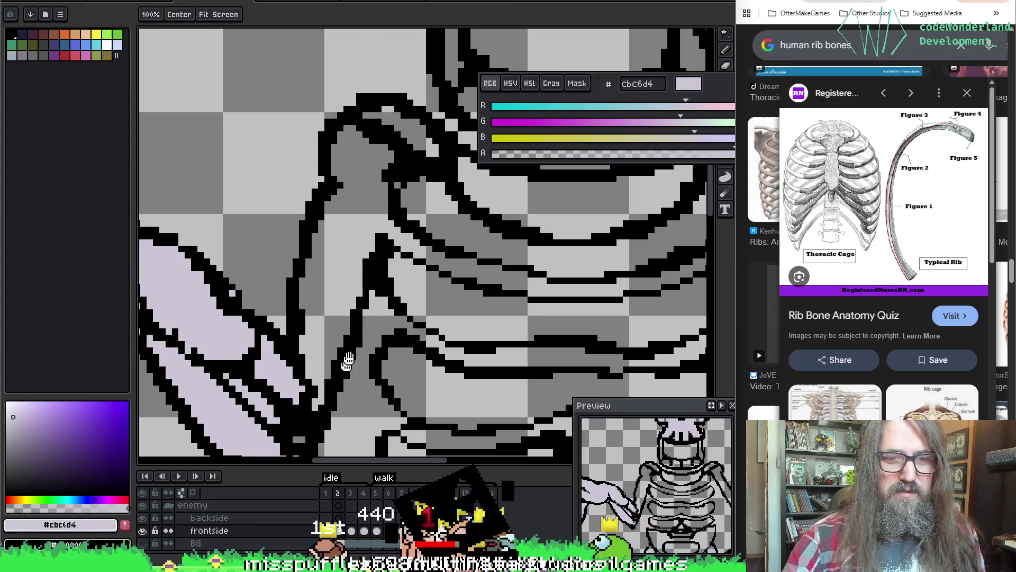
pyautogui.scroll(-2, 325, 286)
pyautogui.moveTo(413, 195); pyautogui.dragTo(364, 294)
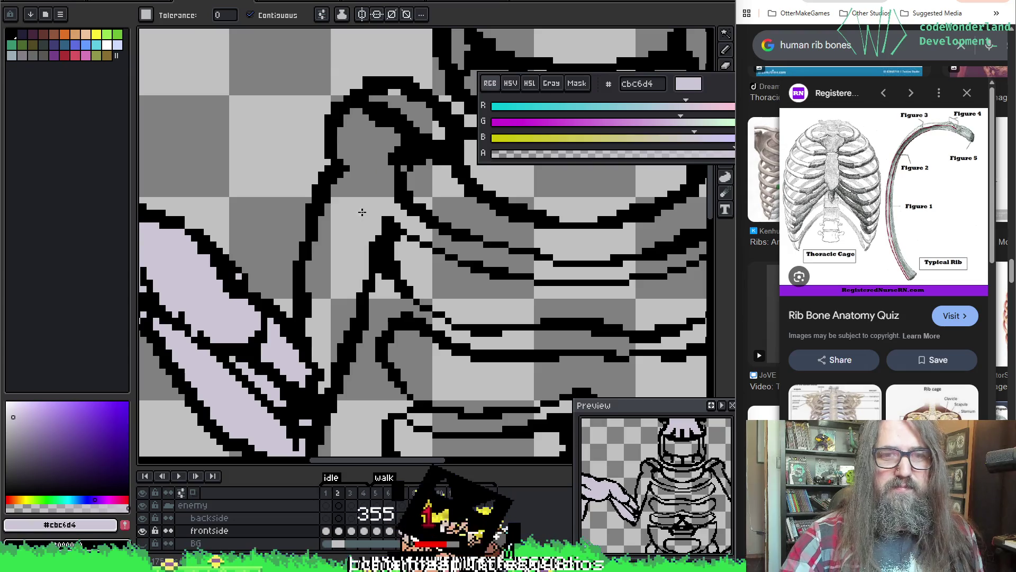
pyautogui.keyDown('alt'); pyautogui.click(396, 197); pyautogui.keyUp('alt')
pyautogui.press('b')
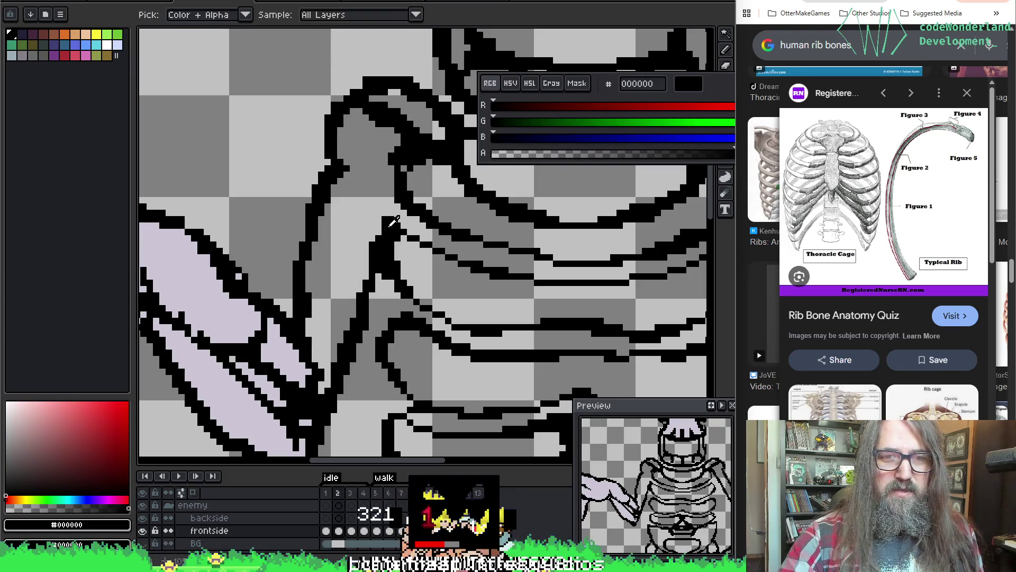
pyautogui.moveTo(401, 200); pyautogui.dragTo(391, 221)
pyautogui.hotkey('ctrl', 'z')
# Fill the now-sealed upper arm bone and a grey bone patch with lavender.
pyautogui.keyDown('alt'); pyautogui.click(280, 289); pyautogui.keyUp('alt')
pyautogui.press('g')
pyautogui.click(357, 249)
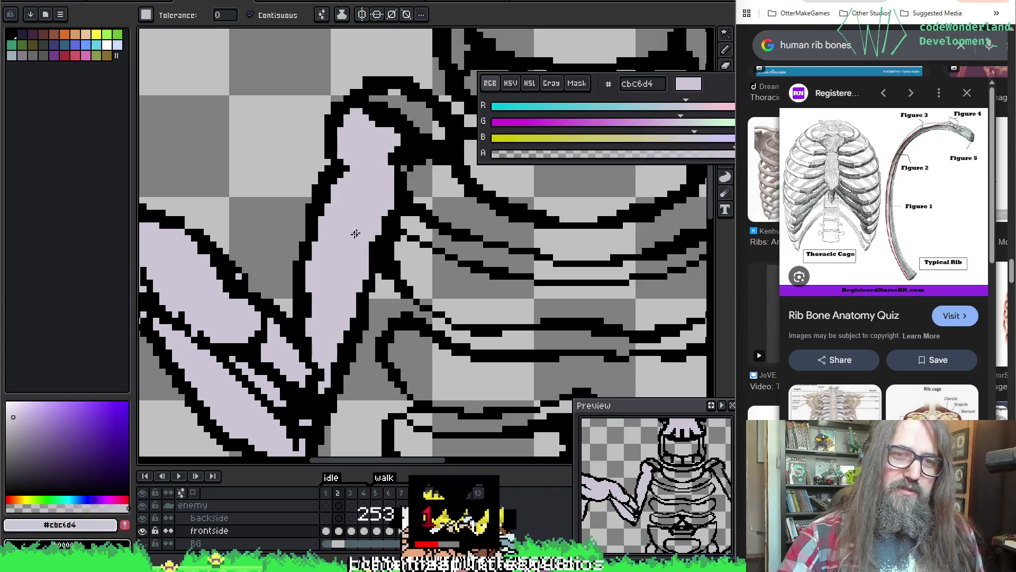
pyautogui.moveTo(353, 181); pyautogui.dragTo(350, 272)
pyautogui.click(414, 200)
pyautogui.moveTo(504, 199); pyautogui.dragTo(328, 208)
# Fill a rib band, the arm bone, the large oval, the thin lower rib and small bone patches lavender.
pyautogui.click(411, 294)
pyautogui.click(563, 215)
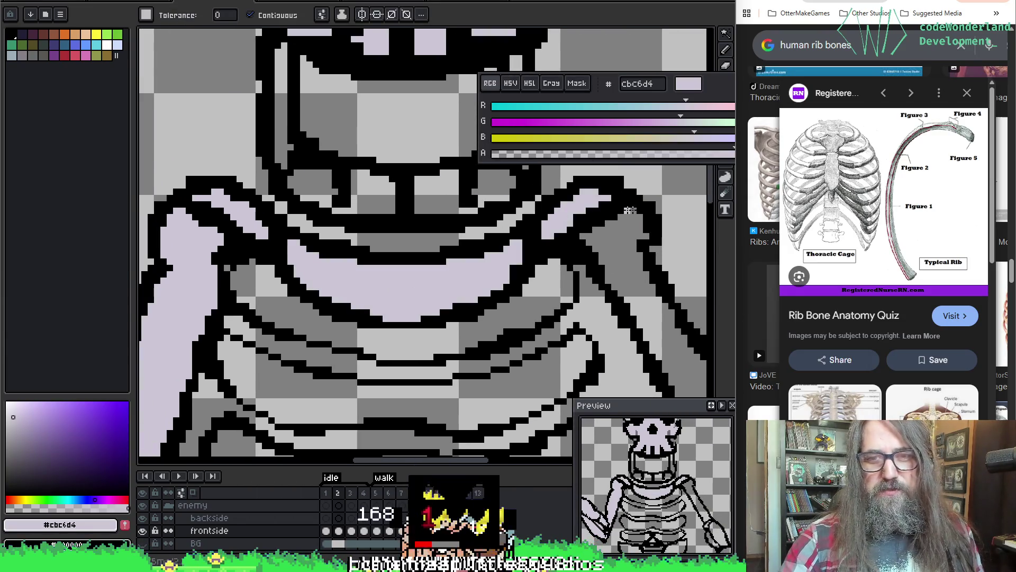
pyautogui.moveTo(562, 215); pyautogui.dragTo(425, 152)
pyautogui.click(431, 249)
pyautogui.moveTo(519, 371)
pyautogui.mouseDown()
pyautogui.moveTo(450, 297)
pyautogui.moveTo(432, 215)
pyautogui.moveTo(399, 143)
pyautogui.mouseUp()
pyautogui.click(431, 273)
pyautogui.click(402, 291)
pyautogui.click(403, 222)
# Fill the outstretched hand's palm, fingers, finger gaps and lower arm bone lavender, undoing one background flood.
pyautogui.click(420, 297)
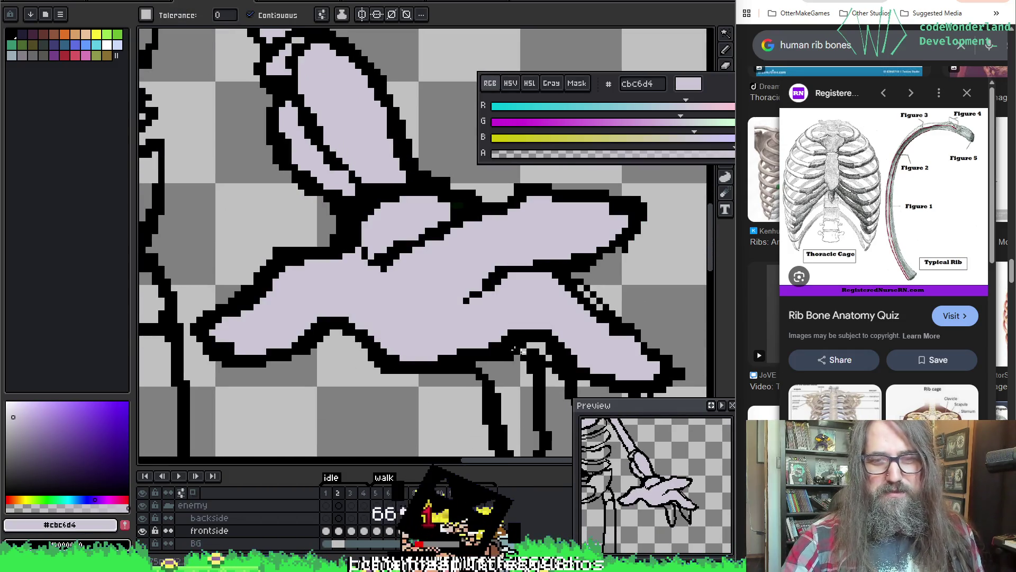
pyautogui.moveTo(517, 350); pyautogui.dragTo(474, 288)
pyautogui.click(467, 316)
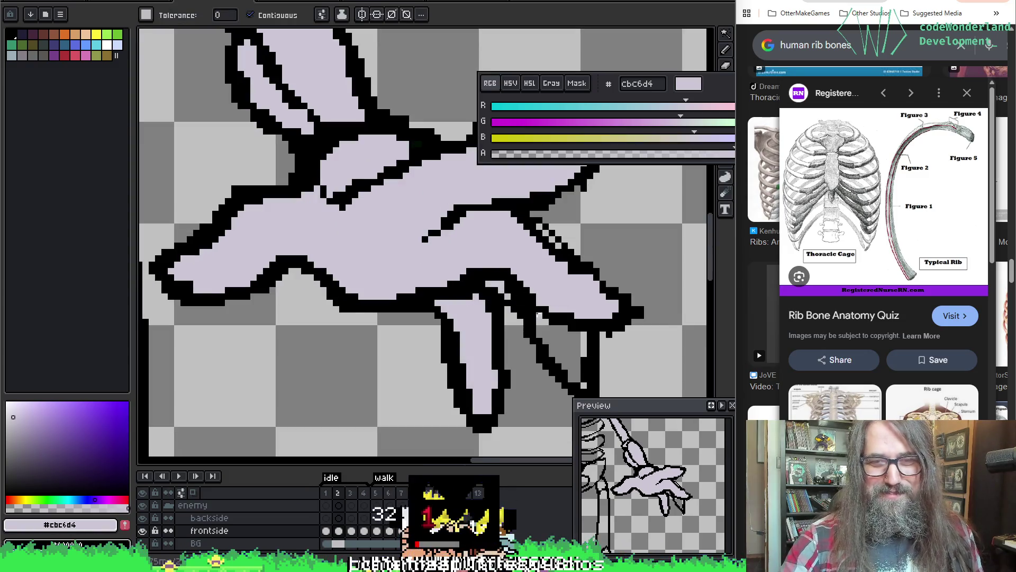
pyautogui.click(569, 367)
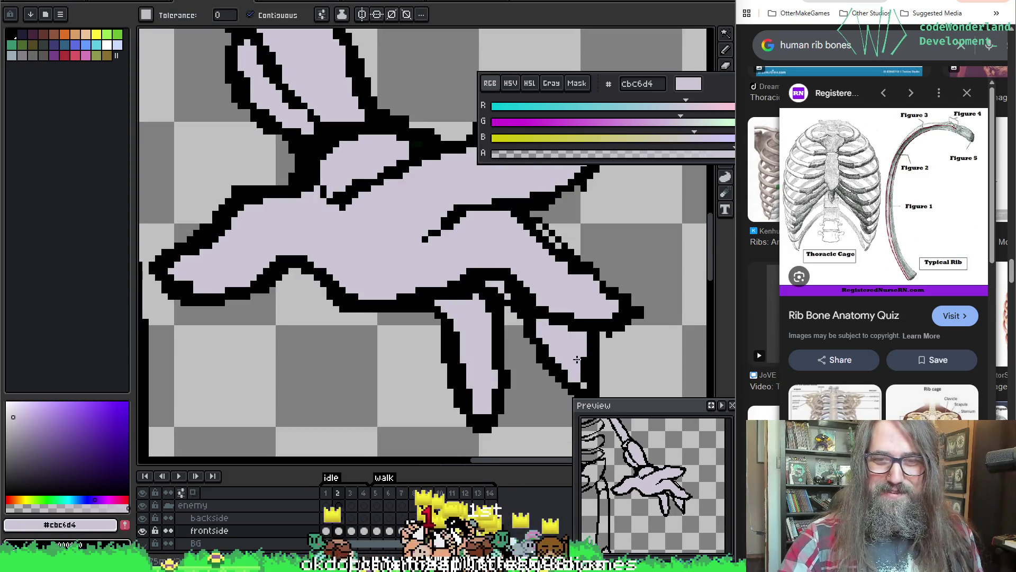
pyautogui.click(562, 242)
pyautogui.hotkey('ctrl', 'z')
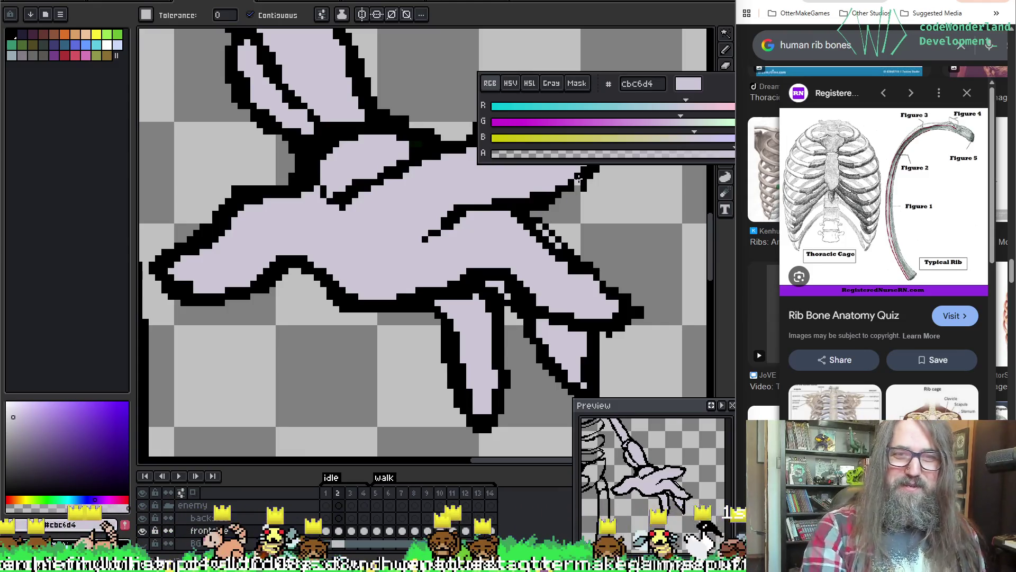
pyautogui.scroll(-2, 580, 180)
pyautogui.moveTo(386, 278); pyautogui.dragTo(561, 108)
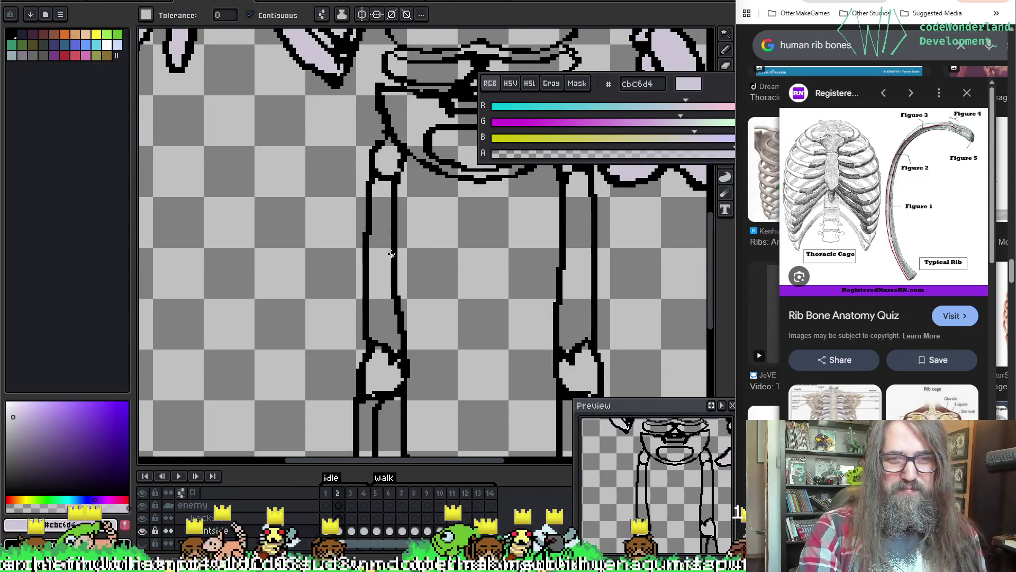
# On frame 2, fill both legs and the left and right shin strips with lavender #cbc6d4.
pyautogui.click(384, 265)
pyautogui.click(577, 264)
pyautogui.moveTo(506, 373)
pyautogui.mouseDown()
pyautogui.moveTo(389, 246)
pyautogui.moveTo(402, 216)
pyautogui.mouseUp()
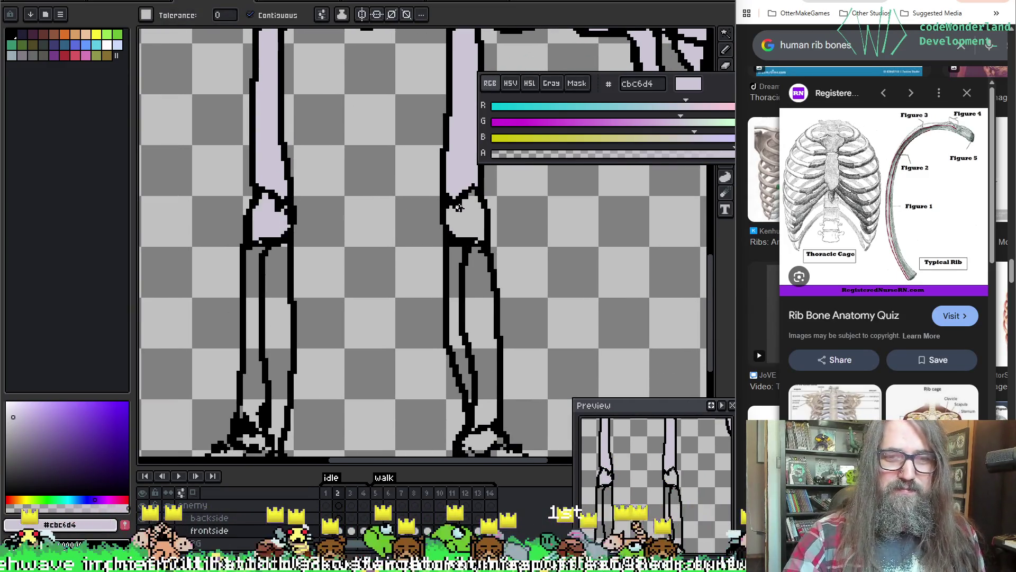
pyautogui.click(479, 312)
pyautogui.click(453, 300)
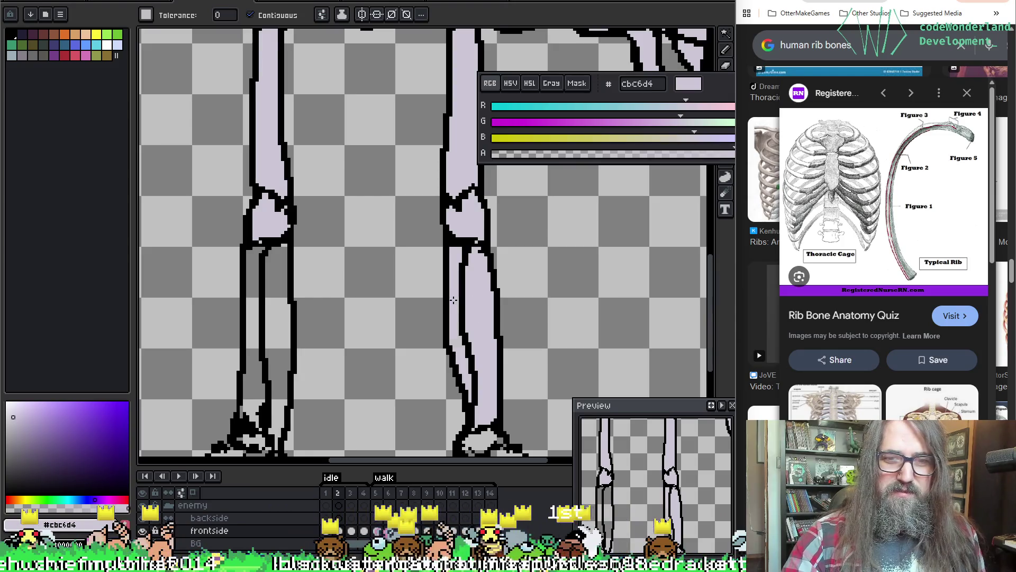
pyautogui.click(274, 291)
pyautogui.click(259, 325)
# Fill the left knee patch, left foot regions and its grey toe strips lavender.
pyautogui.moveTo(255, 434); pyautogui.dragTo(284, 255)
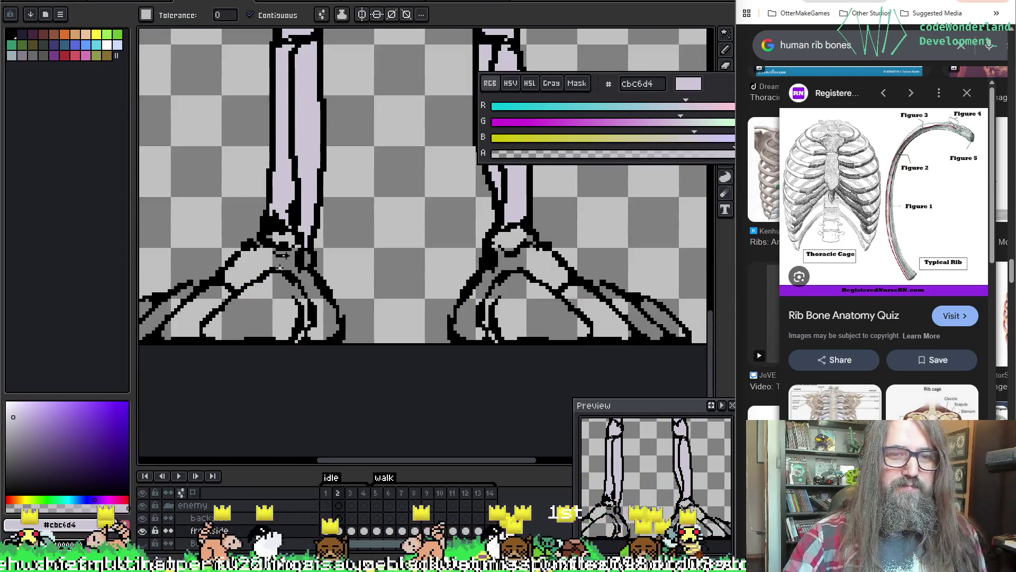
pyautogui.click(290, 238)
pyautogui.click(282, 267)
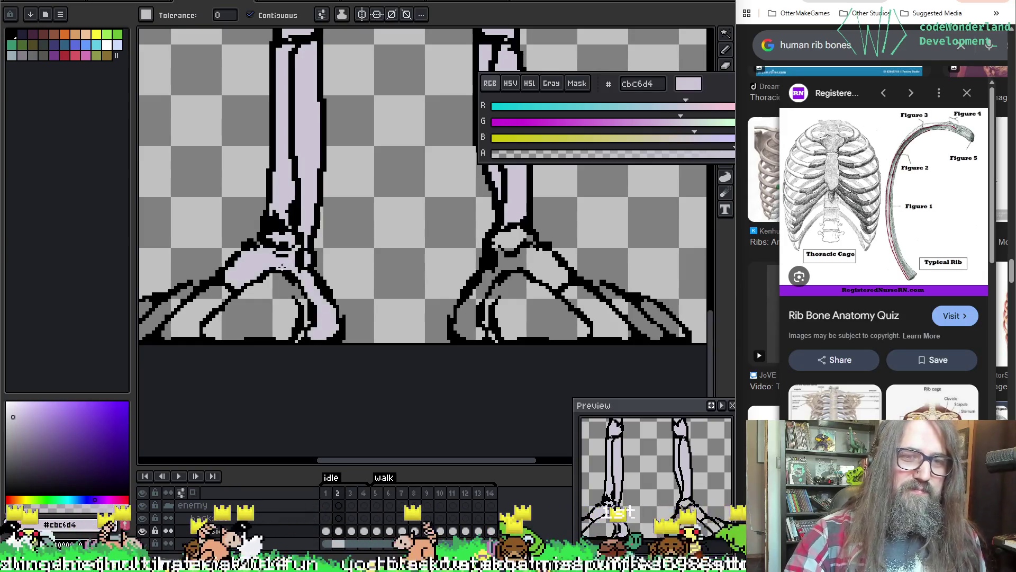
pyautogui.click(280, 313)
pyautogui.moveTo(280, 312); pyautogui.dragTo(363, 311)
pyautogui.click(290, 292)
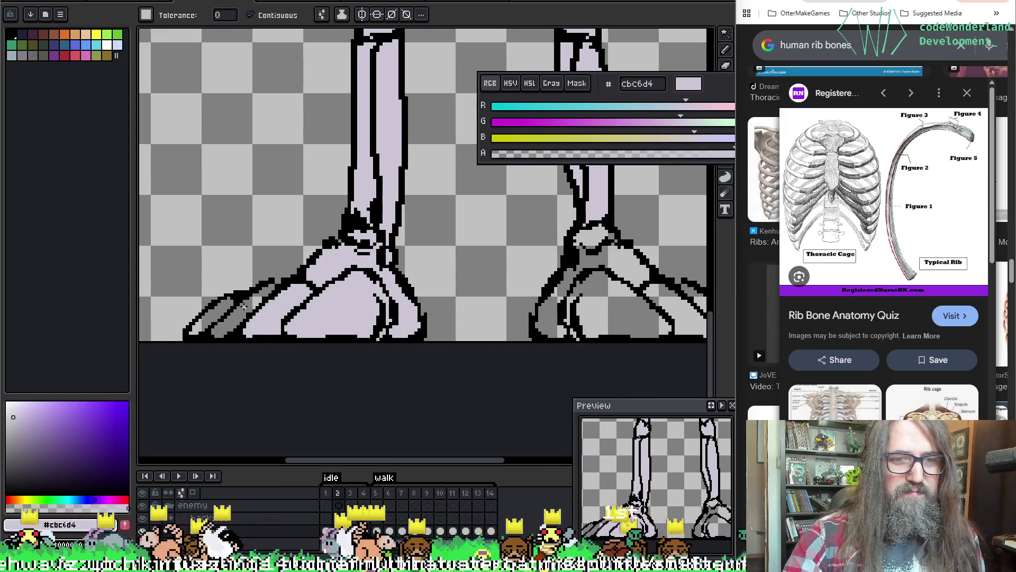
pyautogui.click(244, 307)
pyautogui.click(209, 314)
# Fill the right foot's grey regions and toe strips lavender, undoing the fill that covered the outline.
pyautogui.hscroll(5, 363, 203)
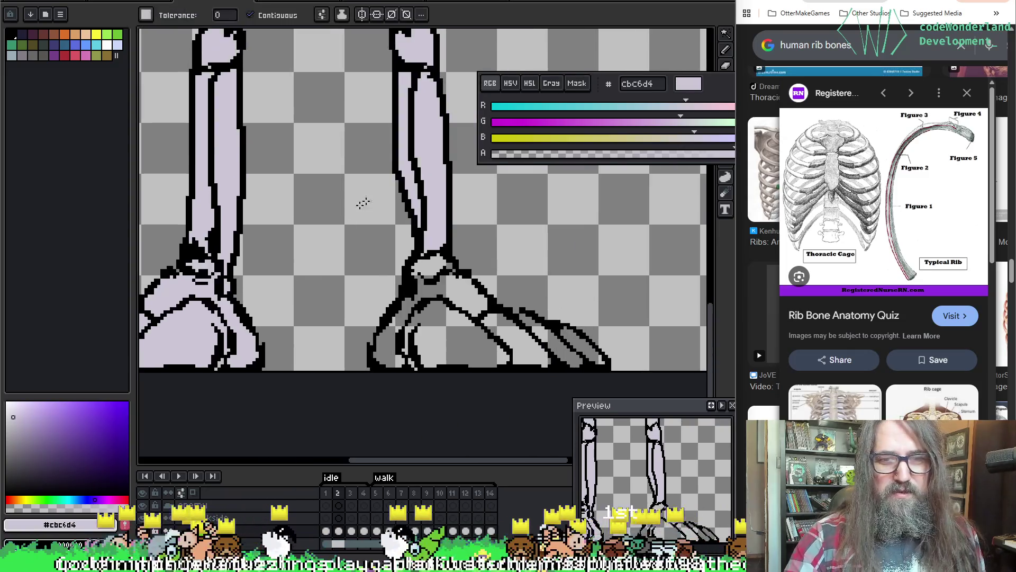
pyautogui.click(389, 333)
pyautogui.click(435, 324)
pyautogui.click(512, 336)
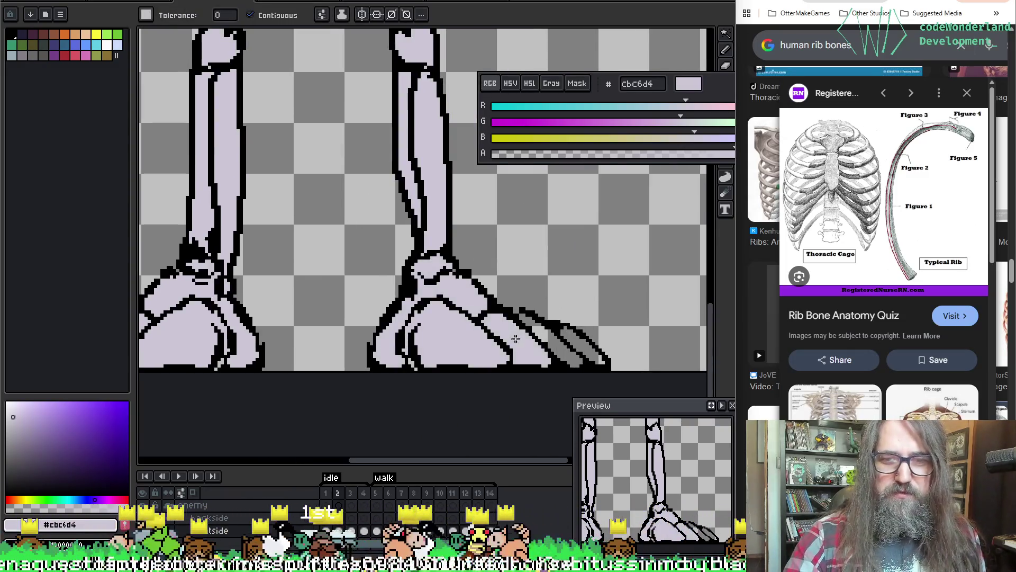
pyautogui.click(553, 337)
pyautogui.press('v')
pyautogui.hotkey('ctrl', 'z')
pyautogui.press('g')
pyautogui.click(553, 339)
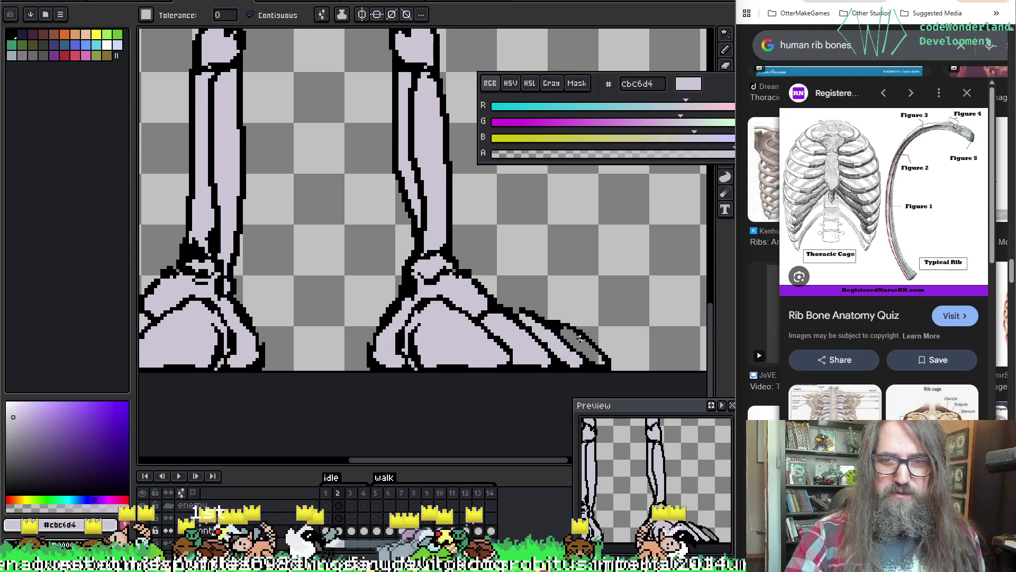
pyautogui.click(577, 344)
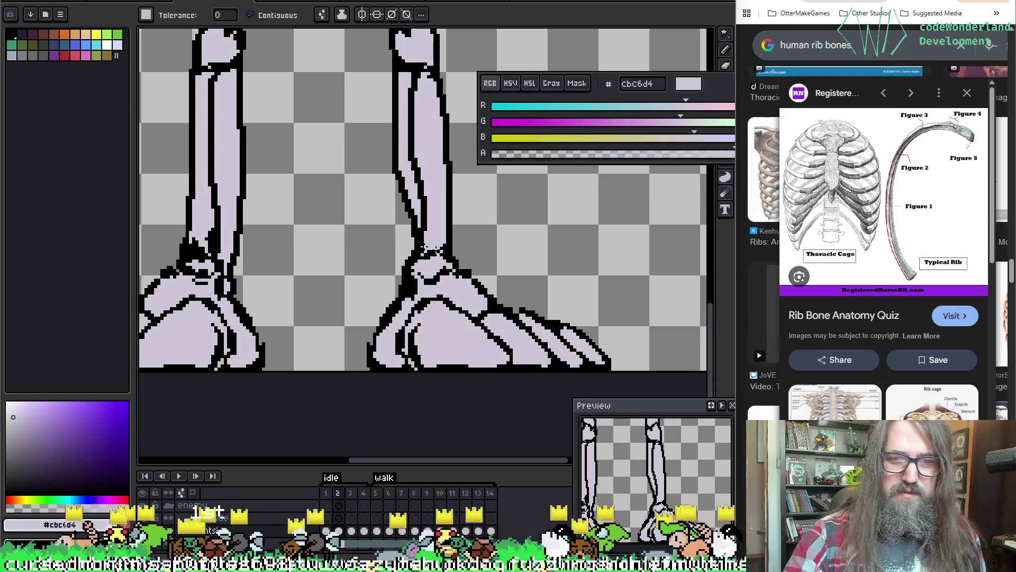
# Fill the pelvis wings, pelvis gap and the small triangle above it lavender.
pyautogui.scroll(-2, 413, 263)
pyautogui.scroll(-2, 317, 318)
pyautogui.moveTo(232, 342); pyautogui.dragTo(288, 343)
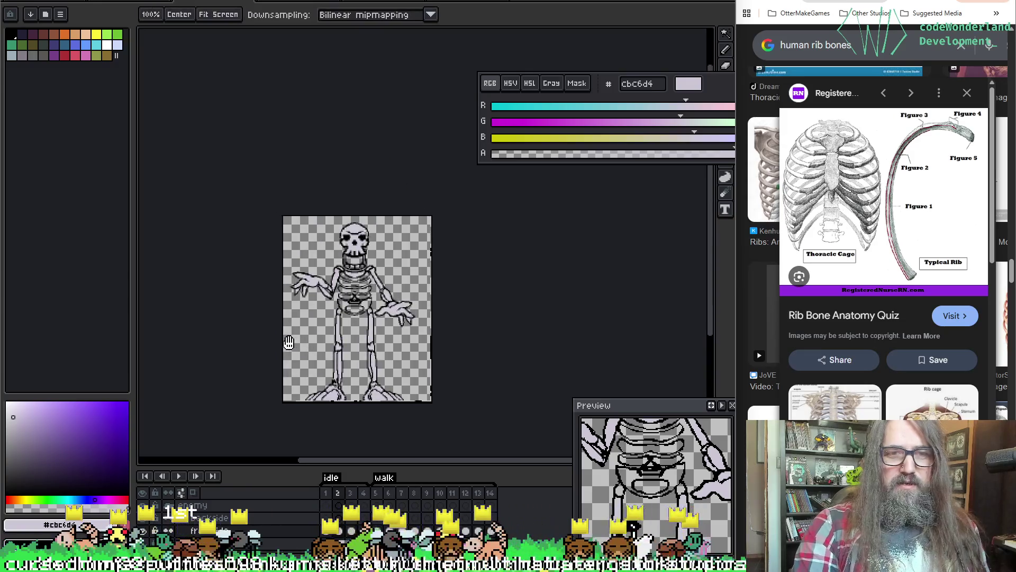
pyautogui.scroll(5, 288, 343)
pyautogui.press('g')
pyautogui.click(325, 324)
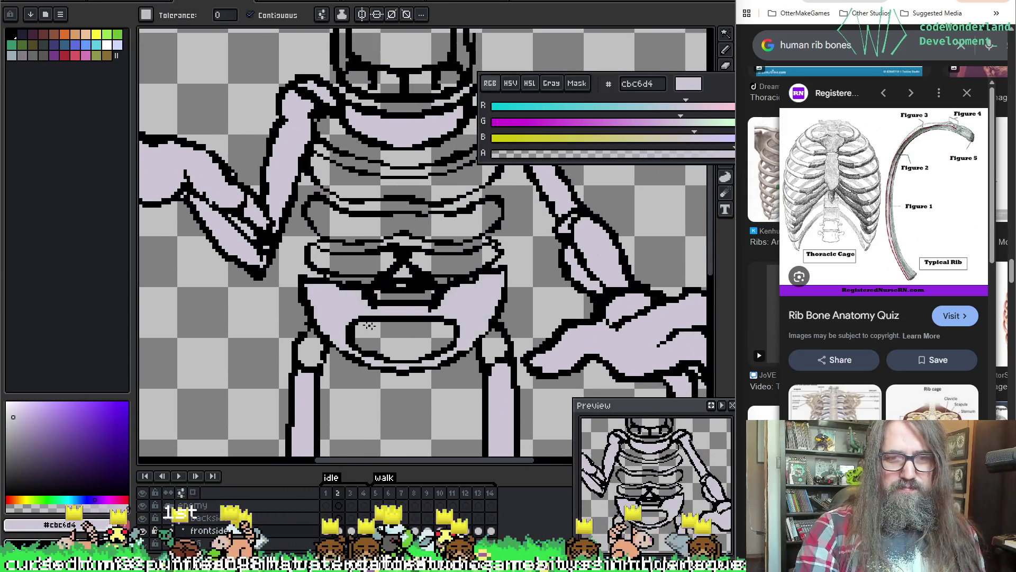
pyautogui.click(400, 296)
pyautogui.click(400, 285)
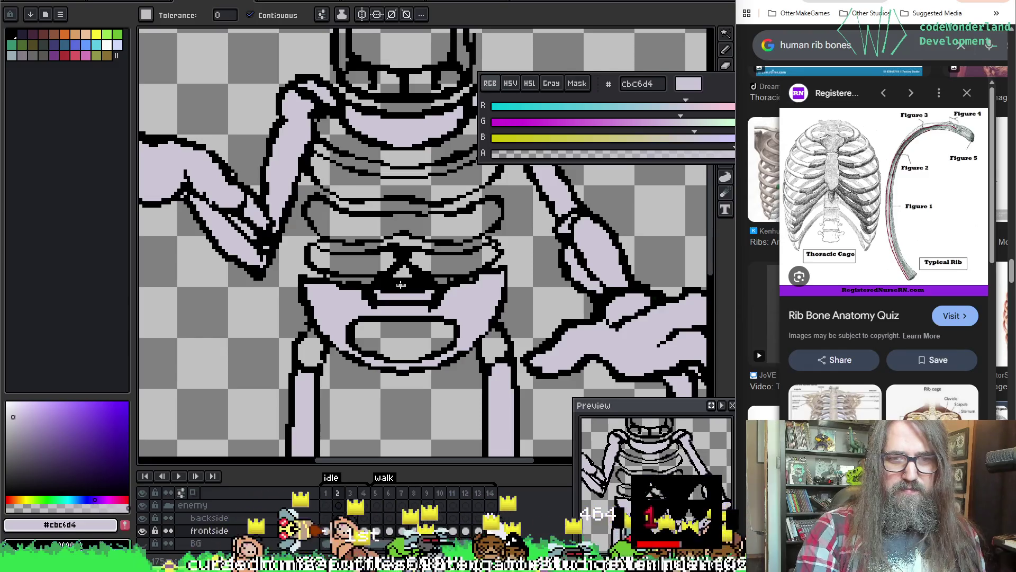
# Fill the five remaining grey rib bands lavender.
pyautogui.click(447, 263)
pyautogui.click(435, 223)
pyautogui.click(387, 182)
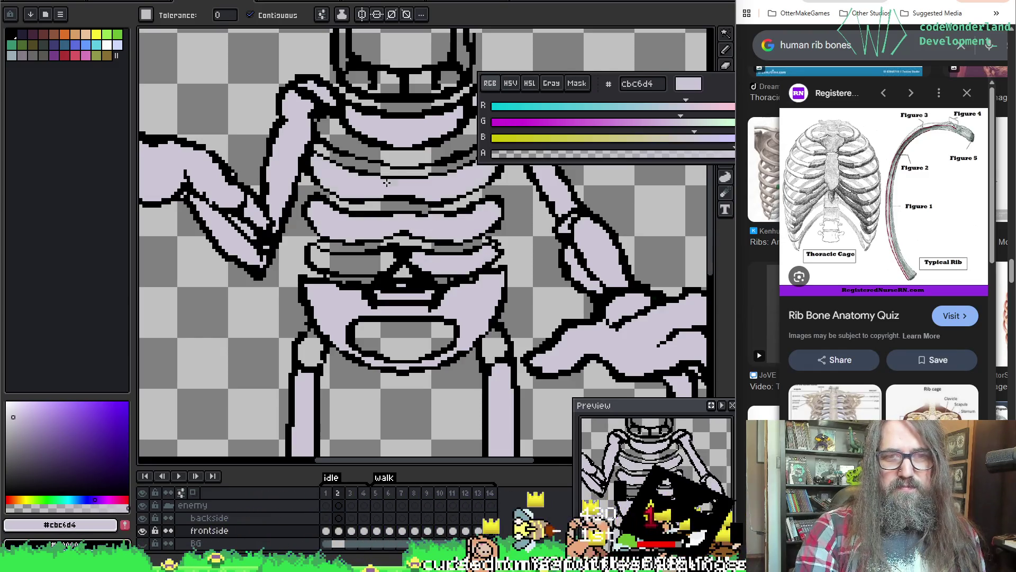
pyautogui.click(390, 161)
pyautogui.click(347, 265)
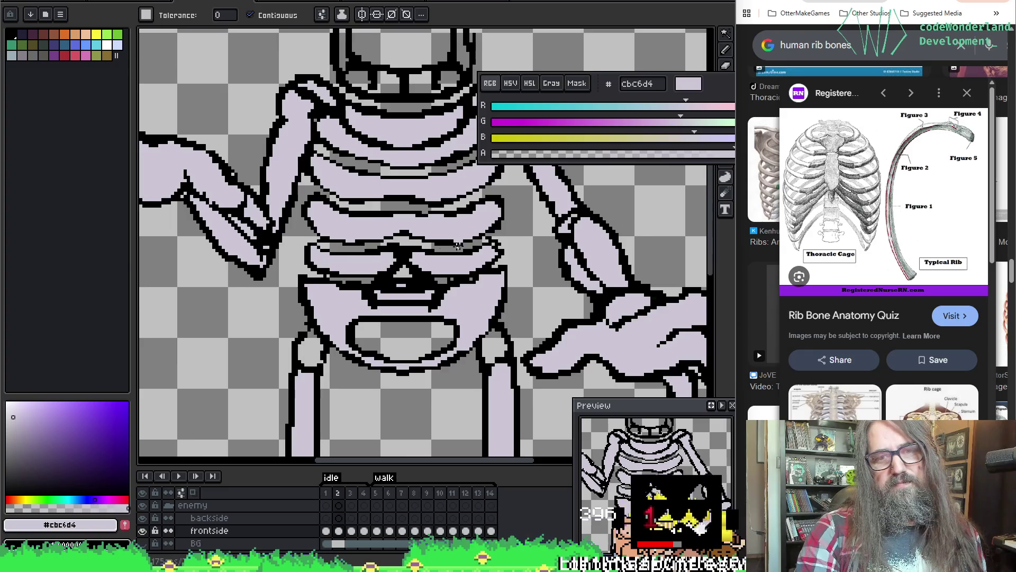
# Sample black from the outline and pencil the pelvis detail on frame 1.
pyautogui.scroll(-2, 347, 265)
pyautogui.scroll(3, 360, 297)
pyautogui.scroll(-1, 374, 334)
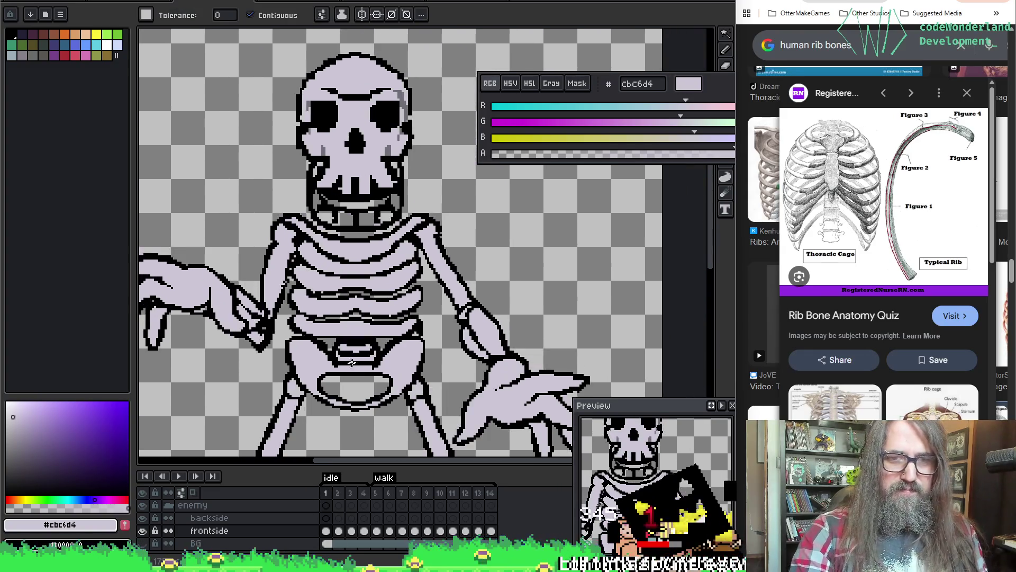
pyautogui.scroll(1, 374, 337)
pyautogui.press('i')
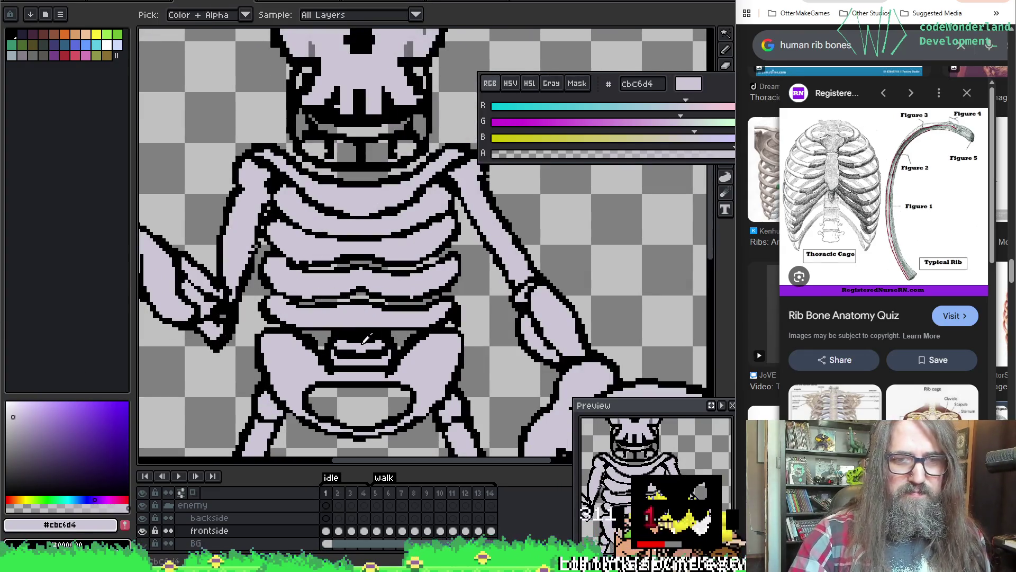
pyautogui.click(350, 324)
pyautogui.press('b')
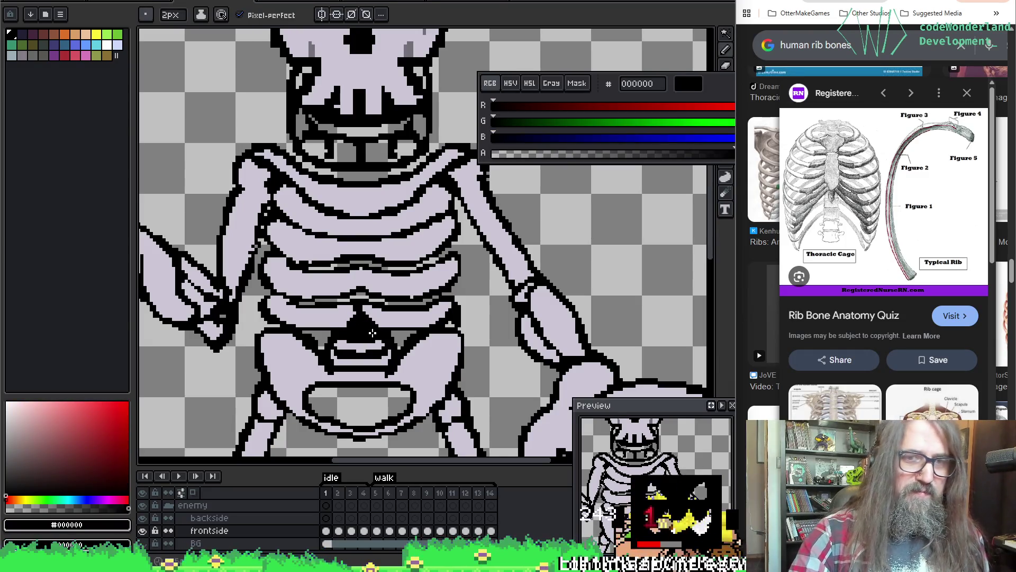
pyautogui.press('alt')
pyautogui.press('alt')
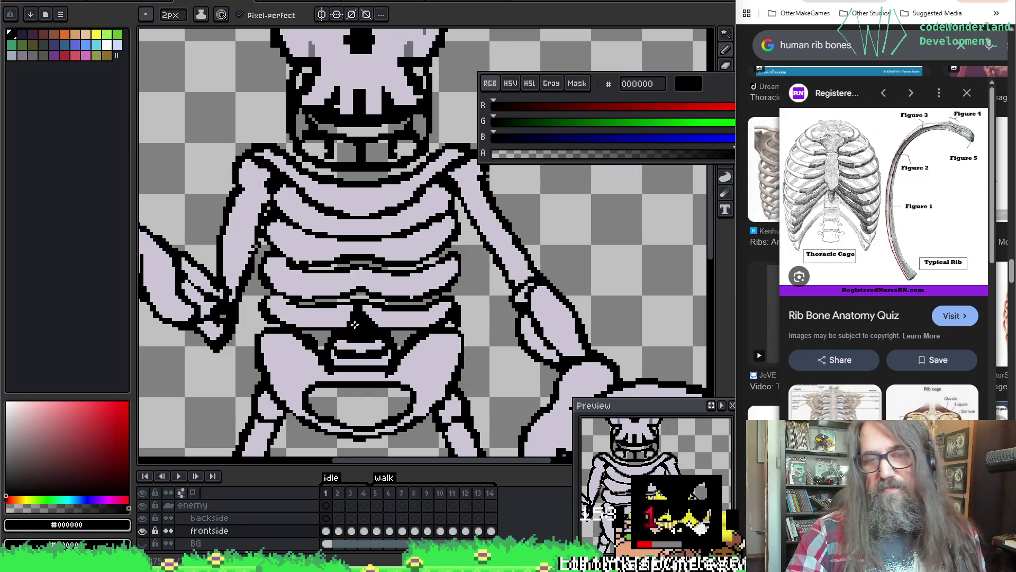
# Sample the lavender, then on frame 2 fill the teeth gaps and both skull edge strips.
pyautogui.keyDown('alt'); pyautogui.click(342, 315); pyautogui.keyUp('alt')
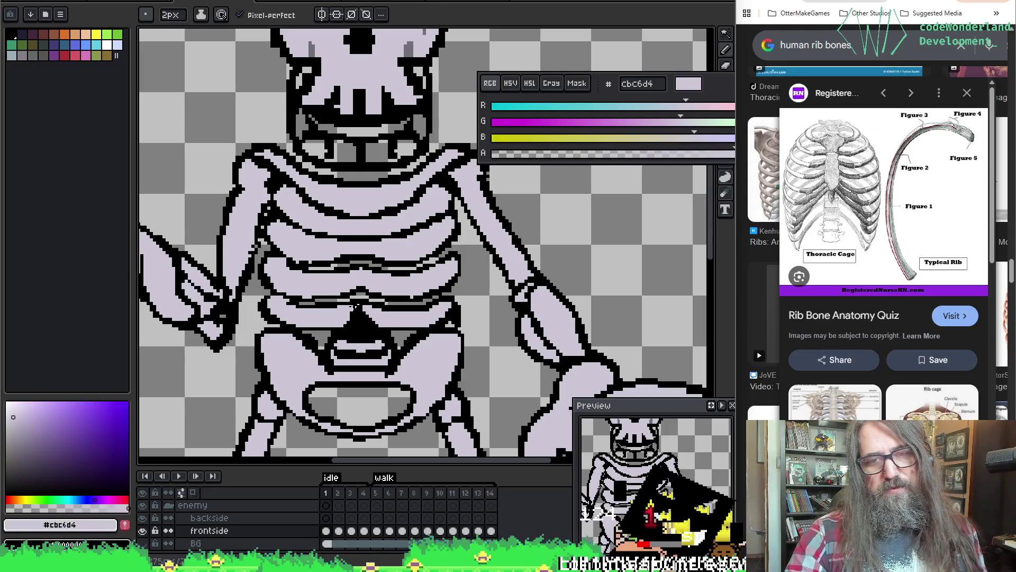
pyautogui.press('Right')
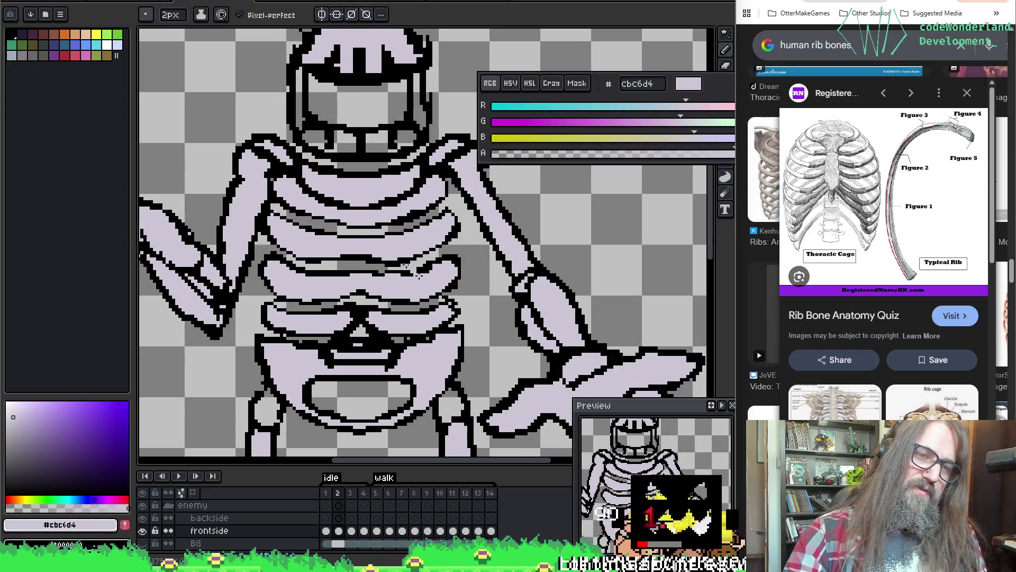
pyautogui.press('g')
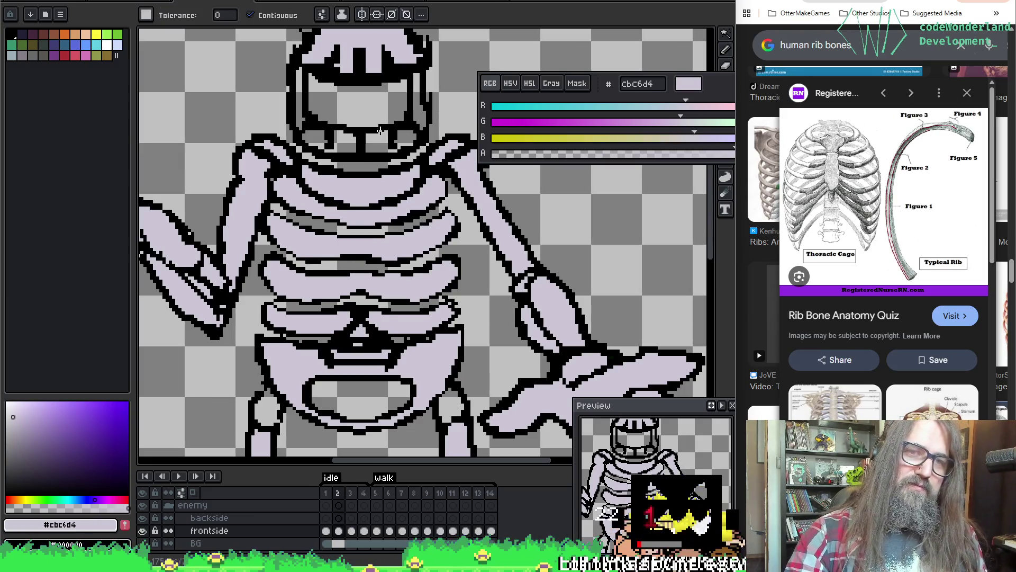
pyautogui.click(381, 139)
pyautogui.click(336, 143)
pyautogui.click(320, 139)
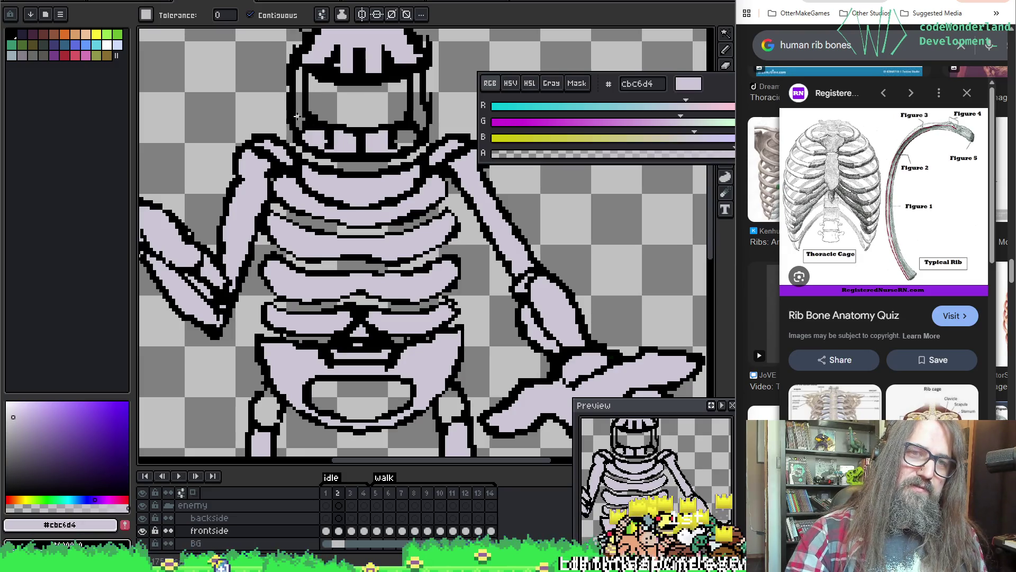
pyautogui.click(297, 116)
pyautogui.click(418, 106)
pyautogui.click(407, 140)
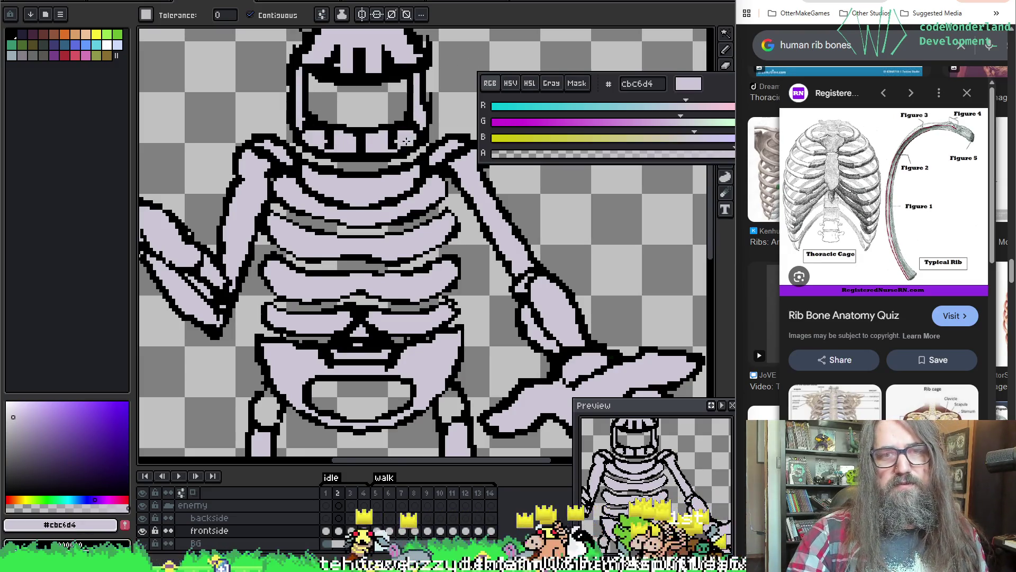
pyautogui.press('.')
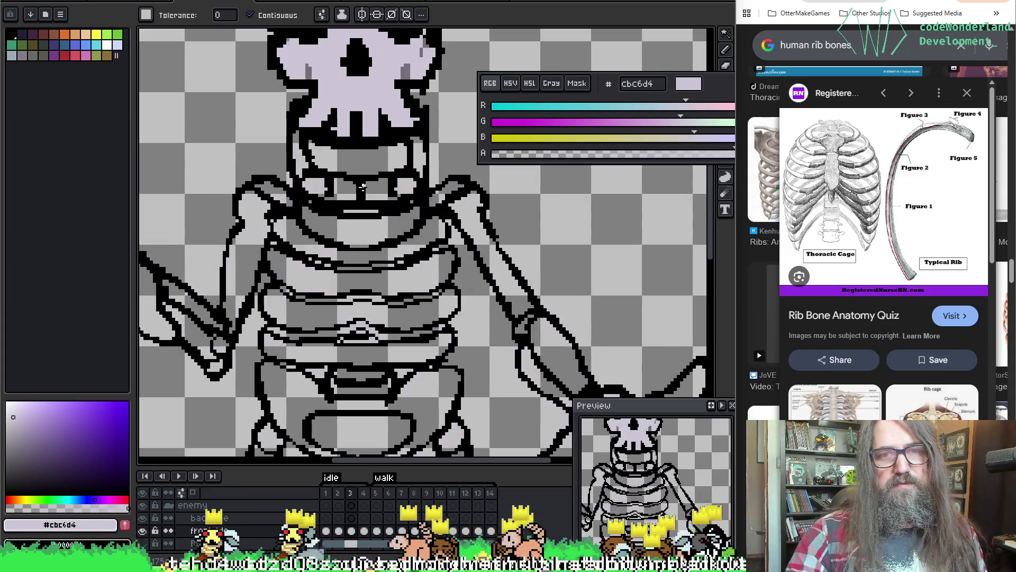
# On frame 3, fill the left upper arm, hand, forearm and two fingers lavender.
pyautogui.moveTo(292, 260); pyautogui.dragTo(345, 223)
pyautogui.click(345, 223)
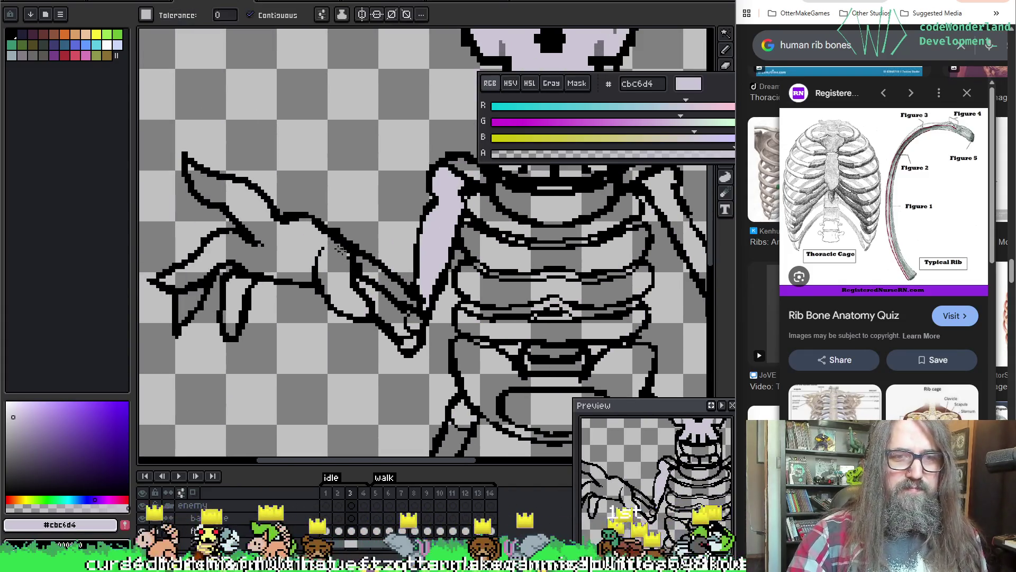
pyautogui.moveTo(248, 246); pyautogui.dragTo(342, 251)
pyautogui.click(342, 251)
pyautogui.click(231, 320)
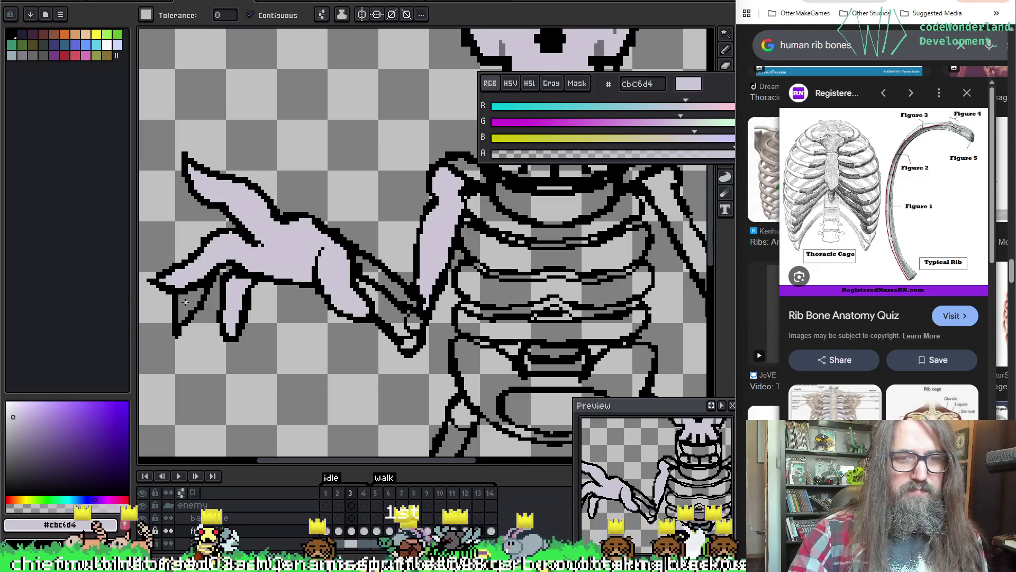
pyautogui.click(186, 303)
pyautogui.press('space')
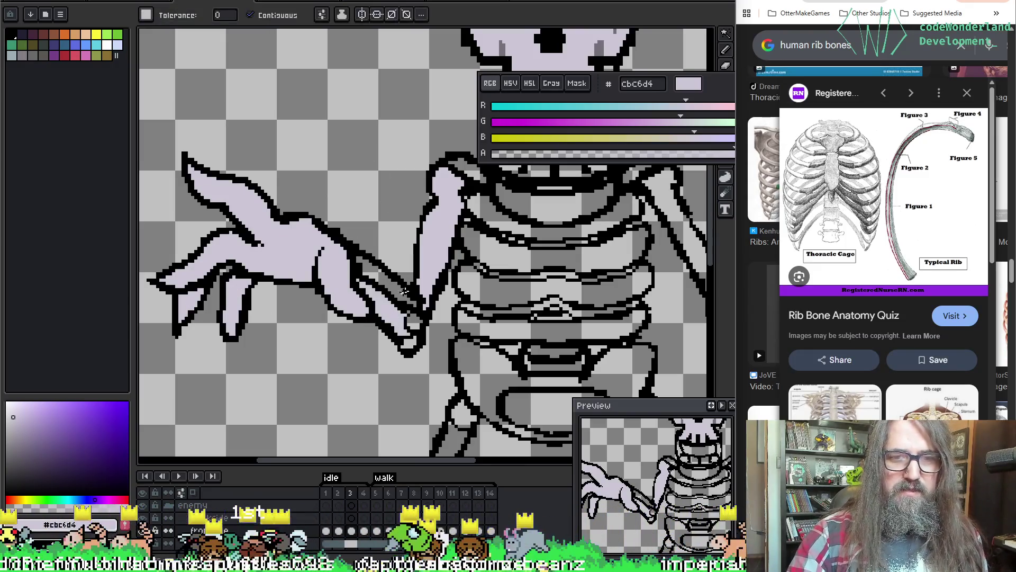
pyautogui.click(385, 286)
# Fill the unfilled fingertip and the grey left forearm area lavender.
pyautogui.moveTo(424, 345); pyautogui.dragTo(374, 293)
pyautogui.press('b')
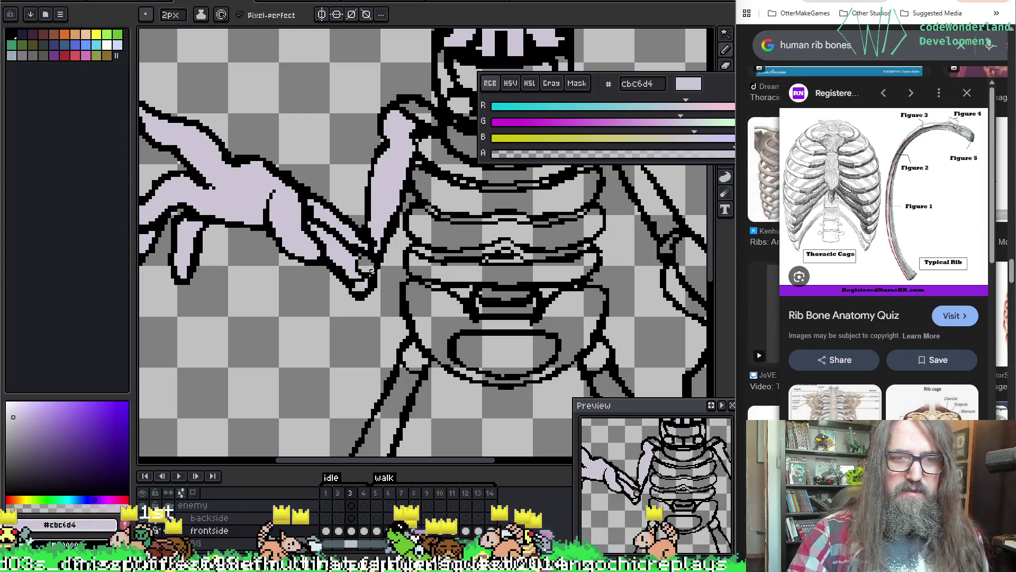
pyautogui.press('g')
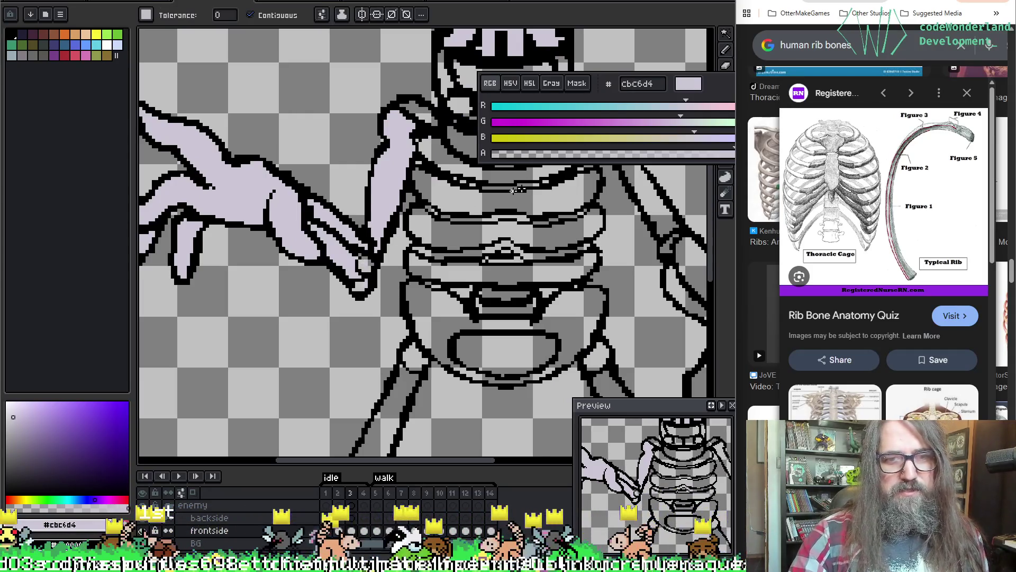
pyautogui.click(362, 263)
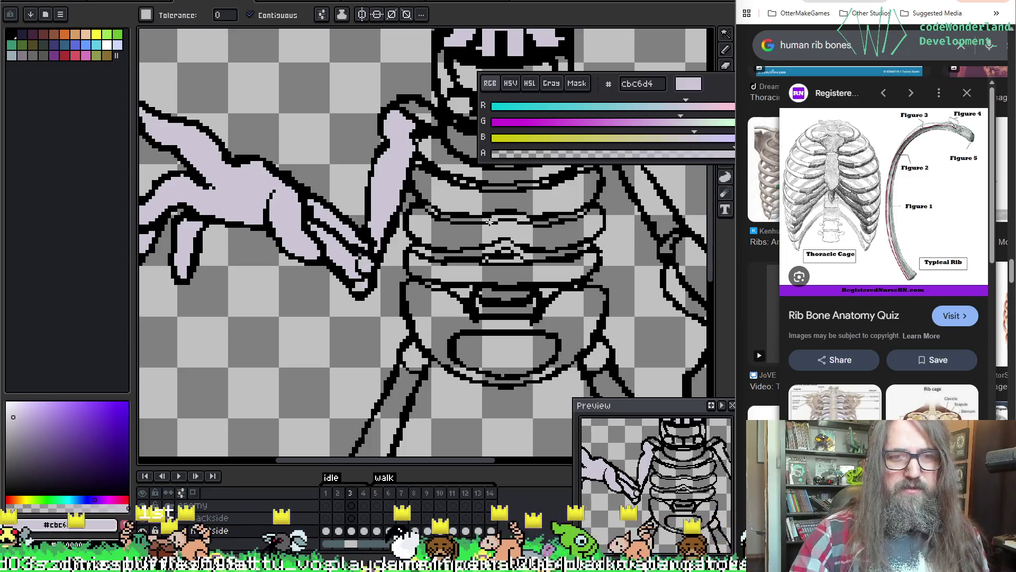
pyautogui.moveTo(351, 357); pyautogui.dragTo(334, 353)
pyautogui.scroll(-2, 457, 355)
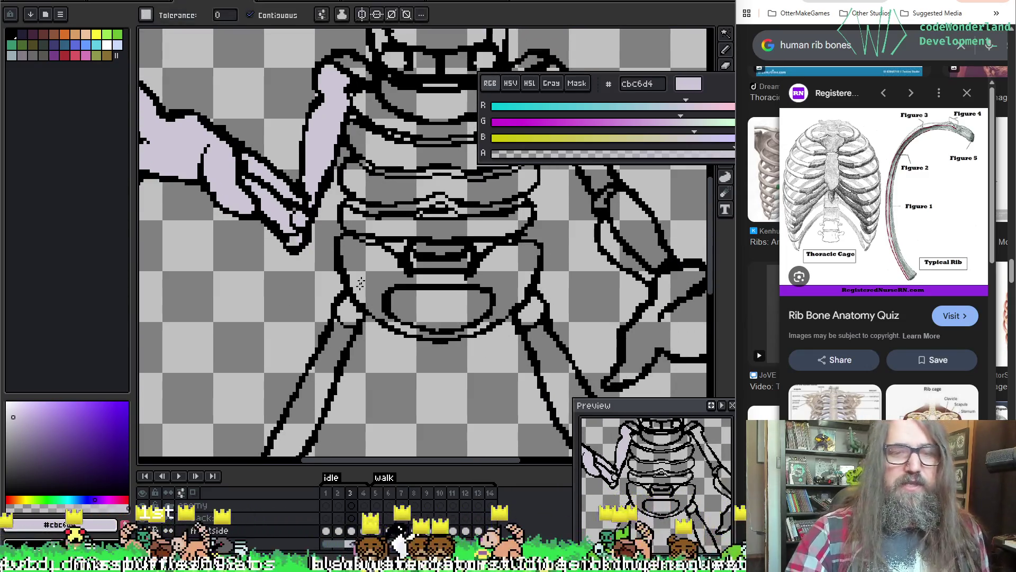
pyautogui.scroll(2, 376, 203)
pyautogui.click(316, 276)
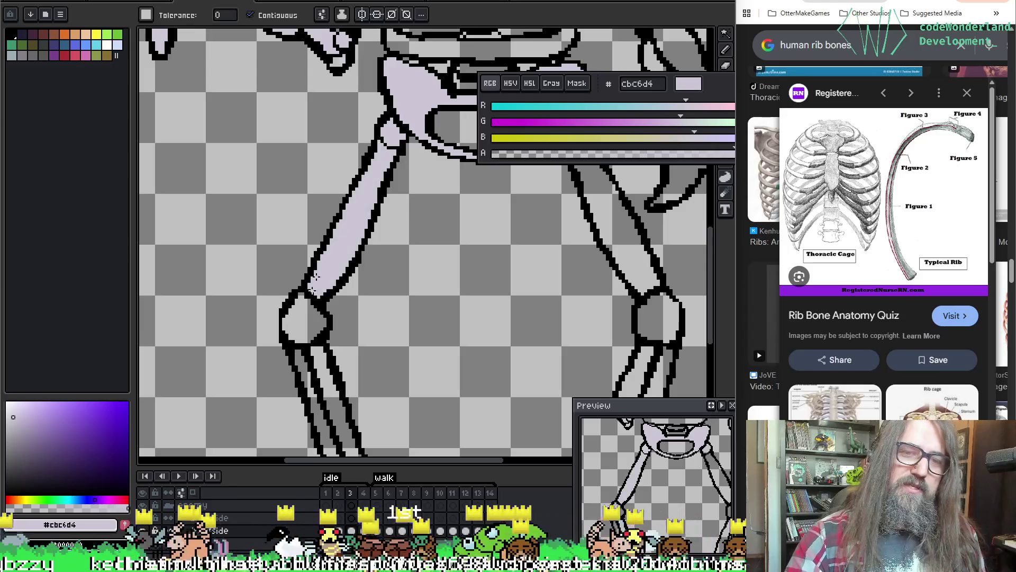
# Fill the knee joint, lower leg bone and thin leg strip lavender.
pyautogui.click(302, 321)
pyautogui.moveTo(301, 321); pyautogui.dragTo(267, 213)
pyautogui.click(315, 337)
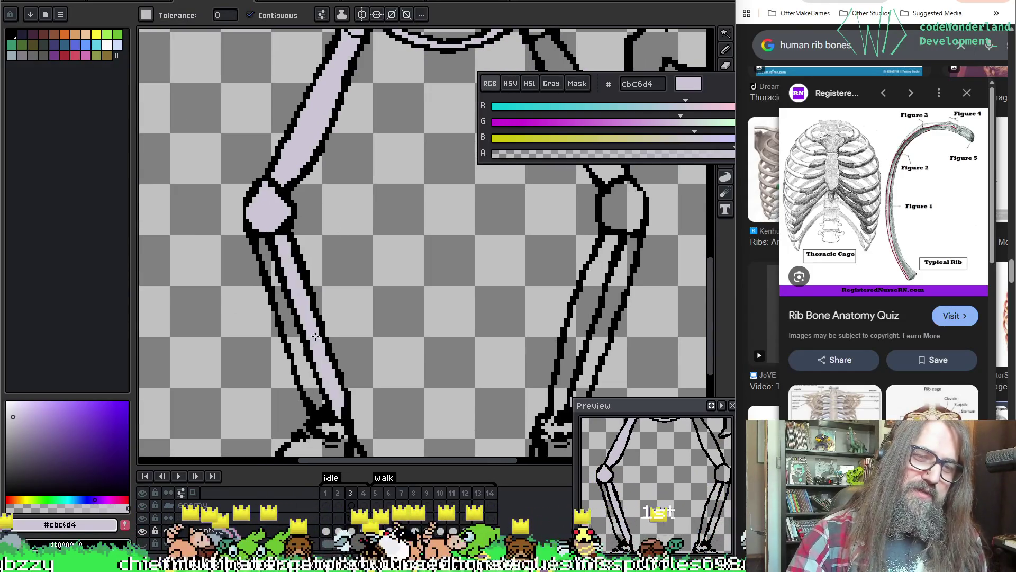
pyautogui.click(292, 344)
pyautogui.moveTo(292, 349); pyautogui.dragTo(289, 223)
# Fill every enclosed area of both feet, including the toe stripe, with lavender.
pyautogui.click(369, 370)
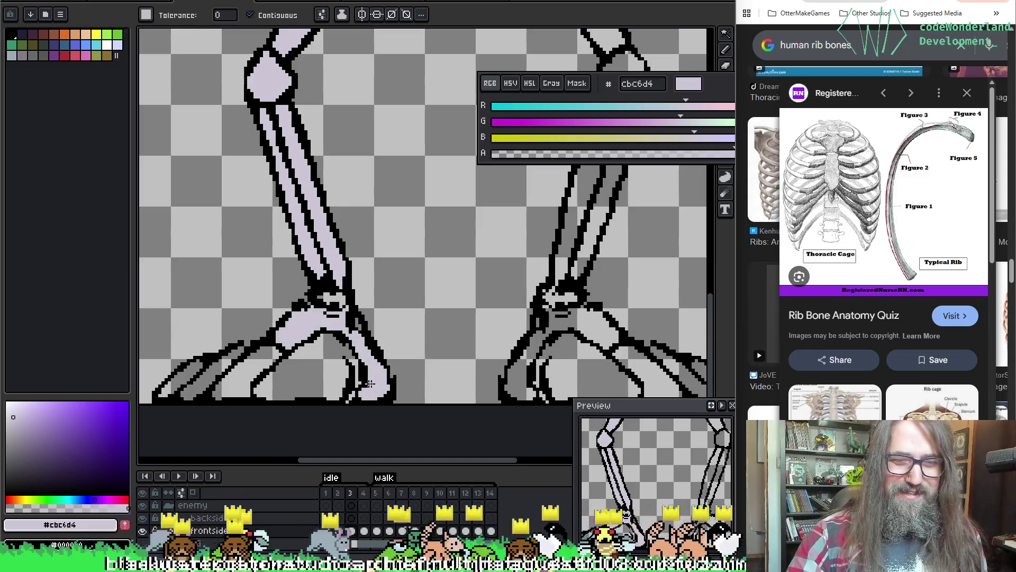
pyautogui.click(305, 376)
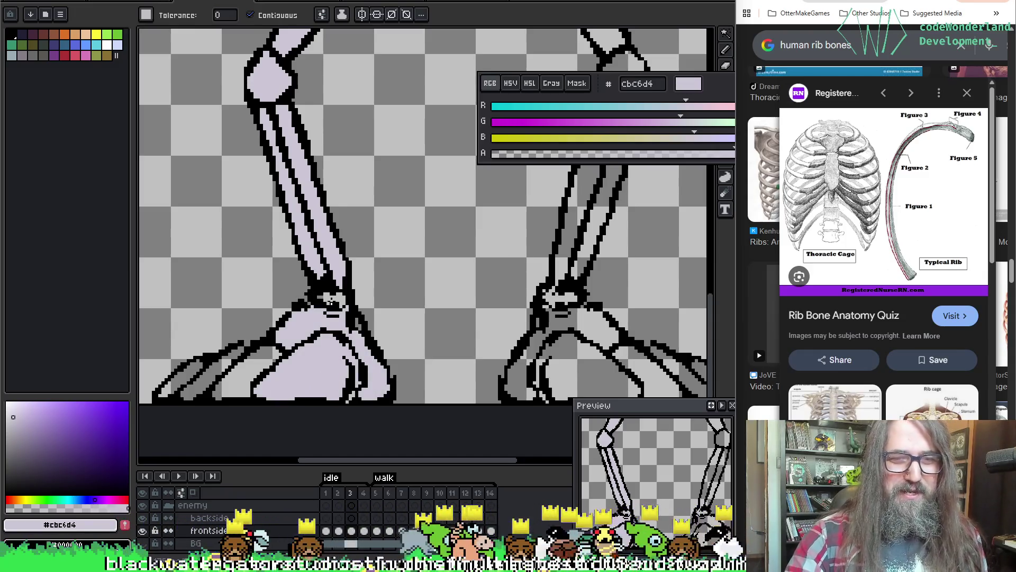
pyautogui.click(261, 355)
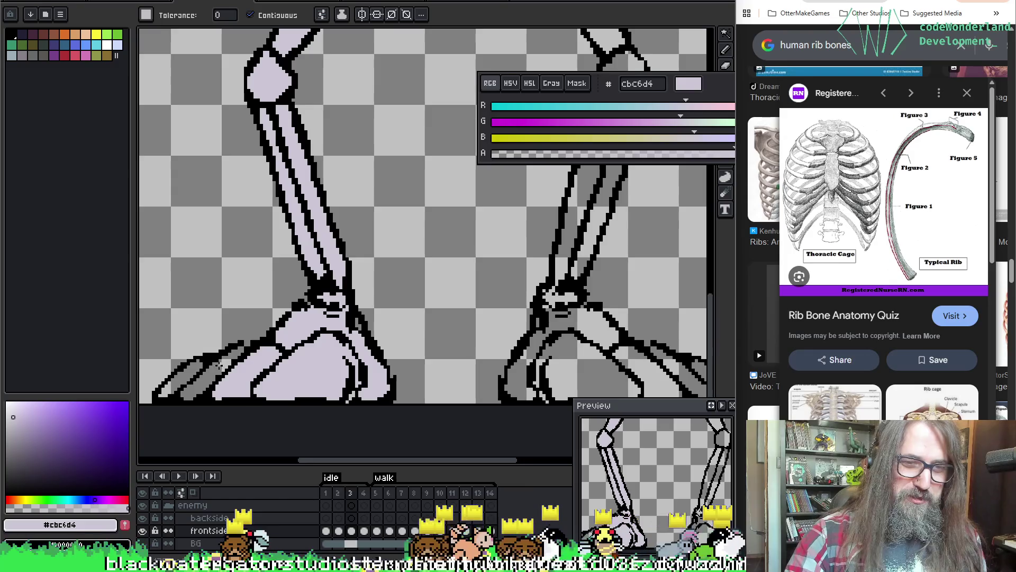
pyautogui.click(212, 373)
pyautogui.click(186, 376)
pyautogui.moveTo(461, 325); pyautogui.dragTo(349, 325)
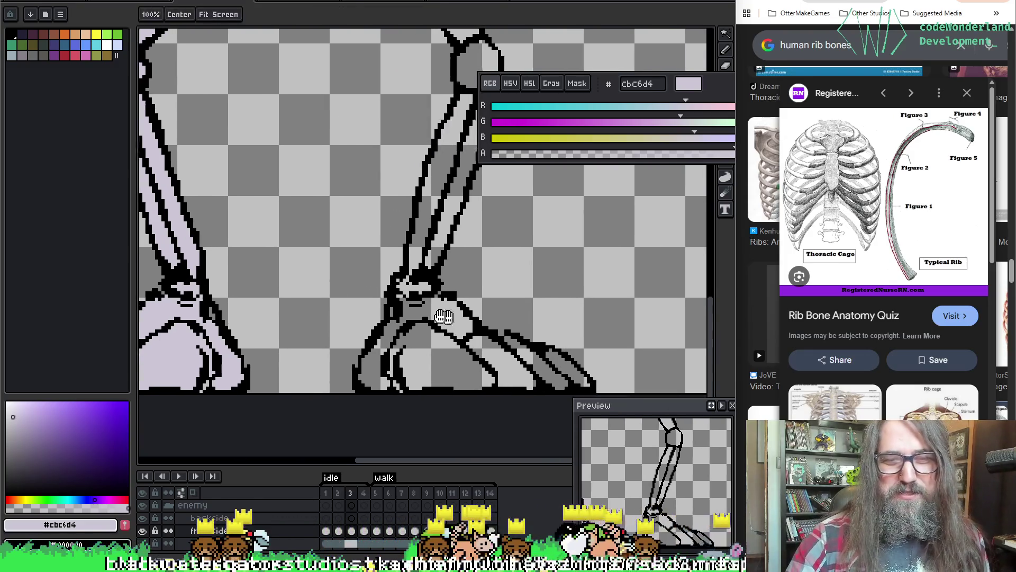
pyautogui.click(410, 369)
pyautogui.click(353, 359)
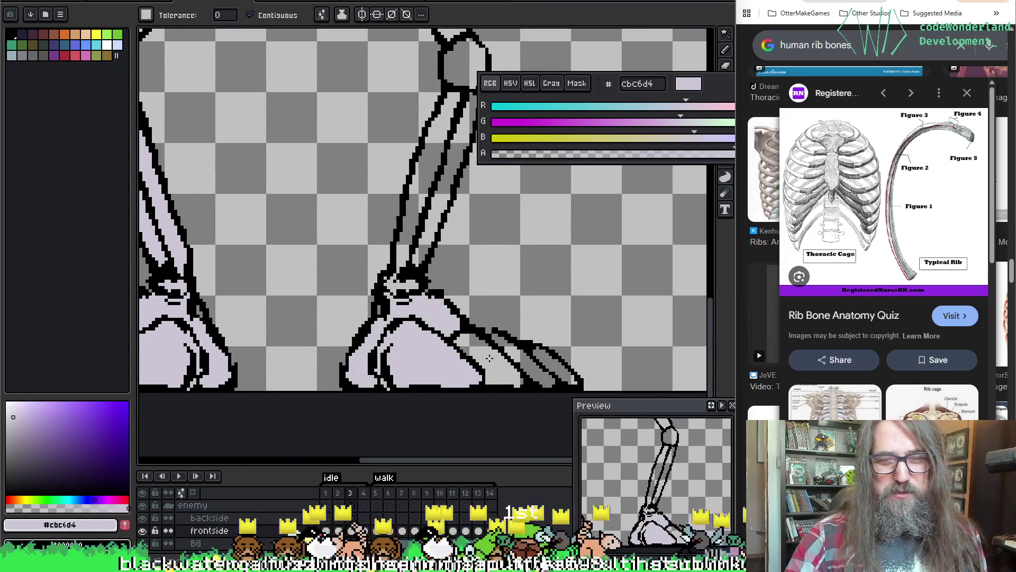
pyautogui.click(476, 349)
pyautogui.click(518, 351)
pyautogui.click(557, 361)
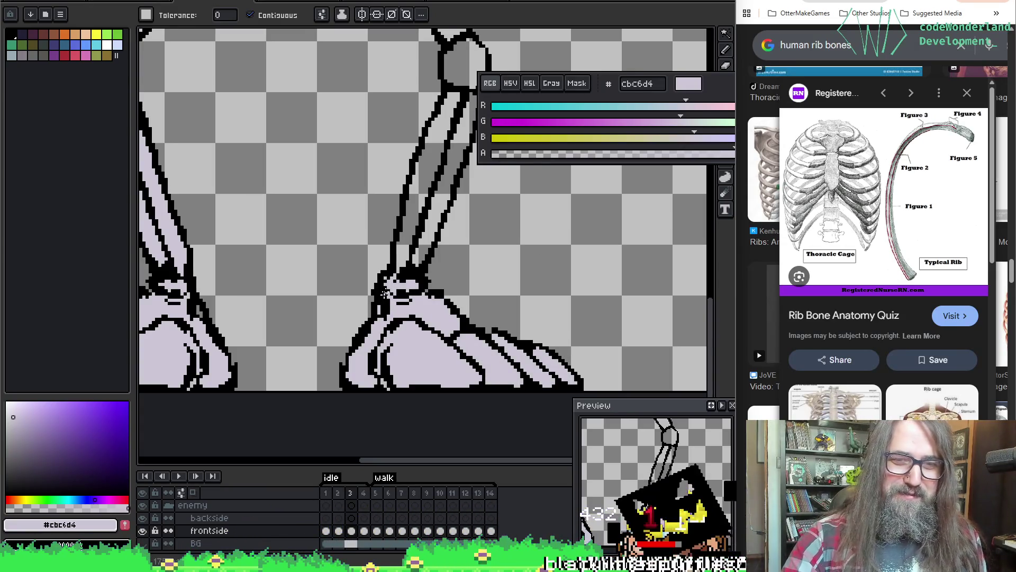
# Fill the two lower leg strips lavender.
pyautogui.moveTo(385, 293); pyautogui.dragTo(370, 327)
pyautogui.click(388, 275)
pyautogui.click(418, 271)
pyautogui.moveTo(386, 222); pyautogui.dragTo(391, 389)
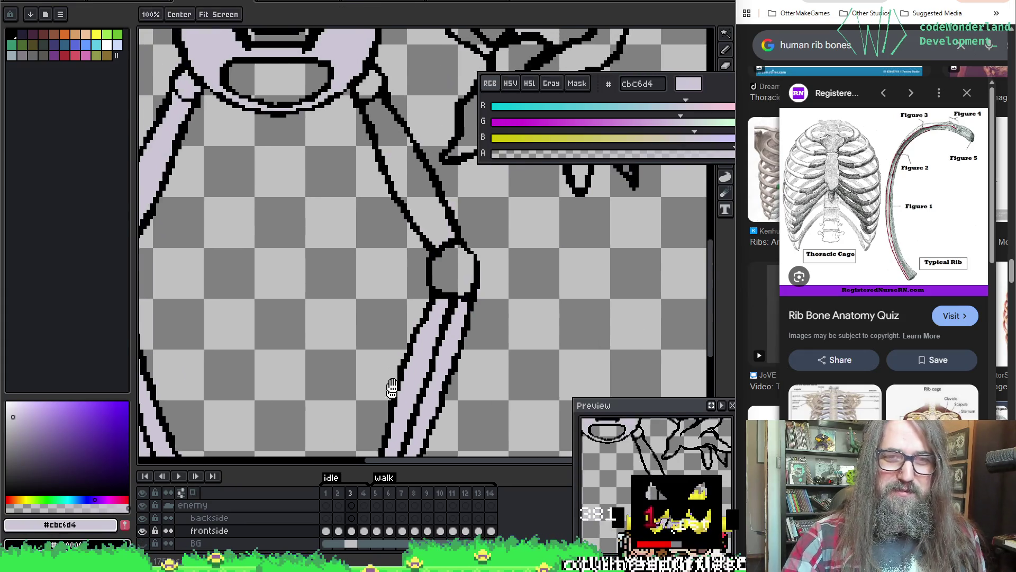
# Fill the knee circle, upper leg bone, pelvis top strip and band above it lavender.
pyautogui.click(453, 268)
pyautogui.click(394, 179)
pyautogui.scroll(5, 373, 195)
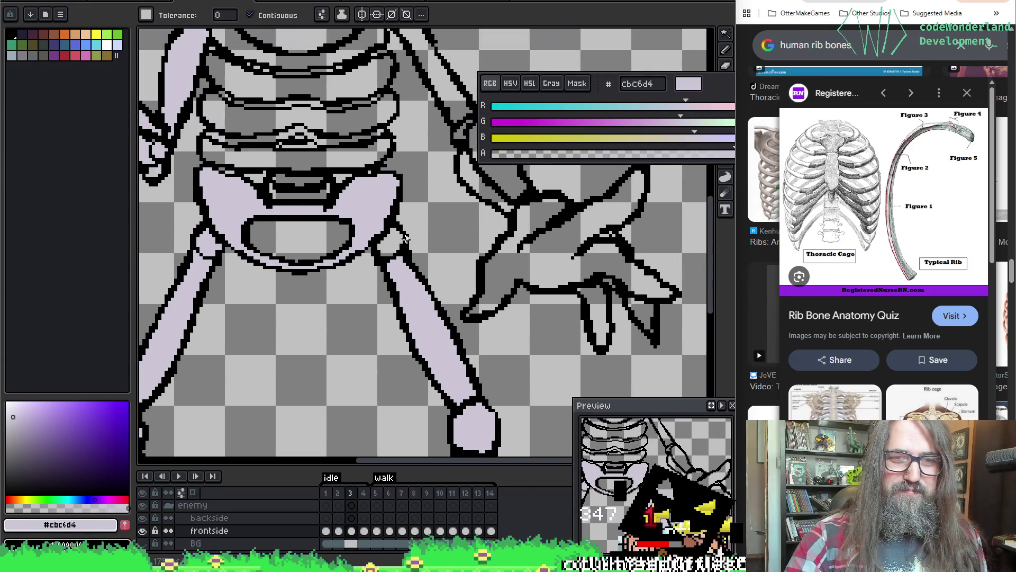
pyautogui.moveTo(288, 159); pyautogui.dragTo(376, 243)
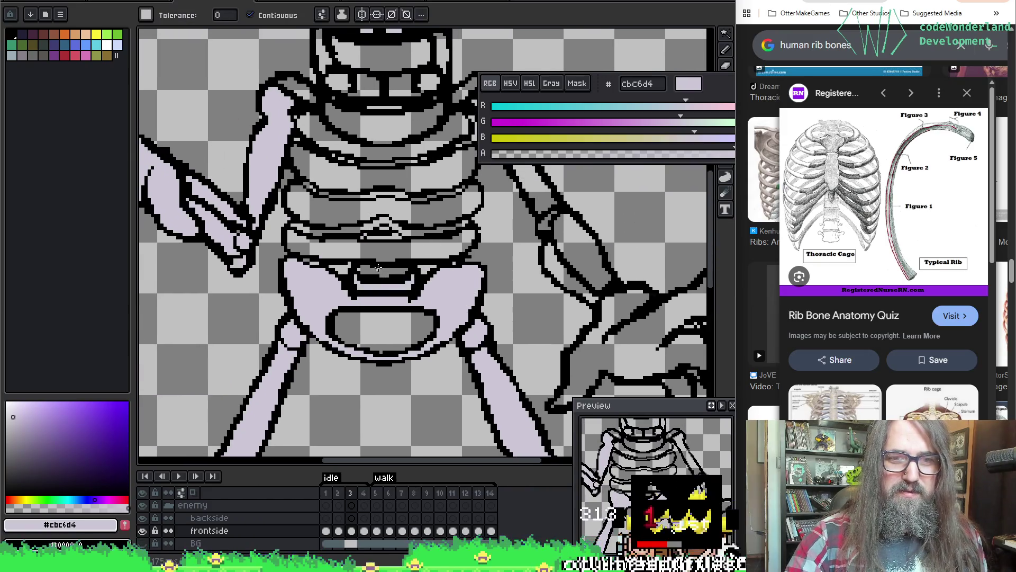
pyautogui.click(378, 268)
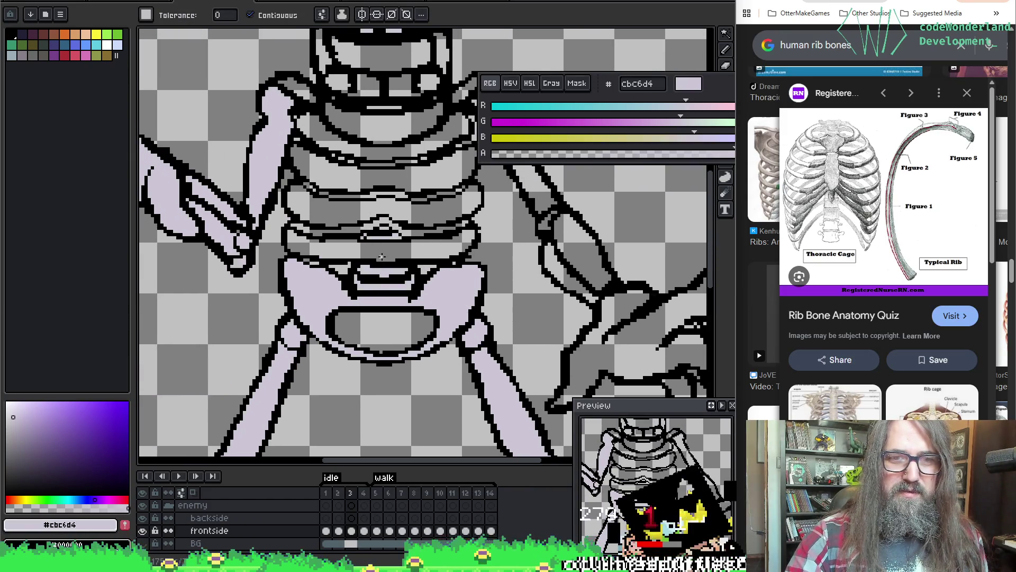
pyautogui.click(381, 257)
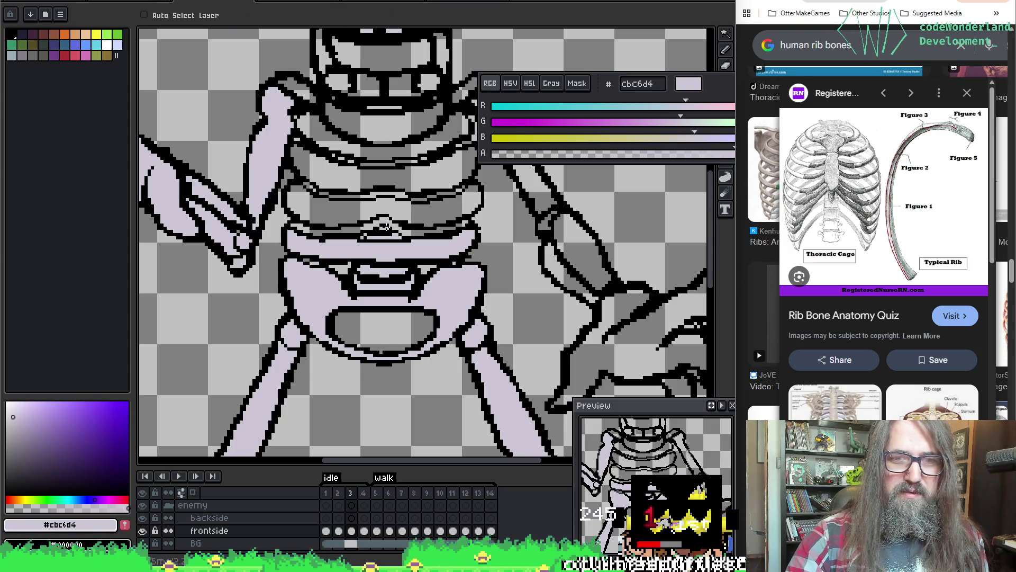
# Fill the four rib bands lavender, from the lowest up to the top.
pyautogui.click(427, 212)
pyautogui.click(352, 180)
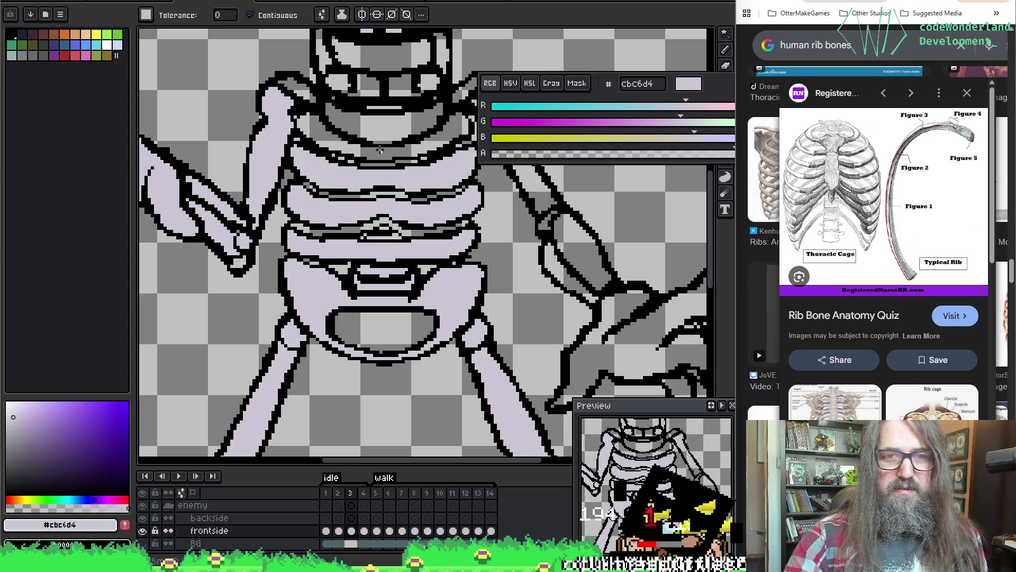
pyautogui.click(381, 149)
pyautogui.click(345, 120)
# Fill the mouth's left edge strip and two grey tooth areas lavender.
pyautogui.moveTo(390, 54); pyautogui.dragTo(367, 170)
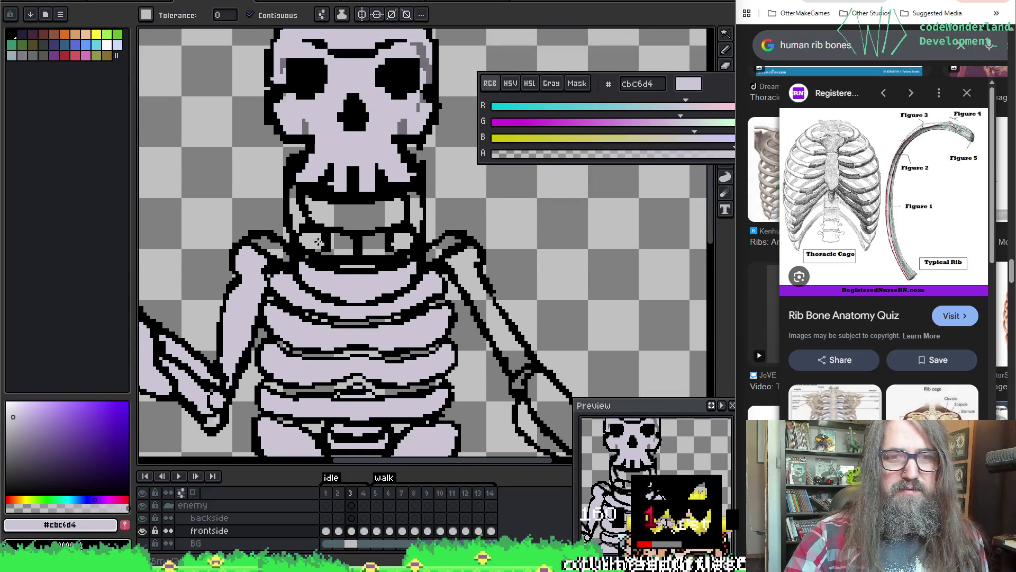
pyautogui.click(294, 217)
pyautogui.click(337, 246)
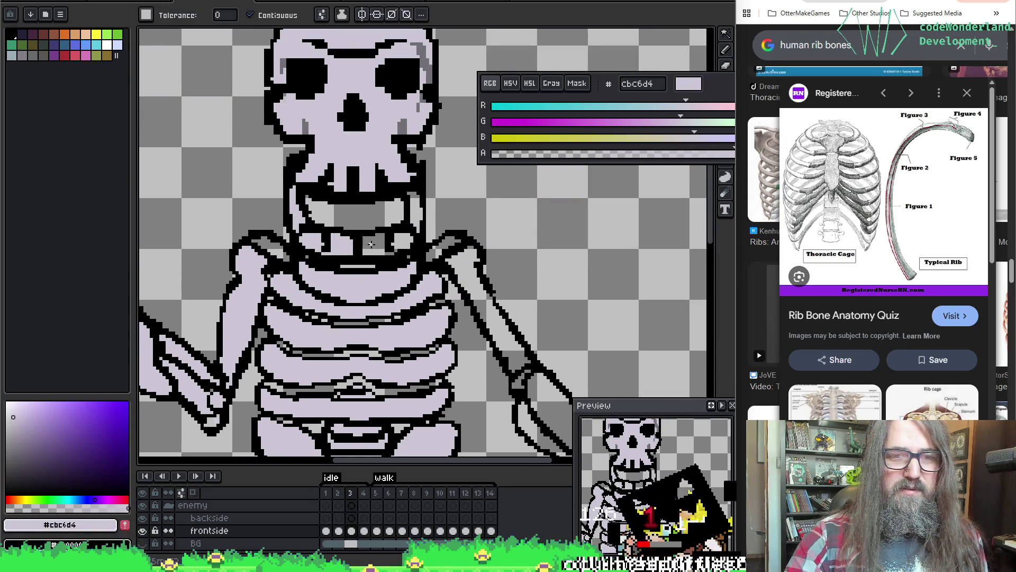
pyautogui.click(379, 243)
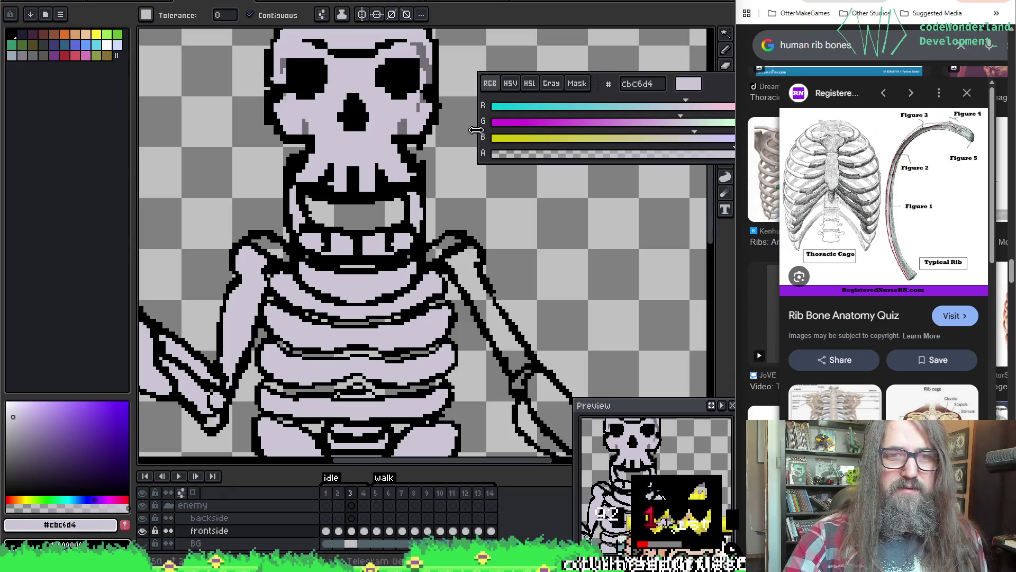
# Fill the shoulder and upper arm bone lavender, undoing a fill that flooded the canvas.
pyautogui.hscroll(3, 390, 278)
pyautogui.click(324, 229)
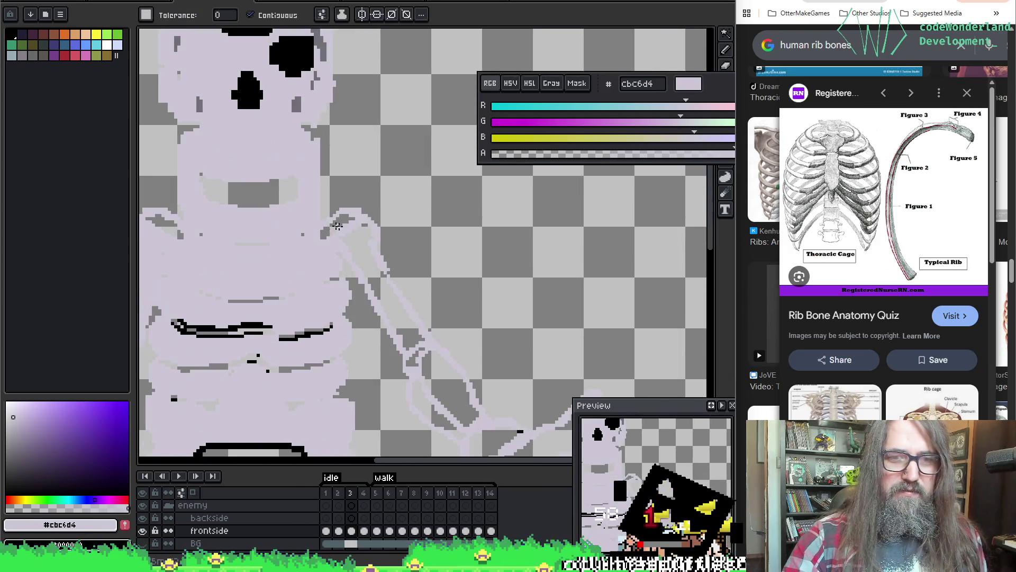
pyautogui.hotkey('ctrl', 'z')
pyautogui.click(356, 235)
pyautogui.click(355, 236)
# Fill both forearm segments, the palm and two fingers lavender, undoing a fill that recoloured the outline.
pyautogui.moveTo(356, 235); pyautogui.dragTo(292, 108)
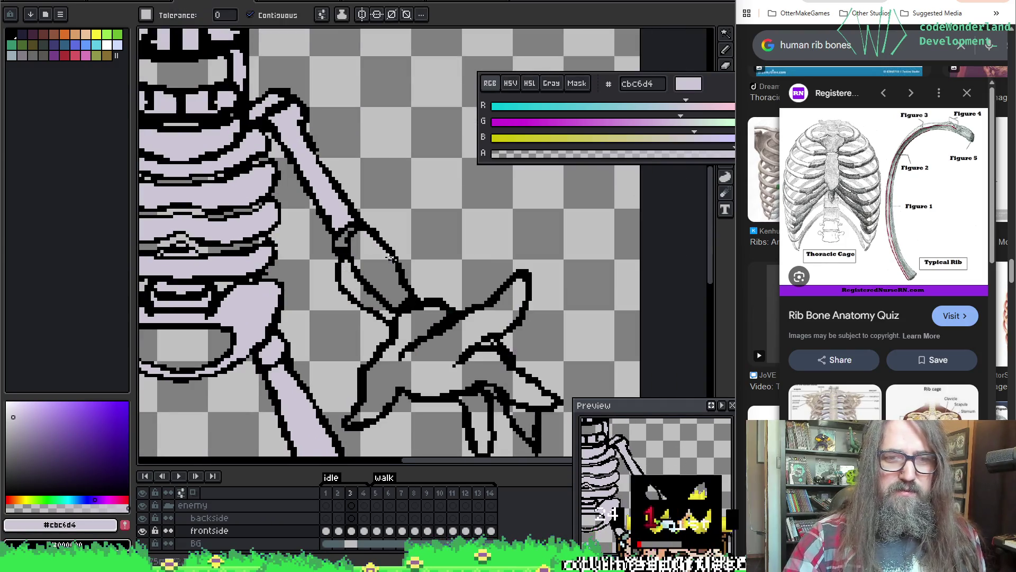
pyautogui.click(373, 264)
pyautogui.click(364, 290)
pyautogui.click(413, 370)
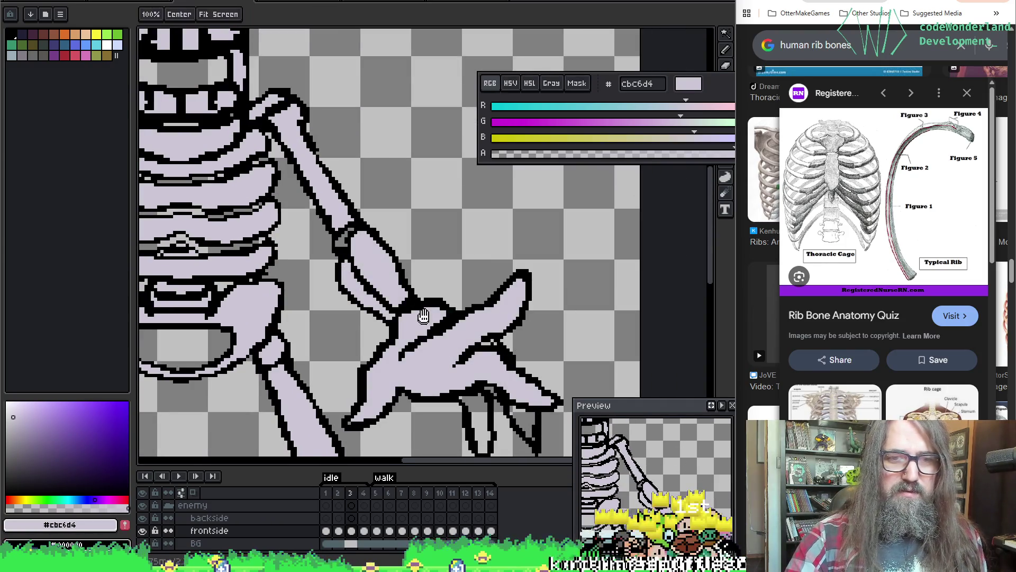
pyautogui.moveTo(571, 314); pyautogui.dragTo(551, 272)
pyautogui.click(466, 377)
pyautogui.click(501, 380)
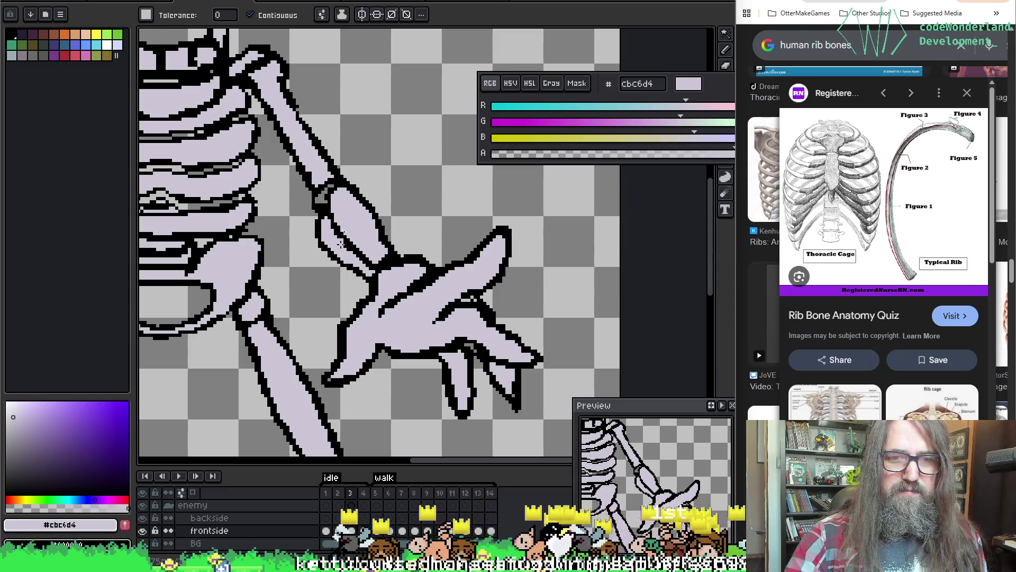
pyautogui.click(324, 196)
pyautogui.hotkey('ctrl', 'z')
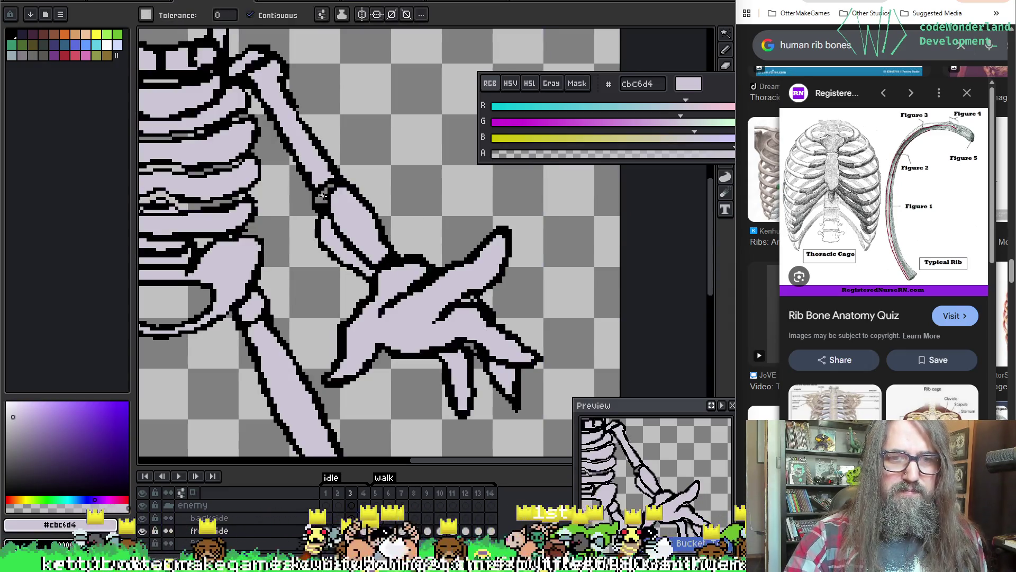
# Zoom out to check the whole skeleton, then fill the left hand lavender.
pyautogui.moveTo(247, 193); pyautogui.dragTo(400, 138)
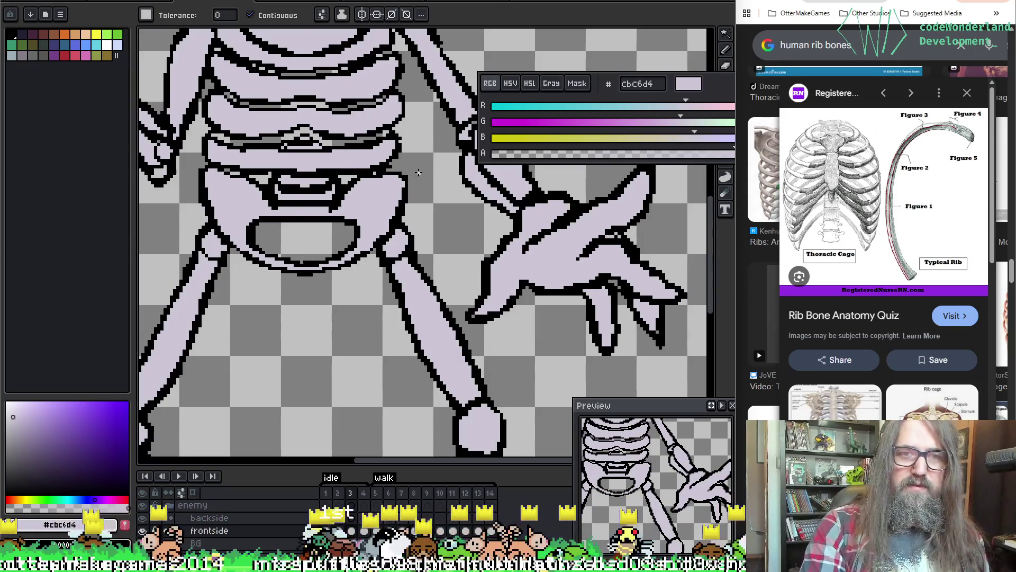
pyautogui.scroll(-2, 239, 338)
pyautogui.scroll(3, 240, 337)
pyautogui.scroll(2, 240, 337)
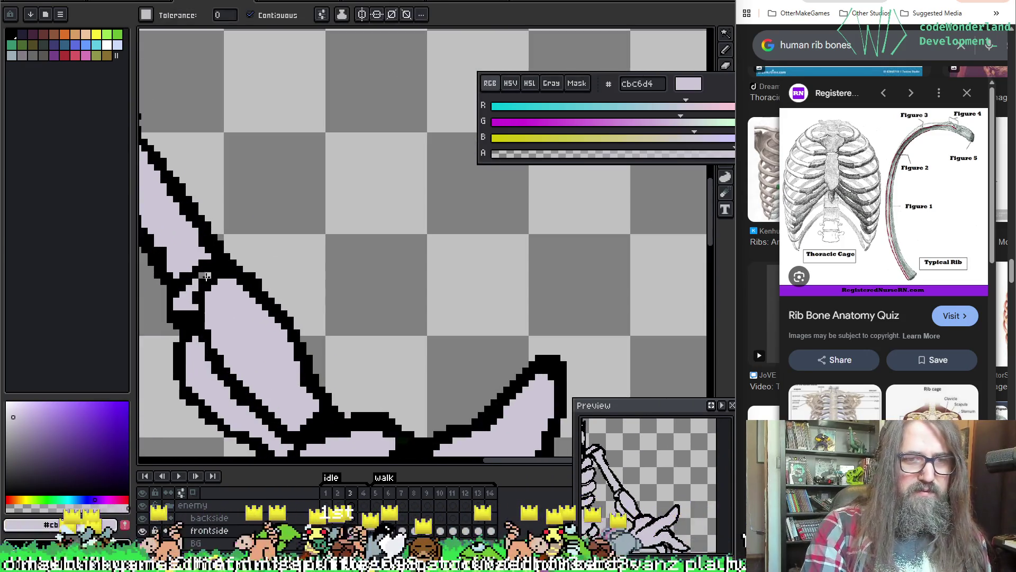
pyautogui.scroll(-1, 244, 365)
pyautogui.scroll(-3, 244, 366)
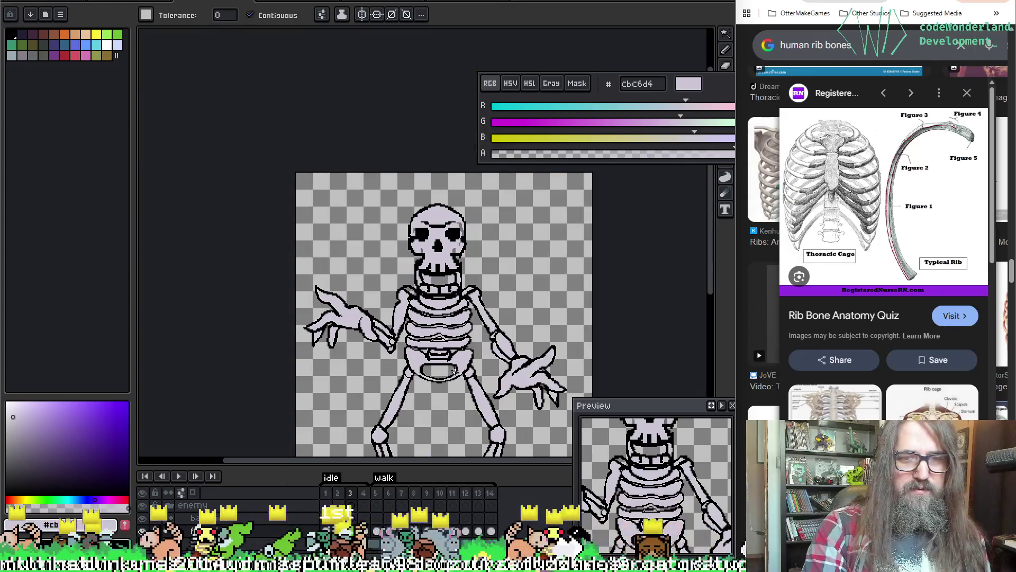
pyautogui.scroll(1, 380, 260)
pyautogui.moveTo(392, 261); pyautogui.dragTo(381, 207)
pyautogui.scroll(2, 380, 208)
pyautogui.scroll(-2, 318, 222)
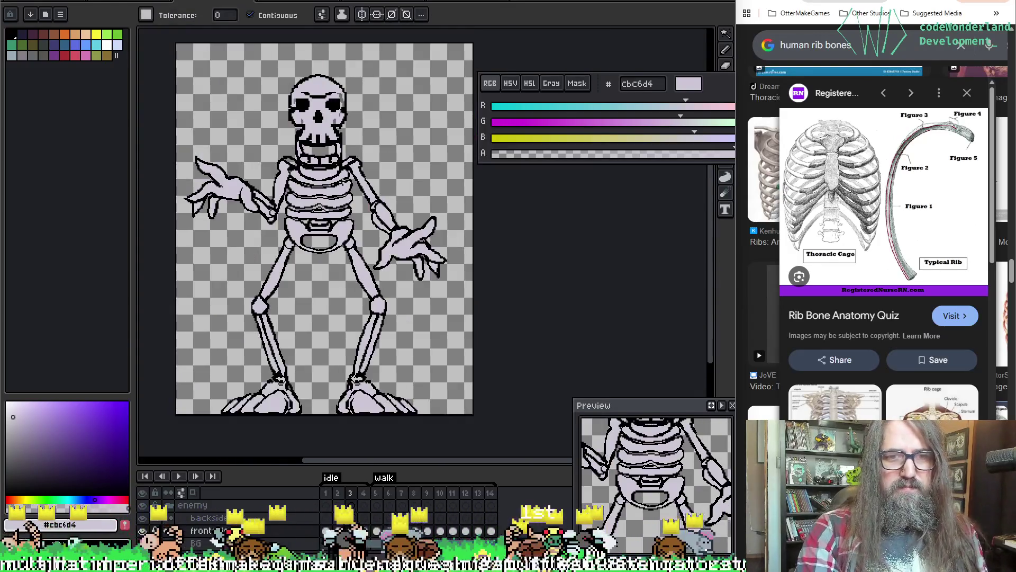
pyautogui.scroll(2, 239, 188)
pyautogui.click(189, 221)
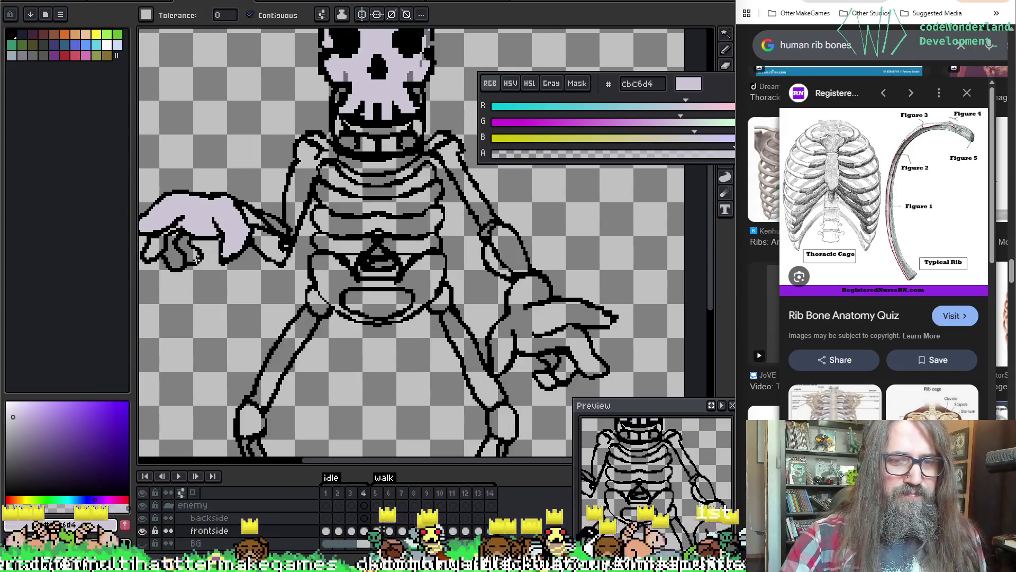
# Fill the left hand's fingers lavender, undoing two fills that recoloured the line art.
pyautogui.click(157, 244)
pyautogui.click(175, 254)
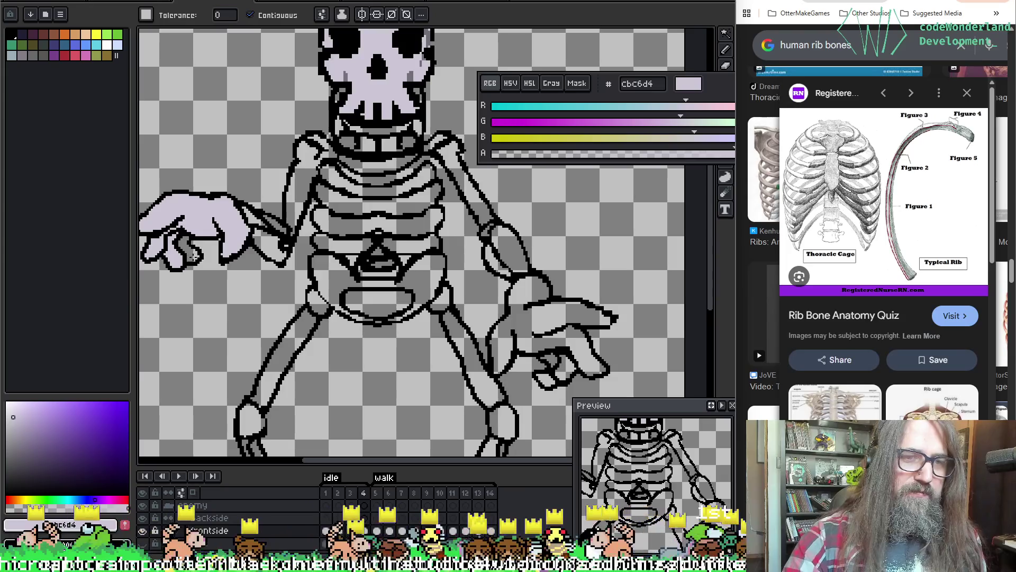
pyautogui.click(193, 249)
pyautogui.click(270, 240)
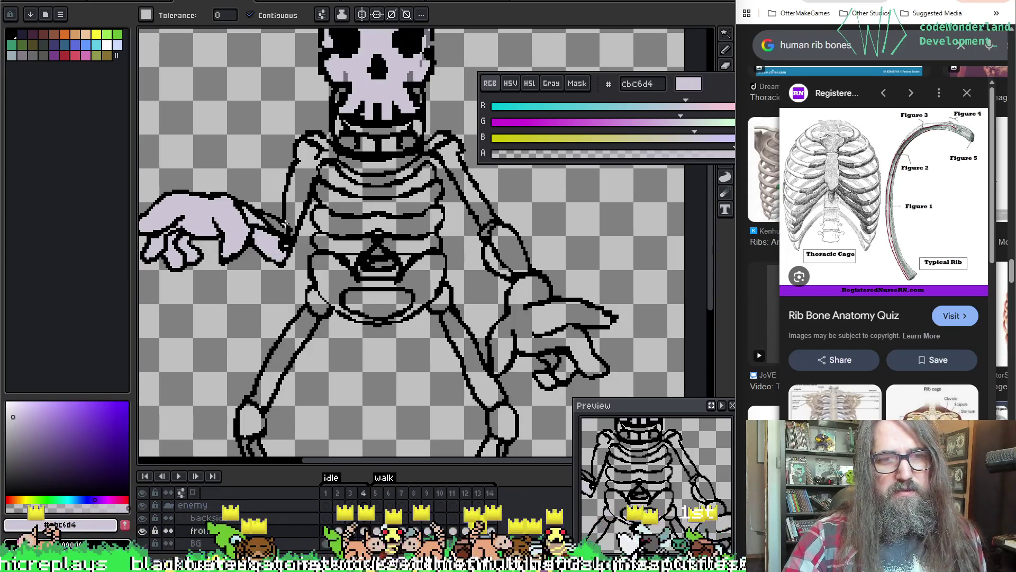
pyautogui.click(284, 224)
pyautogui.hotkey('ctrl', 'z')
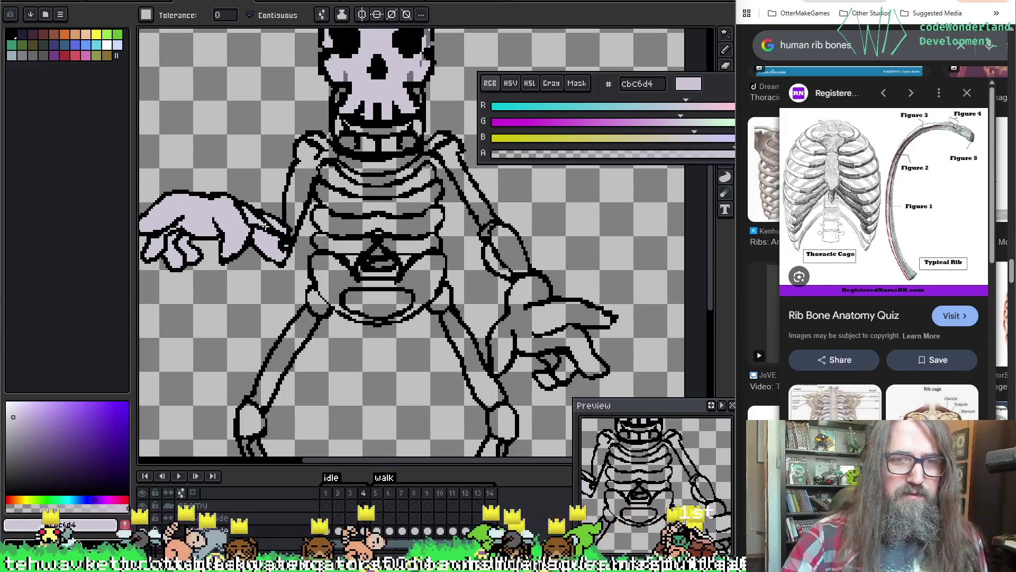
pyautogui.click(264, 226)
pyautogui.hotkey('ctrl', 'z')
pyautogui.press('alt')
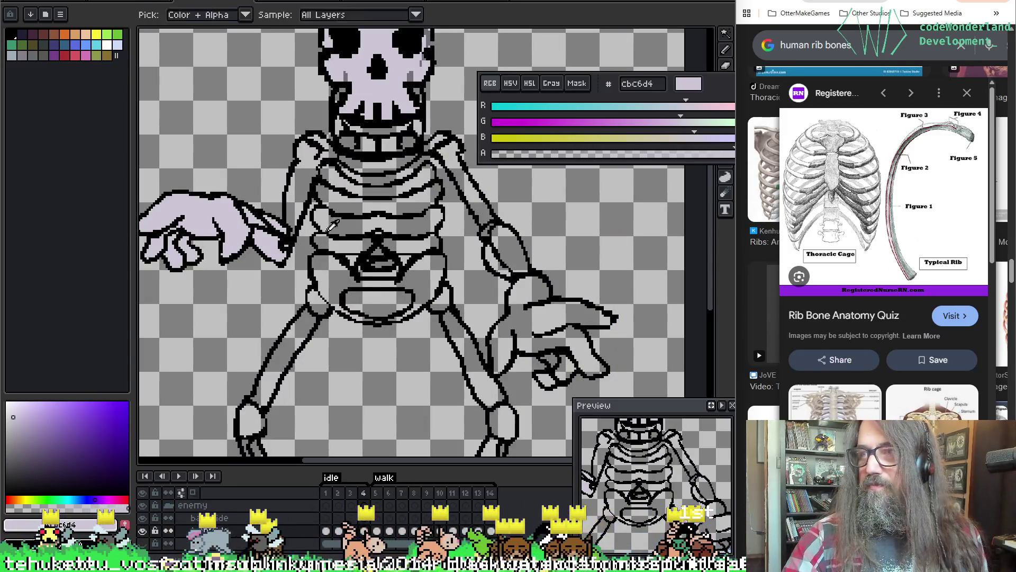
pyautogui.press('alt')
pyautogui.press('alt')
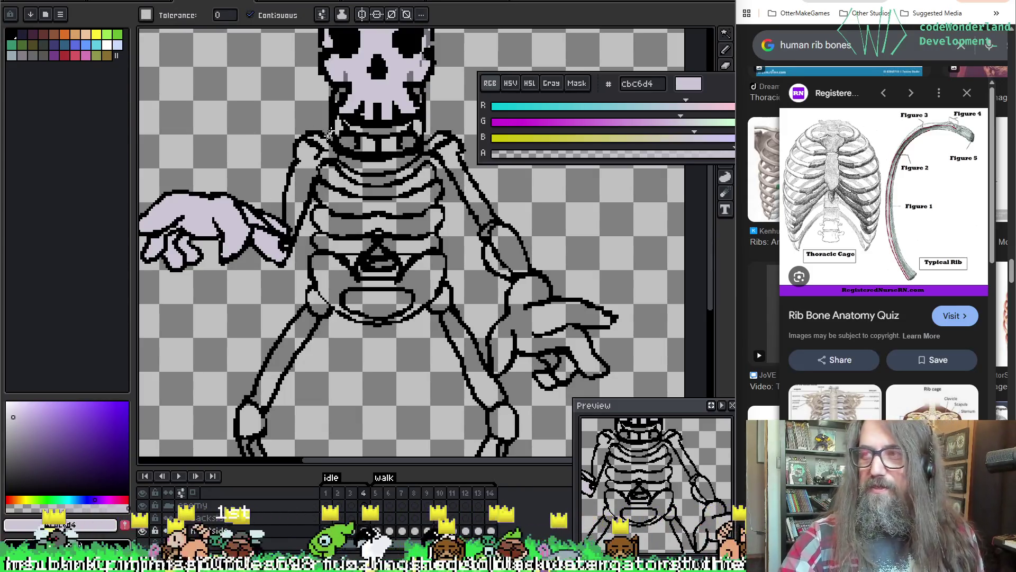
# Fill the left upper arm and the right forearm, hand and upper arm lavender, undoing one stray fill.
pyautogui.click(304, 201)
pyautogui.click(511, 254)
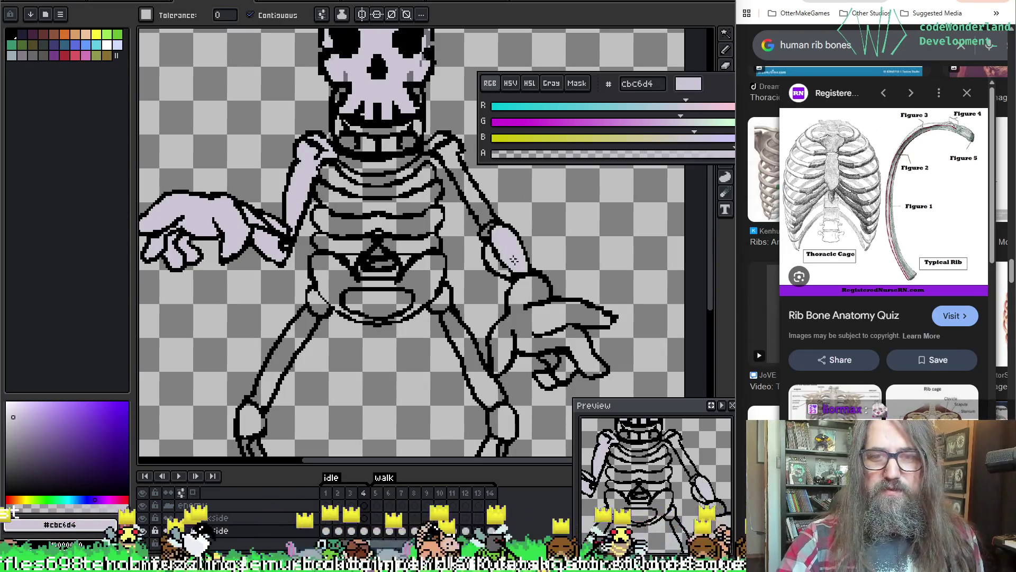
pyautogui.click(503, 296)
pyautogui.click(479, 210)
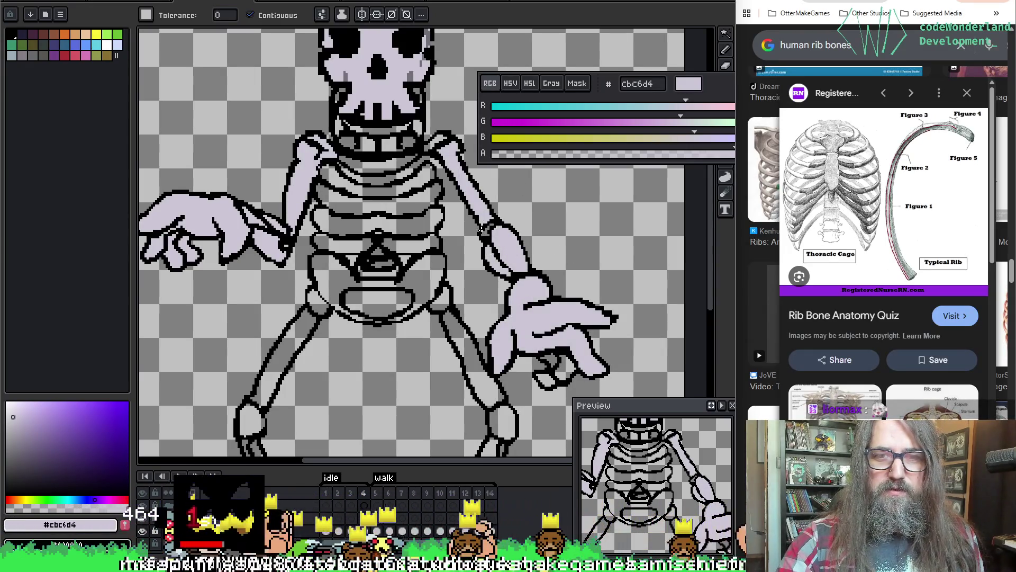
pyautogui.scroll(3, 466, 199)
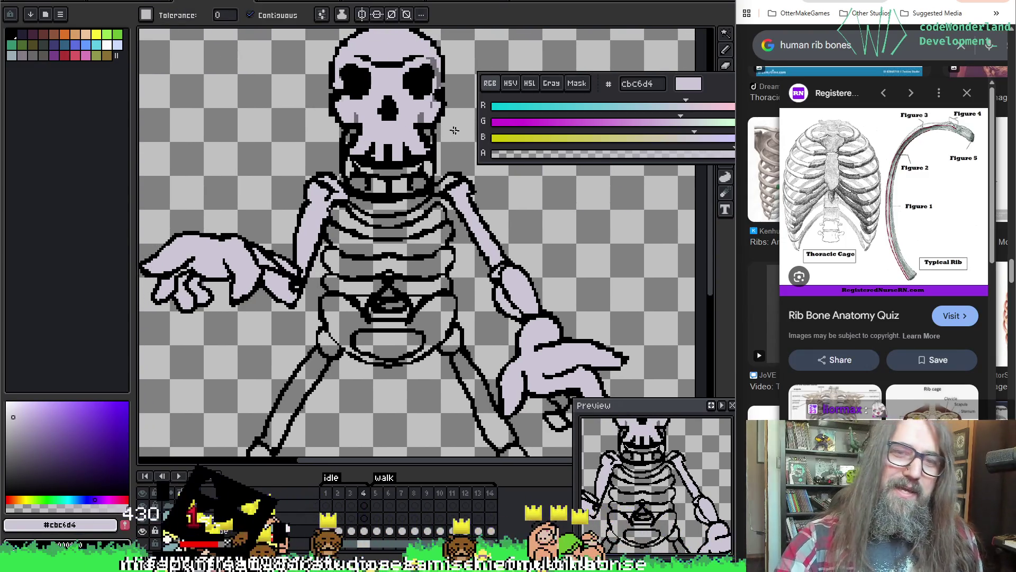
pyautogui.click(465, 213)
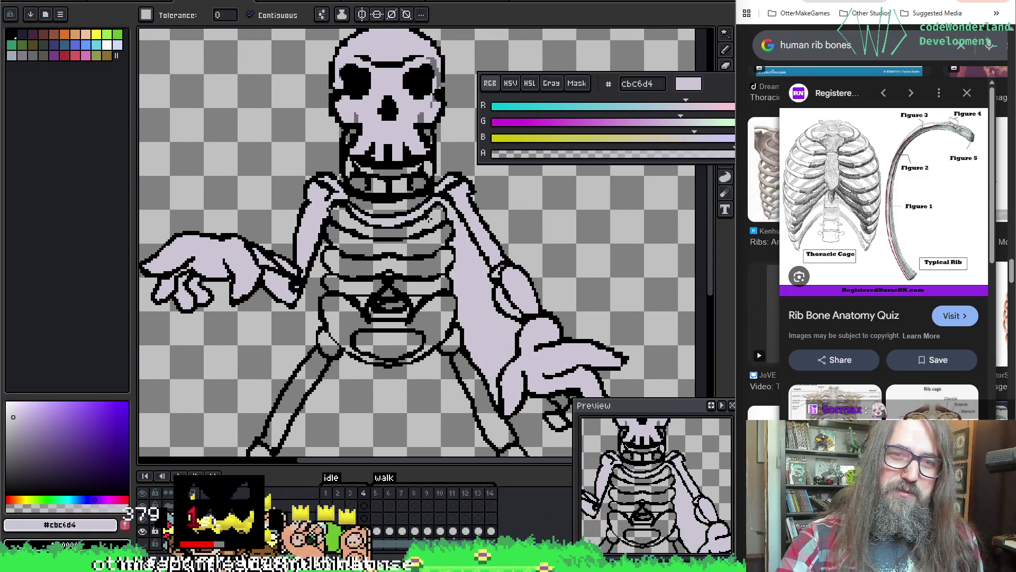
pyautogui.hotkey('ctrl', 'z')
# Fill the three rib bands, the band below the ribs and the pelvis ring lavender.
pyautogui.click(394, 233)
pyautogui.click(399, 256)
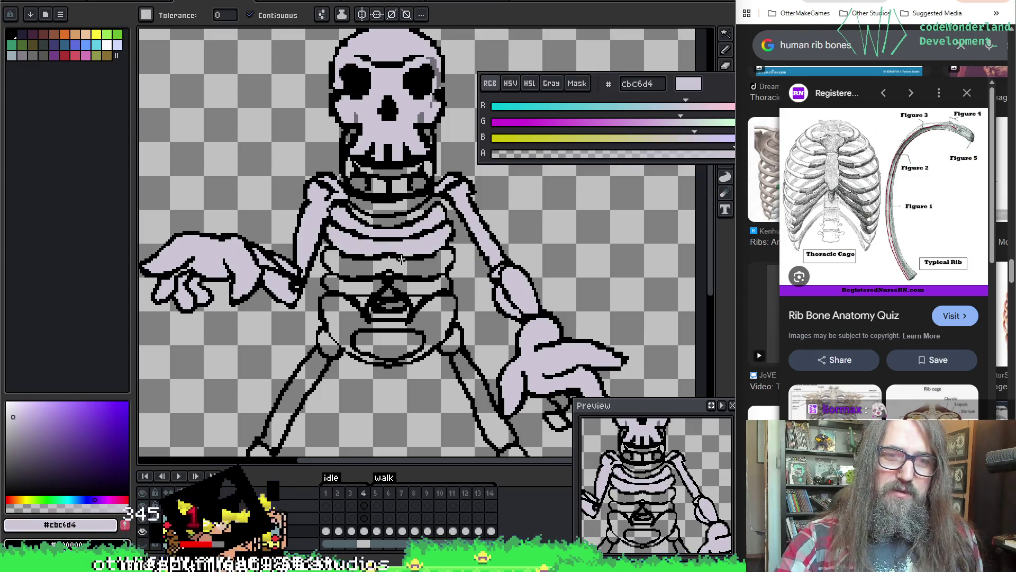
pyautogui.click(413, 268)
pyautogui.click(418, 286)
pyautogui.click(432, 322)
# Fill the left shoulder, upper arm, elbow, both forearm bones and a left foot segment lavender.
pyautogui.scroll(-10, 424, 318)
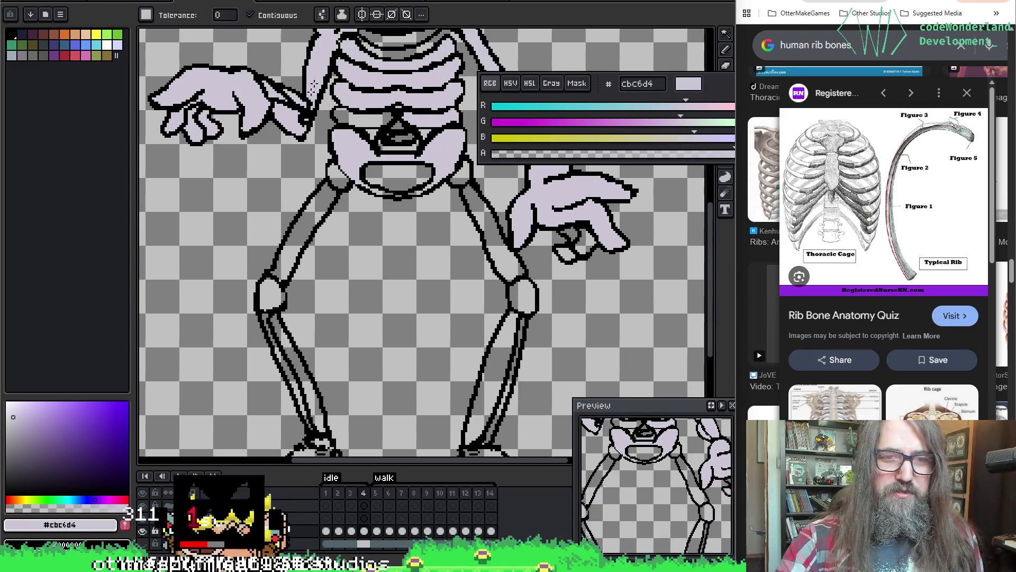
pyautogui.click(335, 180)
pyautogui.click(307, 247)
pyautogui.click(271, 294)
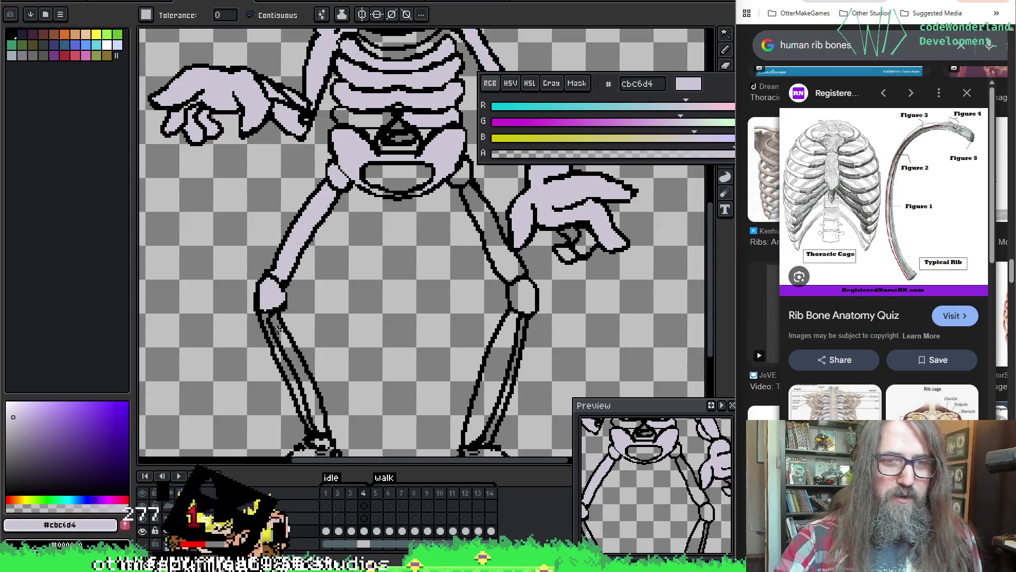
pyautogui.click(280, 334)
pyautogui.click(286, 370)
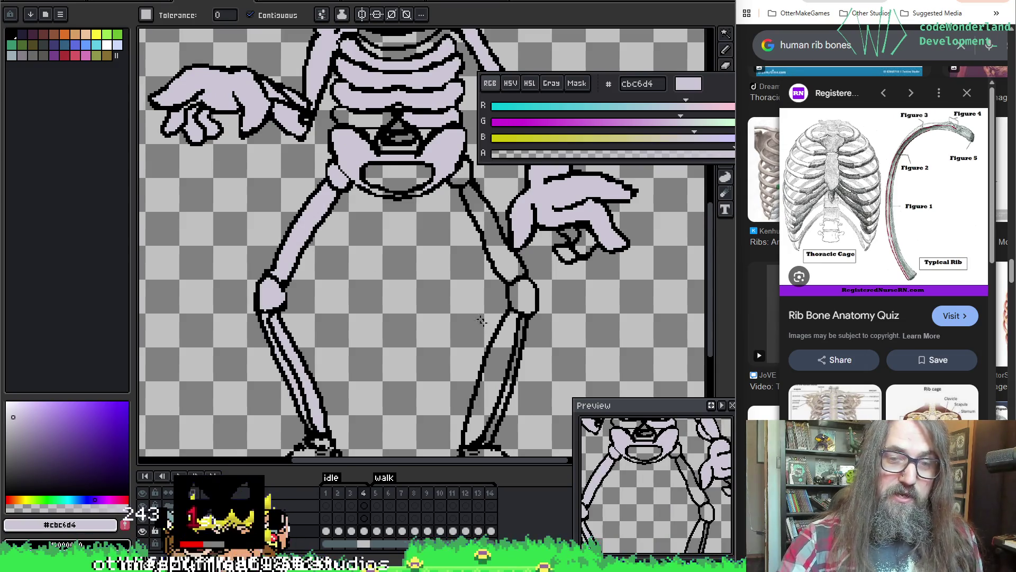
pyautogui.scroll(-10, 381, 167)
pyautogui.click(349, 312)
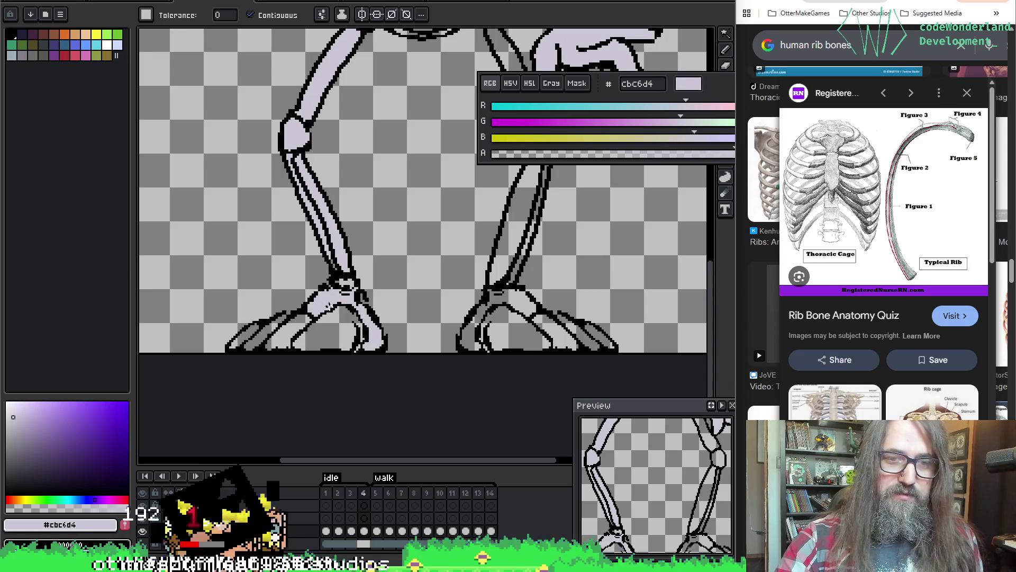
# Fill the remaining left foot segments, ankle and toe lavender.
pyautogui.click(333, 337)
pyautogui.click(282, 333)
pyautogui.click(253, 328)
pyautogui.click(246, 336)
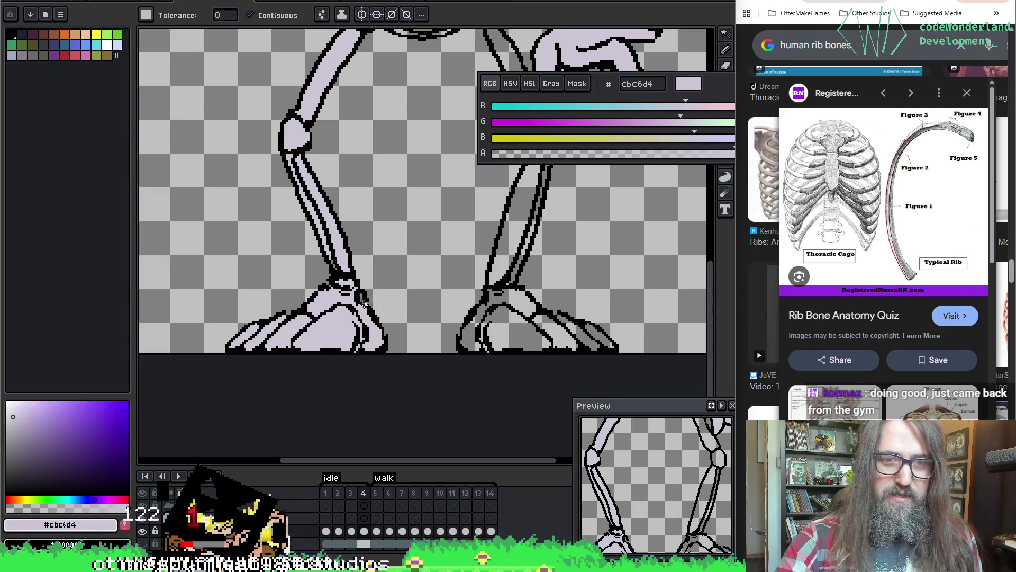
# Fill the right foot's segments, front toe, heel and the right shin lavender.
pyautogui.click(538, 326)
pyautogui.click(553, 326)
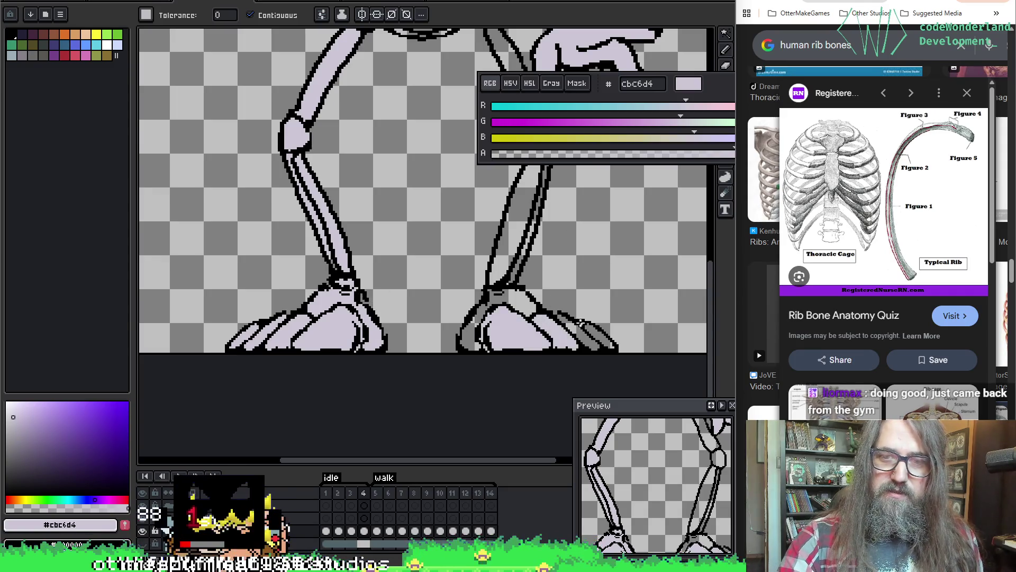
pyautogui.click(580, 322)
pyautogui.click(598, 332)
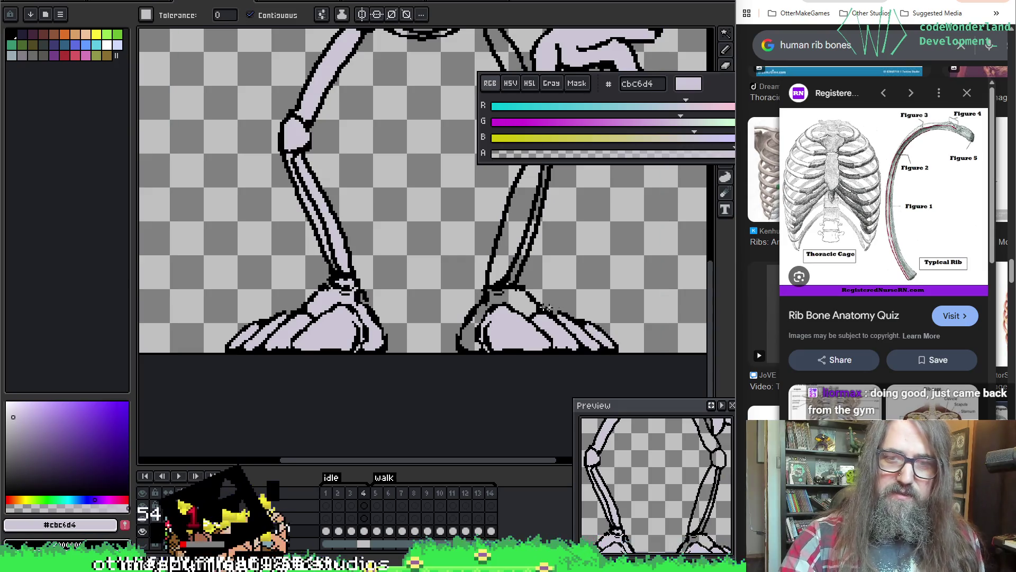
pyautogui.click(498, 311)
pyautogui.click(509, 269)
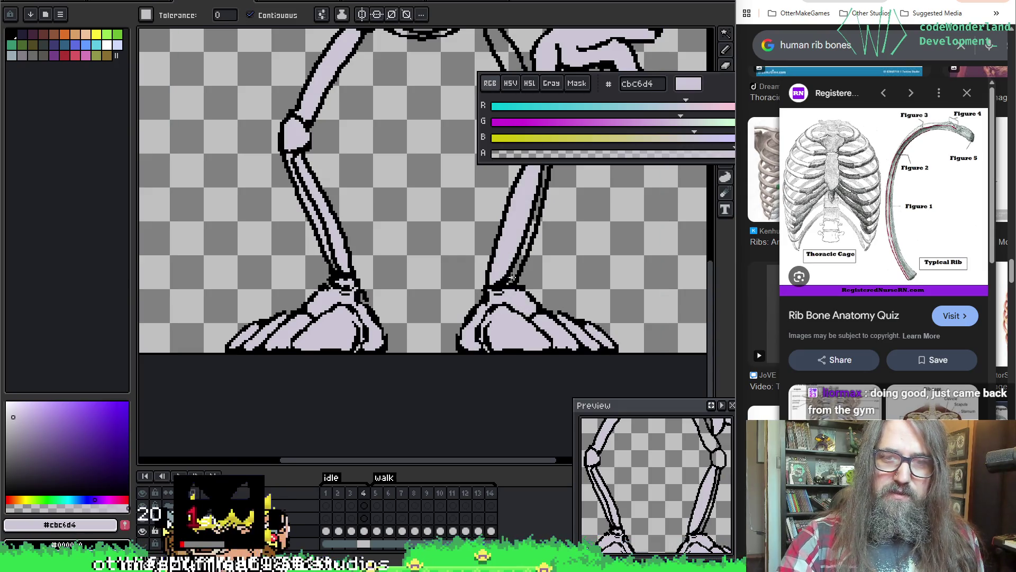
pyautogui.scroll(4, 544, 200)
pyautogui.hscroll(4, 526, 136)
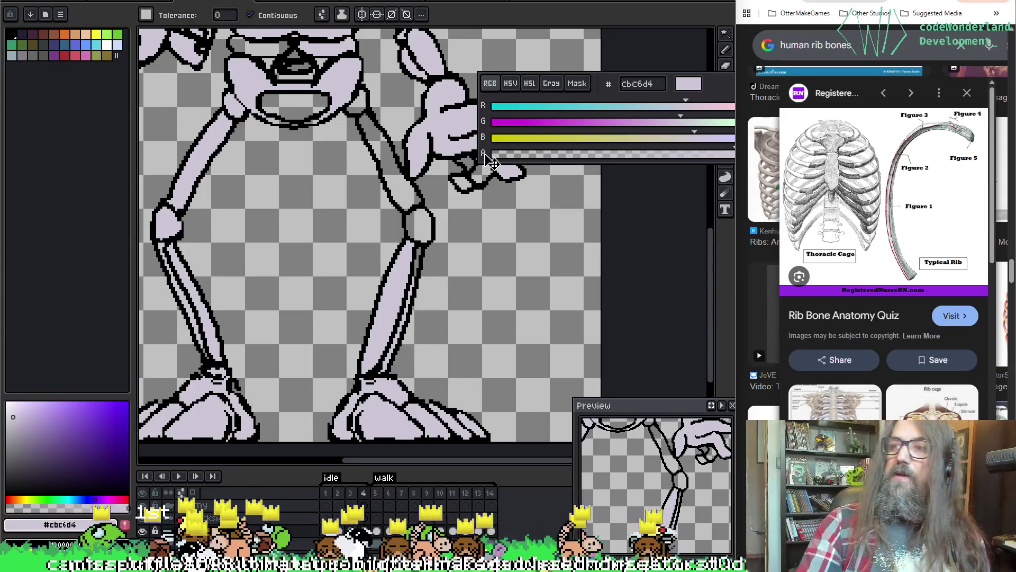
# Fill the thin gap inside the right leg and the small pelvis gap lavender.
pyautogui.scroll(3, 423, 196)
pyautogui.hscroll(-3, 461, 166)
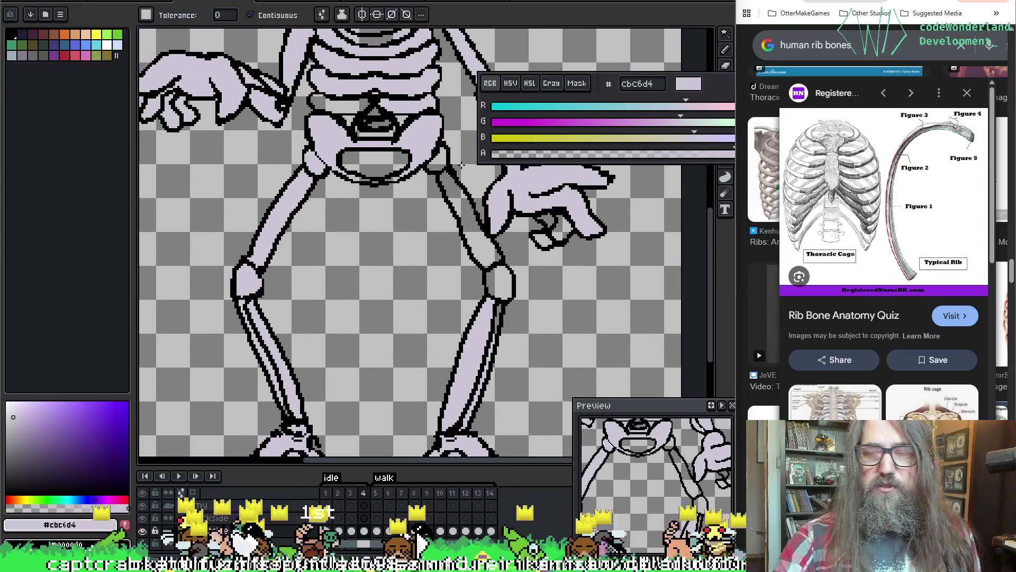
pyautogui.scroll(-2, 376, 263)
pyautogui.hscroll(2, 377, 263)
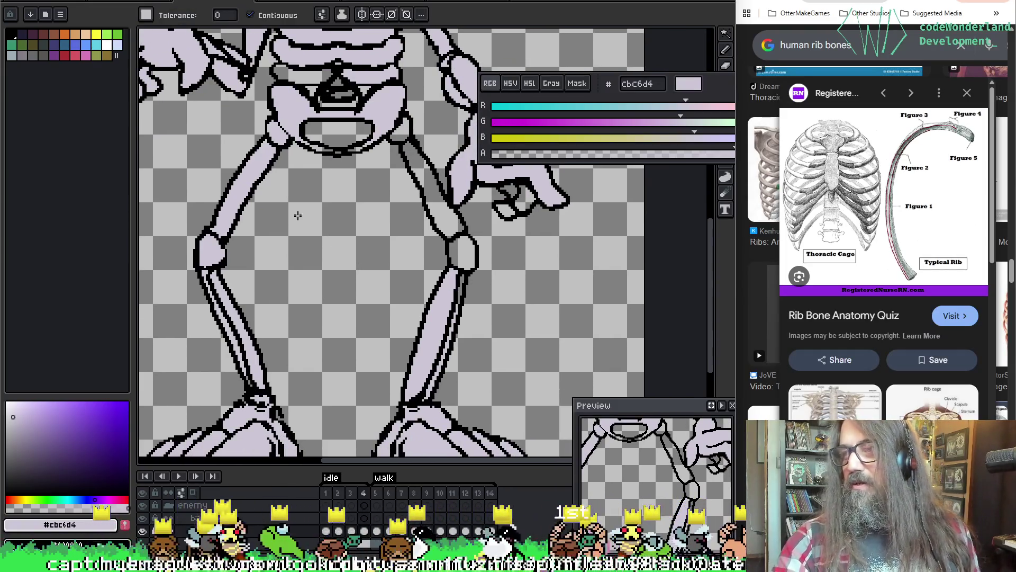
pyautogui.click(461, 292)
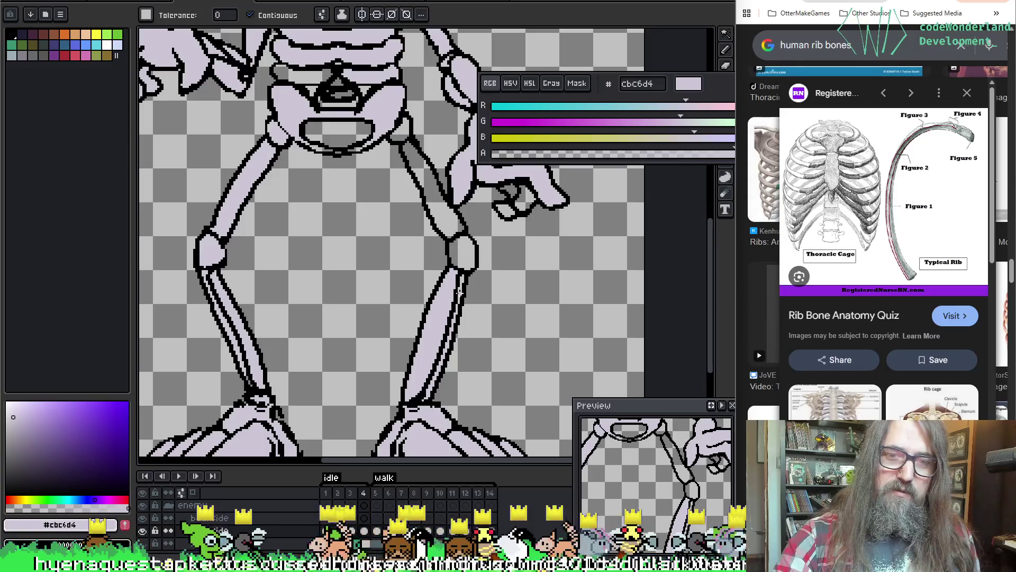
pyautogui.scroll(2, 453, 230)
pyautogui.hscroll(-2, 452, 231)
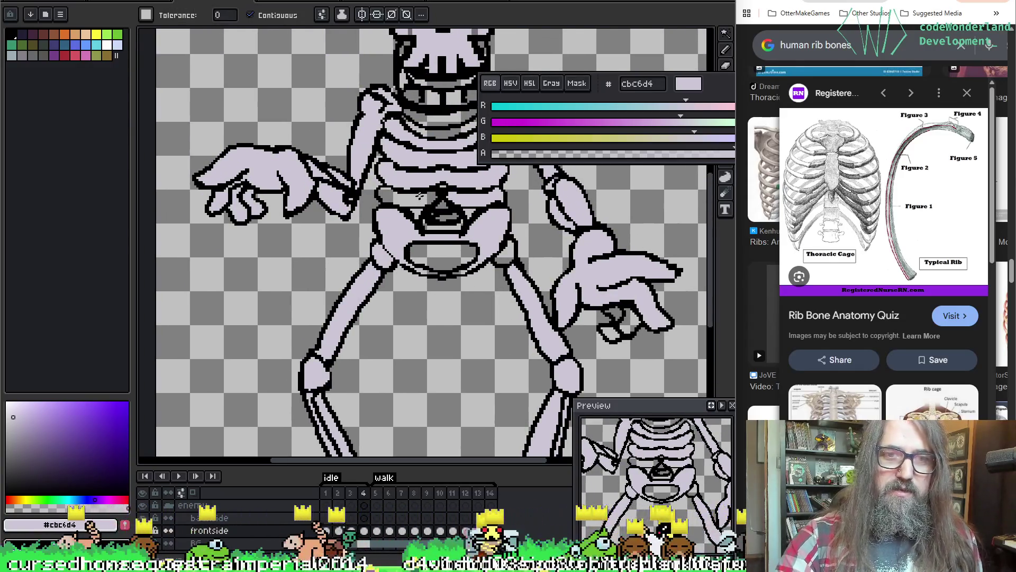
pyautogui.click(446, 217)
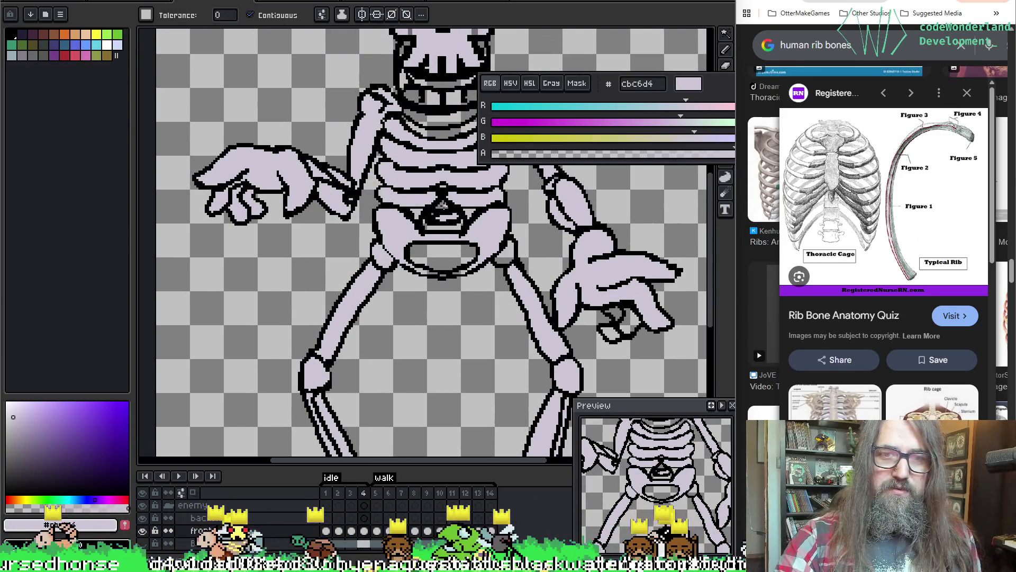
# Zoom out to show the whole skeleton and play the idle animation.
pyautogui.scroll(2, 432, 210)
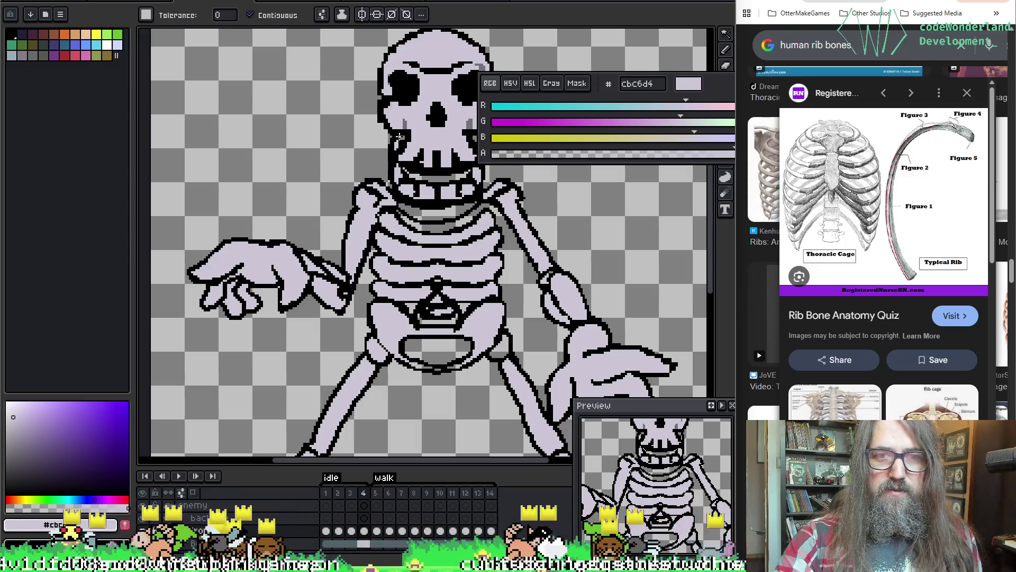
pyautogui.hscroll(2, 397, 145)
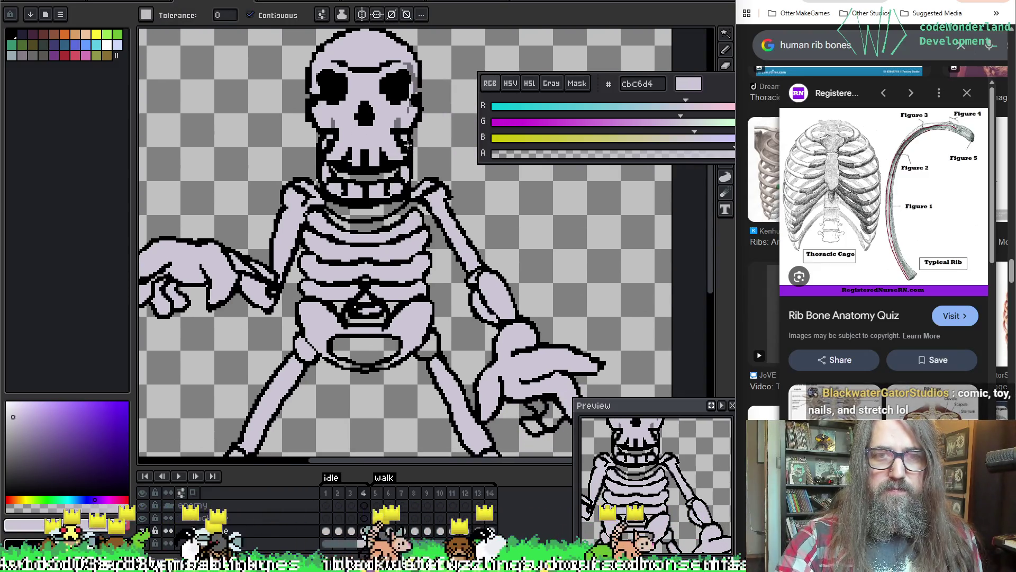
pyautogui.scroll(-4, 408, 144)
pyautogui.press('Return')
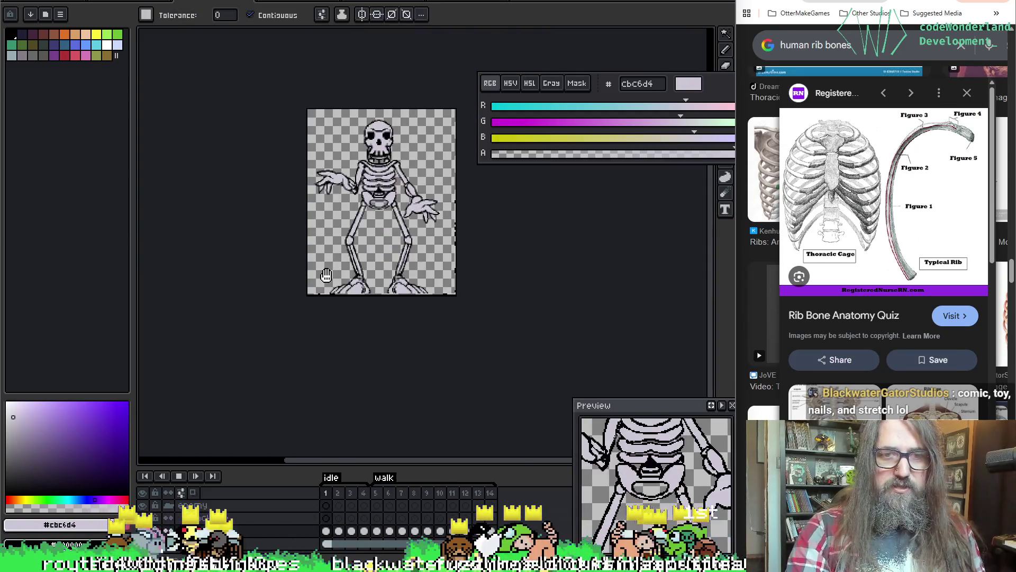
# Zoom in and step back and forth between idle frames 1, 2 and 3 to check the lavender fills.
pyautogui.scroll(2, 435, 252)
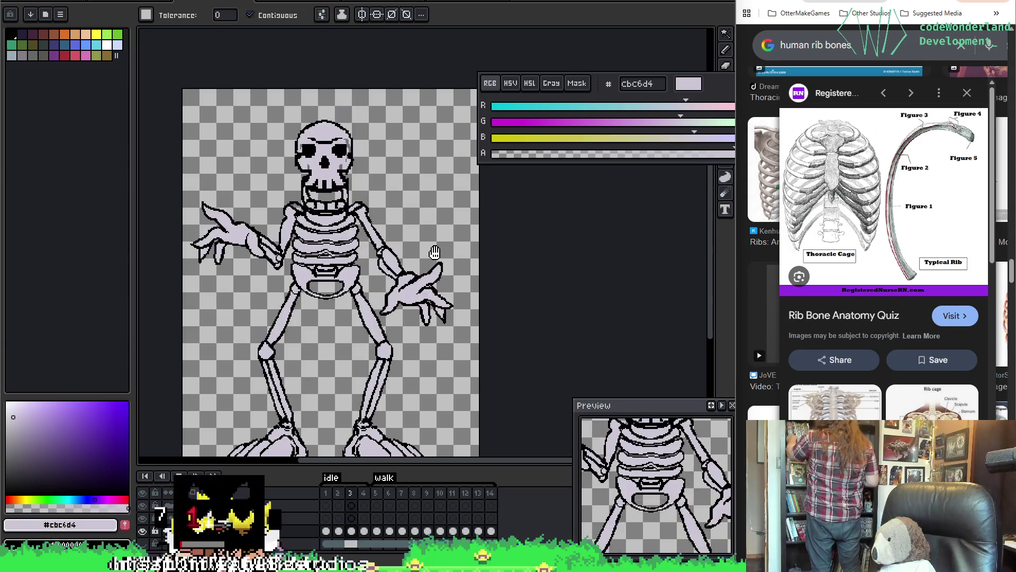
pyautogui.press(',')
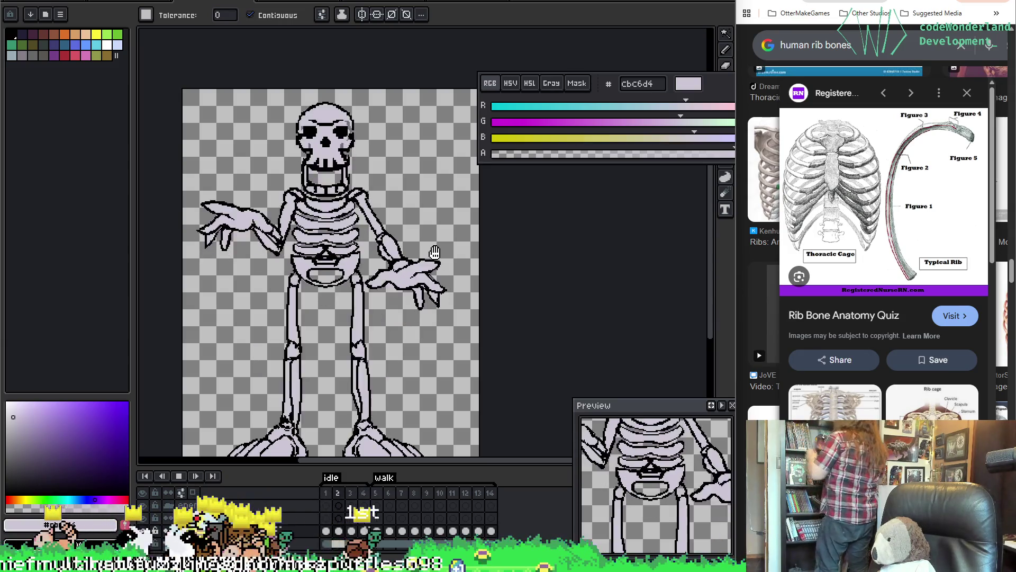
pyautogui.press(',')
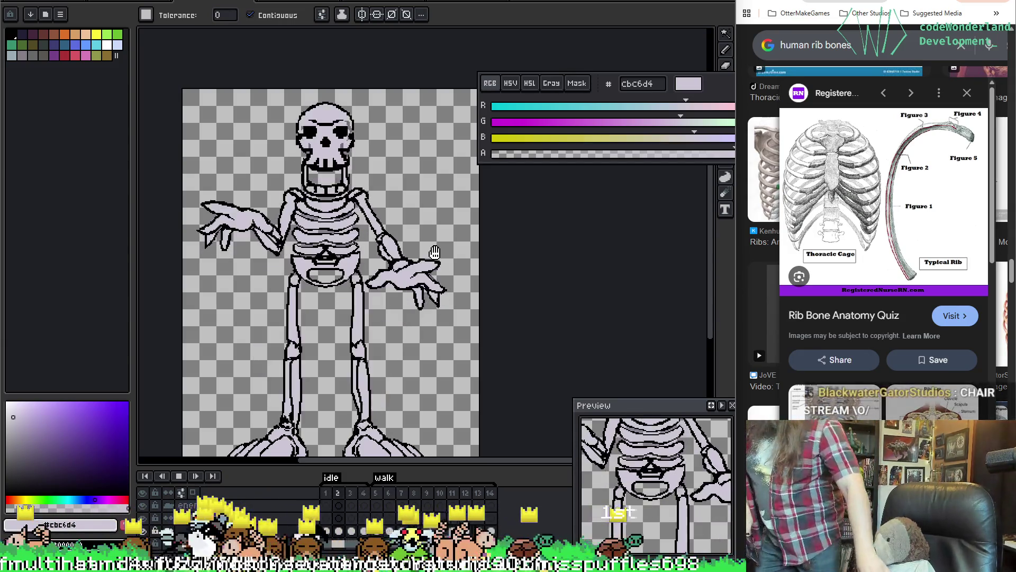
pyautogui.press('.')
pyautogui.press(',')
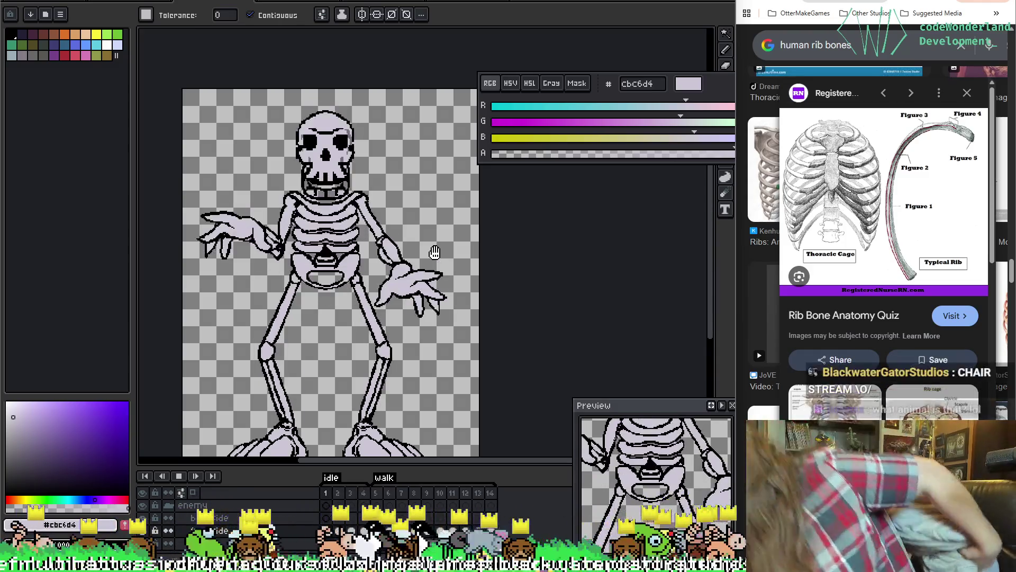
pyautogui.press('.')
pyautogui.press(',')
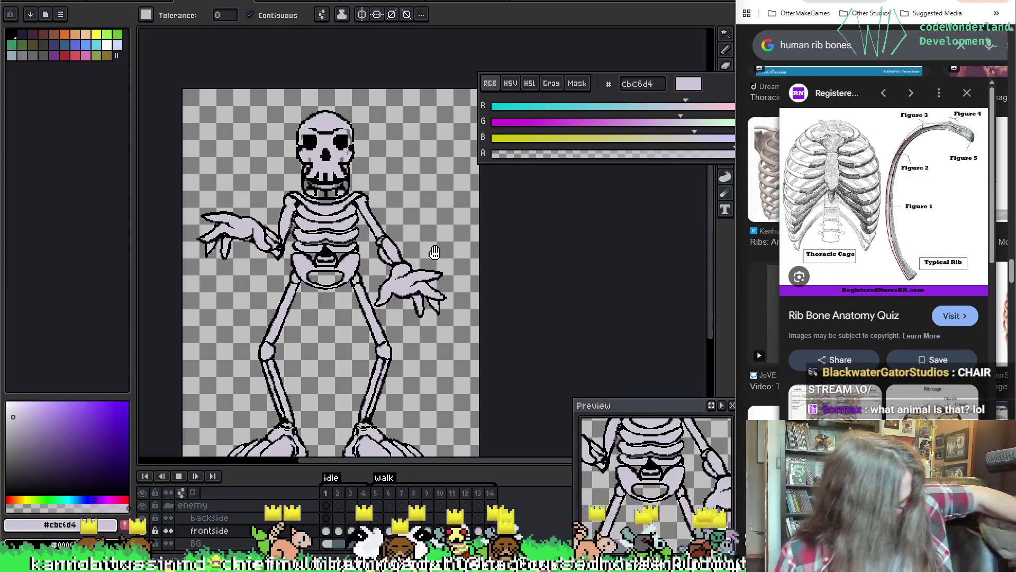
pyautogui.press(',')
pyautogui.press('.')
pyautogui.press(',')
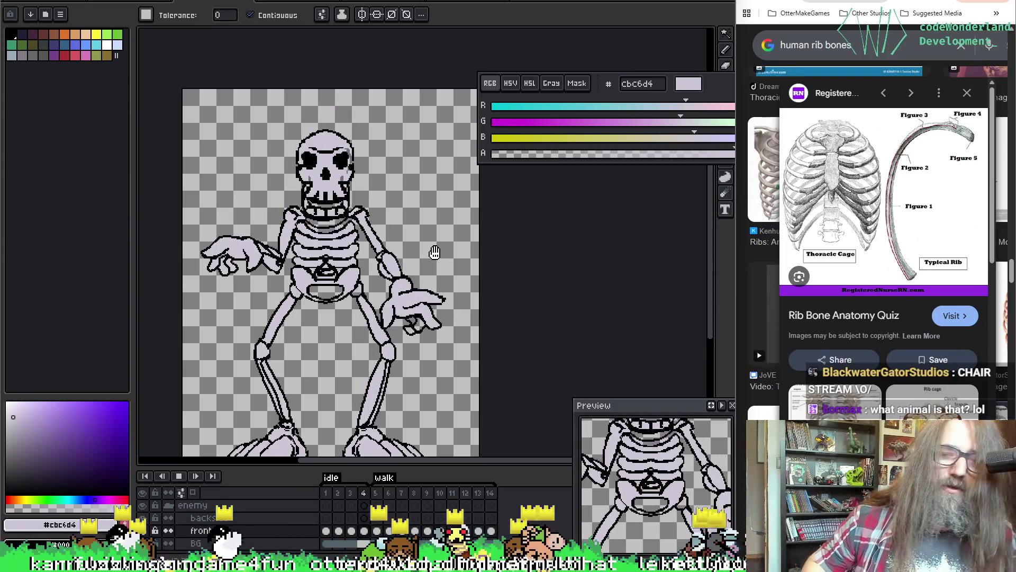
pyautogui.press('.')
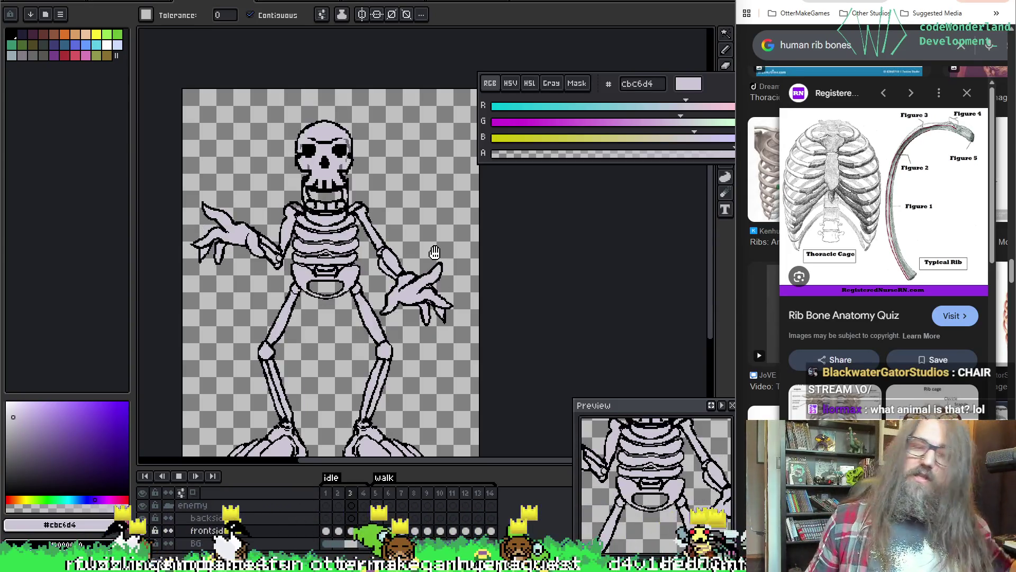
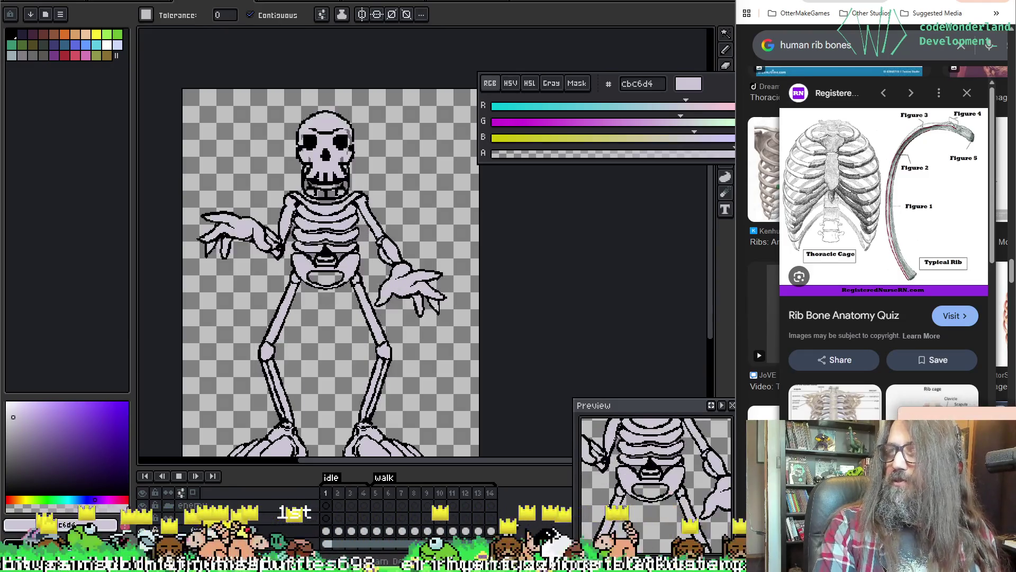
# Maximize the YouTube window, play the Maxx promo, lower its volume and go fullscreen.
pyautogui.moveTo(1015, 365); pyautogui.dragTo(1008, 368)
pyautogui.doubleClick(1008, 368)
pyautogui.click(622, 254)
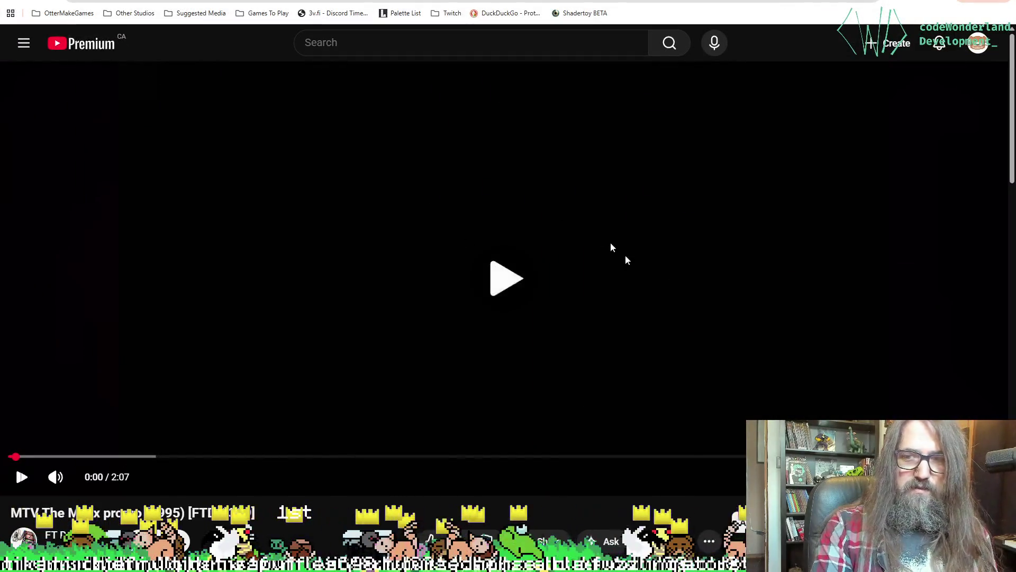
pyautogui.click(724, 276)
pyautogui.click(724, 276)
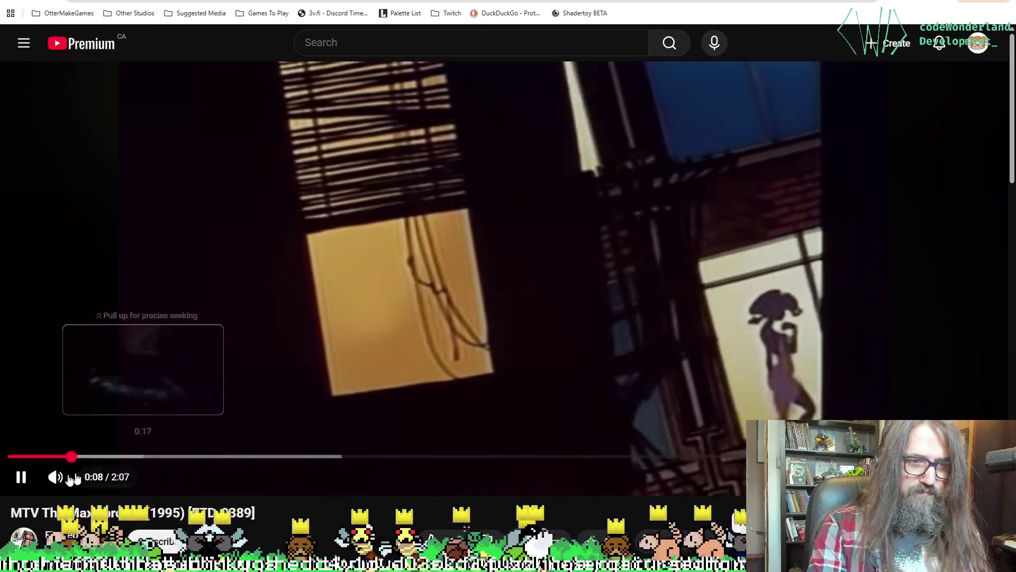
pyautogui.moveTo(96, 478); pyautogui.dragTo(86, 483)
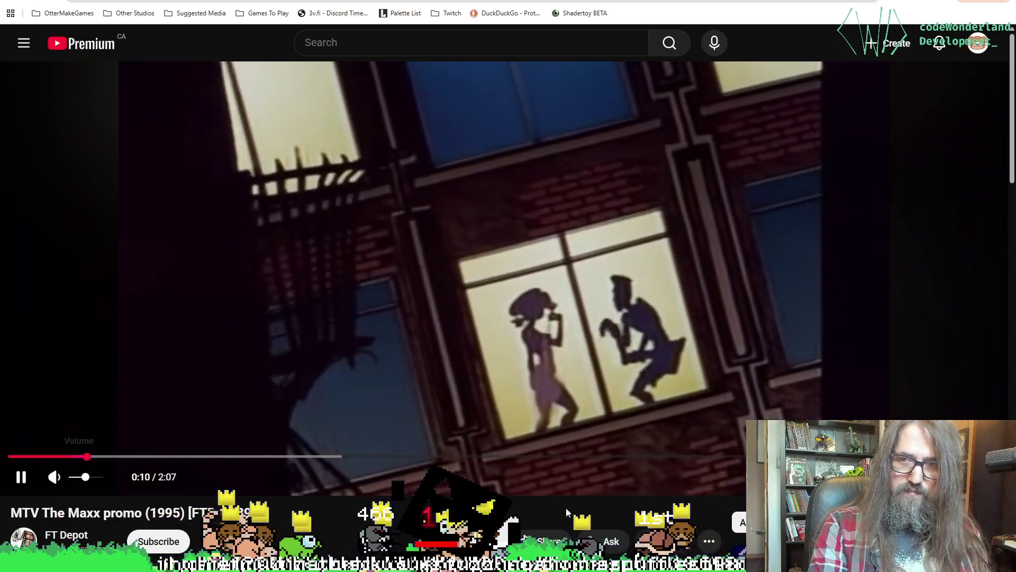
pyautogui.press('f')
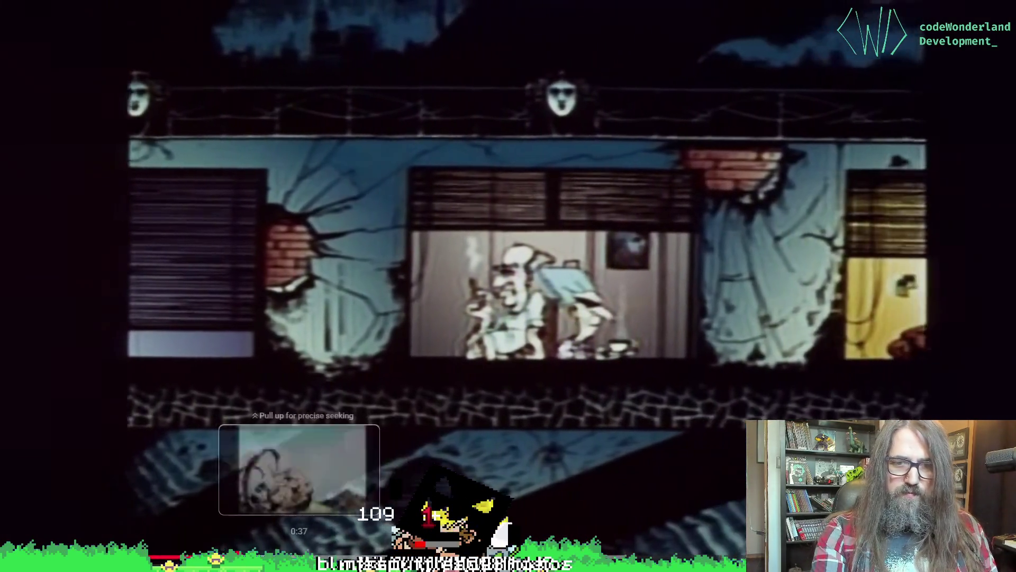
# Scrub the Maxx promo forward to later scenes, then exit fullscreen.
pyautogui.moveTo(299, 544); pyautogui.dragTo(299, 544)
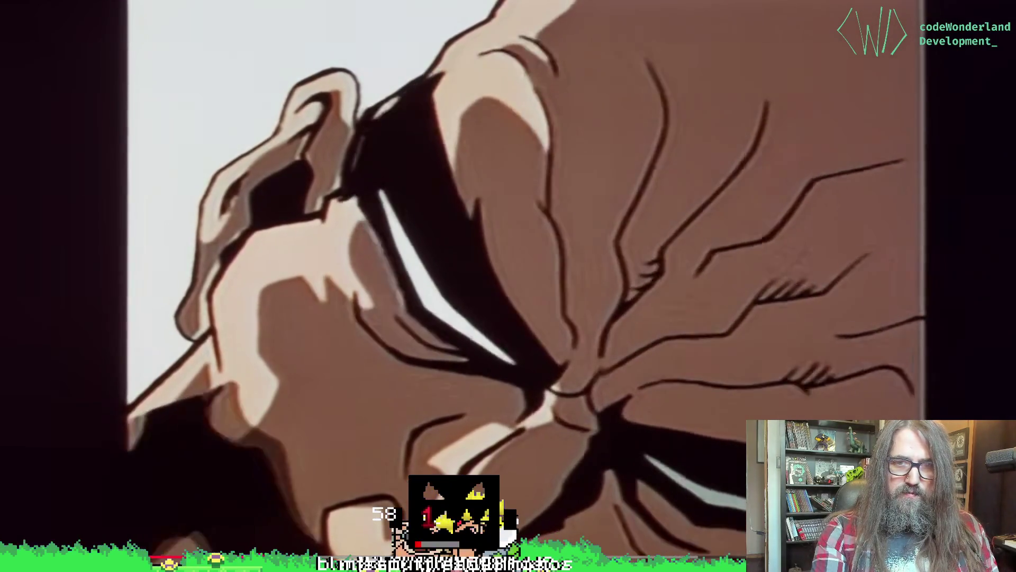
pyautogui.moveTo(299, 544); pyautogui.dragTo(376, 545)
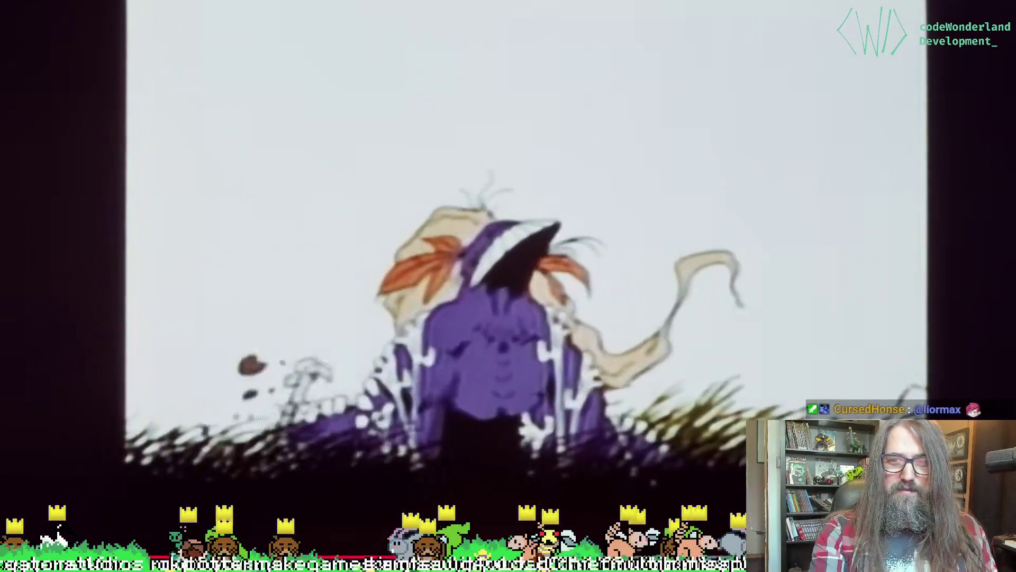
pyautogui.press('Escape')
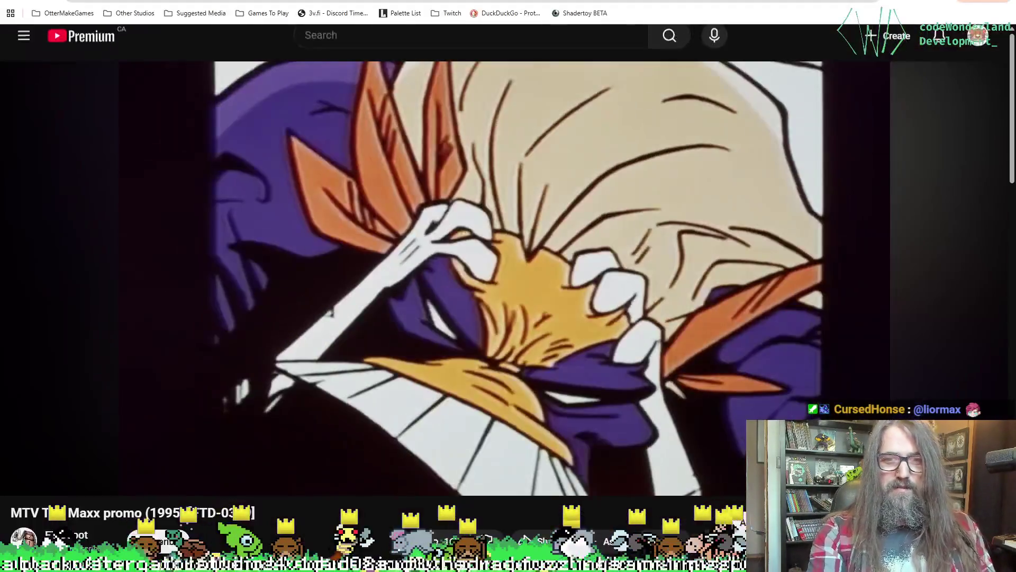
# Pause the Maxx promo video.
pyautogui.press('space')
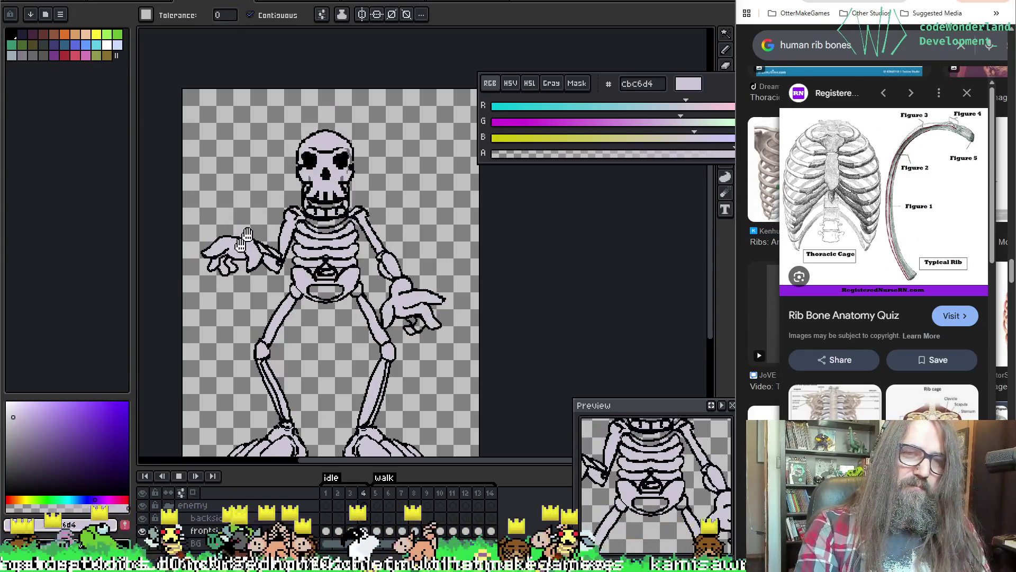
pyautogui.moveTo(331, 209); pyautogui.dragTo(364, 220)
pyautogui.scroll(2, 360, 212)
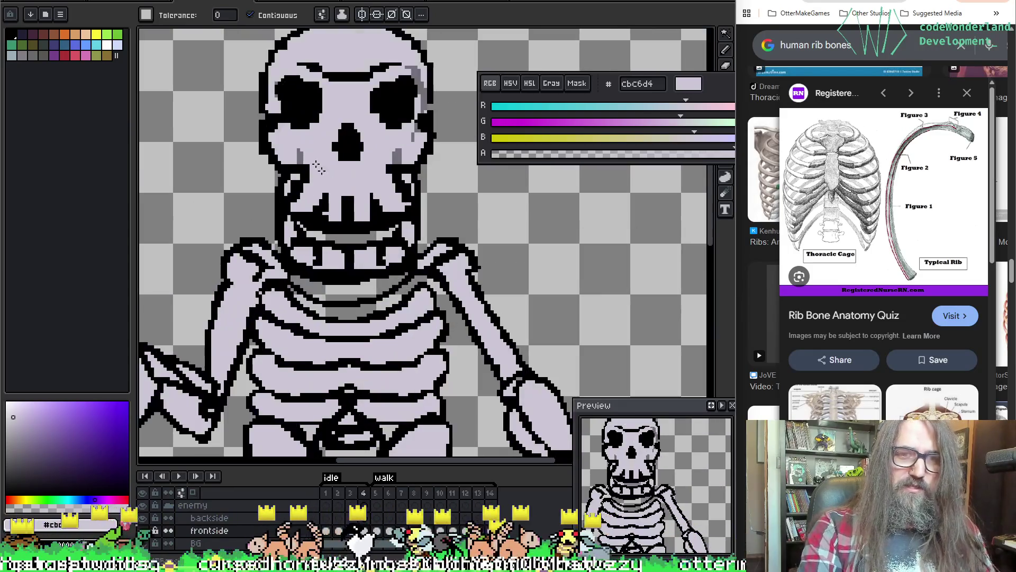
pyautogui.press('i')
pyautogui.press('b')
pyautogui.hscroll(-3, 304, 222)
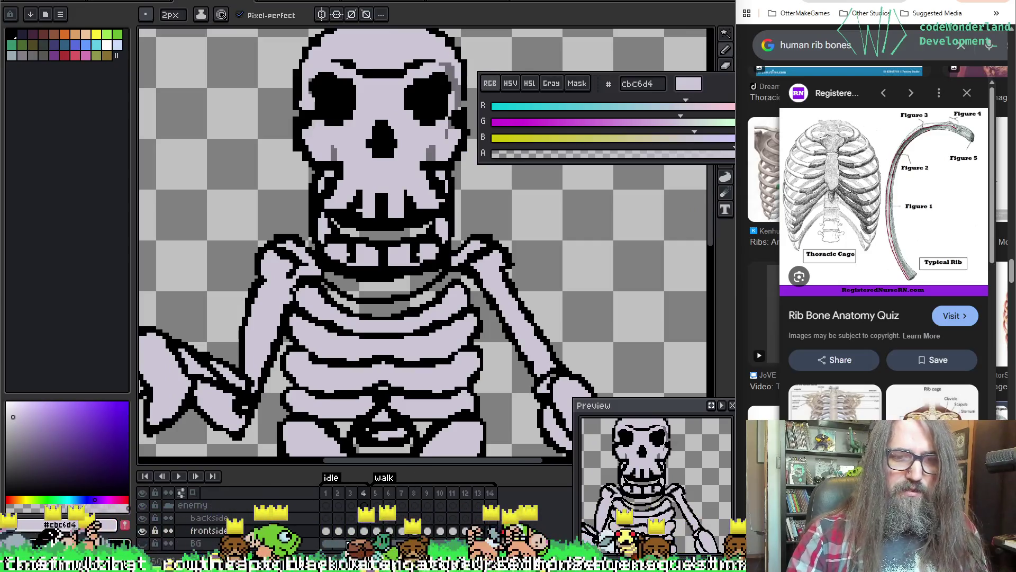
pyautogui.press('w')
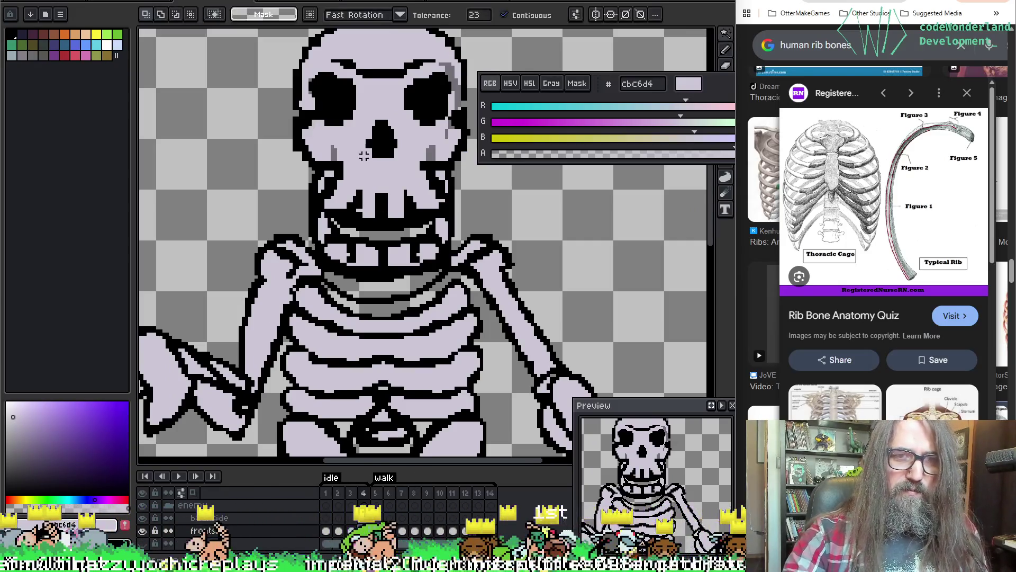
pyautogui.click(383, 190)
pyautogui.hotkey('ctrl', 'd')
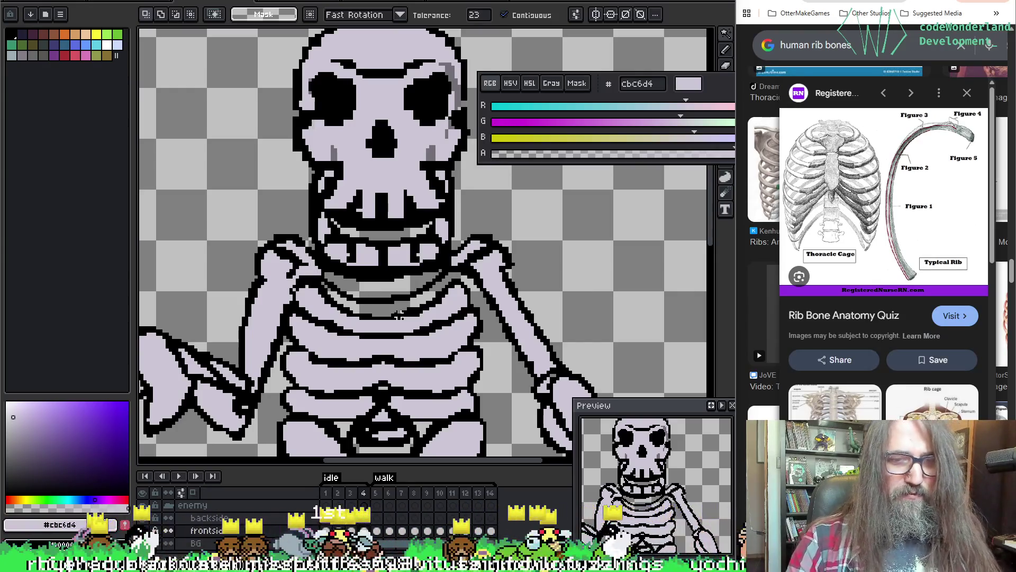
# Flood-fill the grey band under the skull's teeth with light lavender.
pyautogui.moveTo(532, 298); pyautogui.dragTo(518, 285)
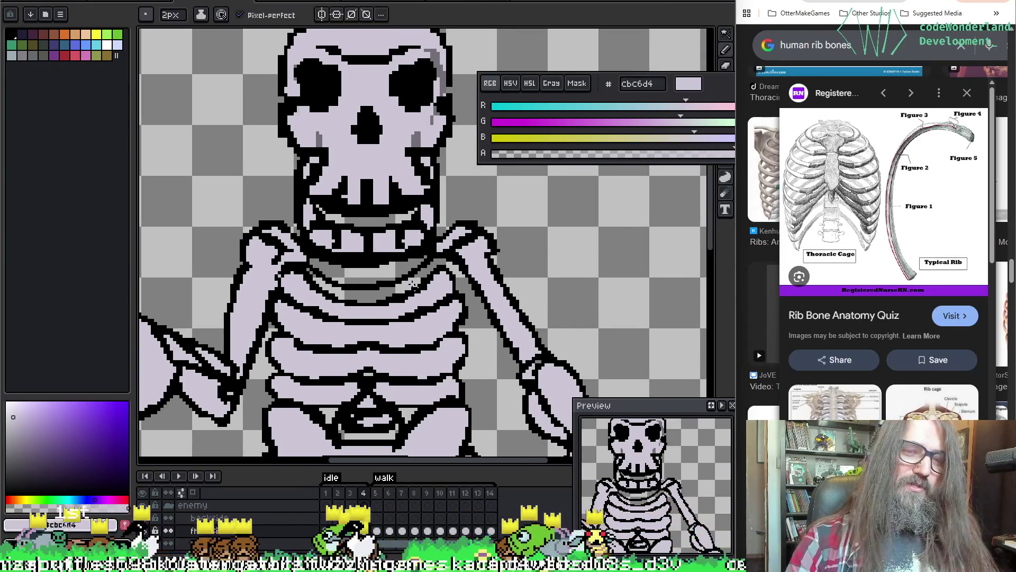
pyautogui.press('b')
pyautogui.press('w')
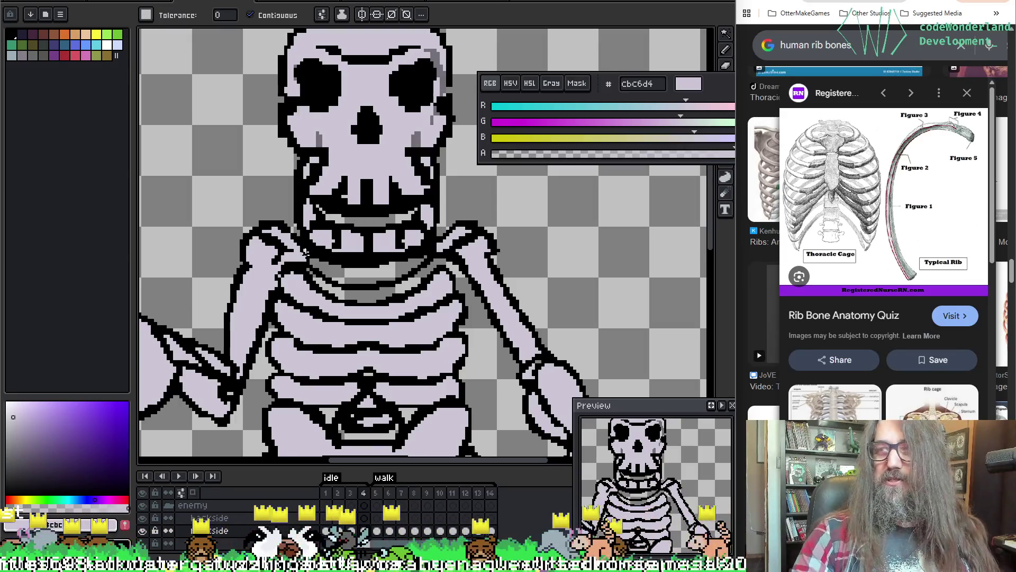
pyautogui.click(363, 282)
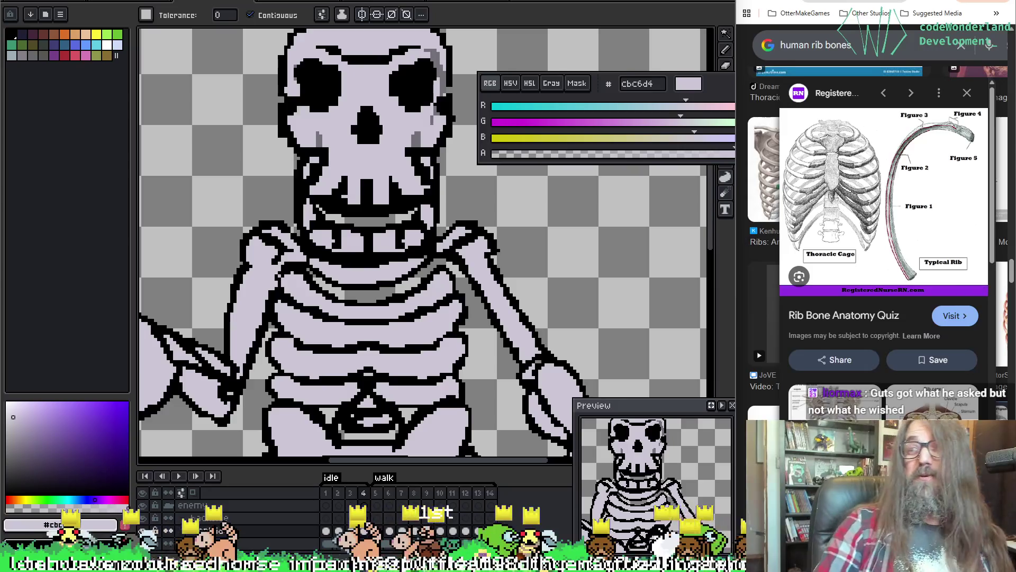
# Sample lavender #cbc6d4 as the drawing colour and set a 1px pencil.
pyautogui.press('i')
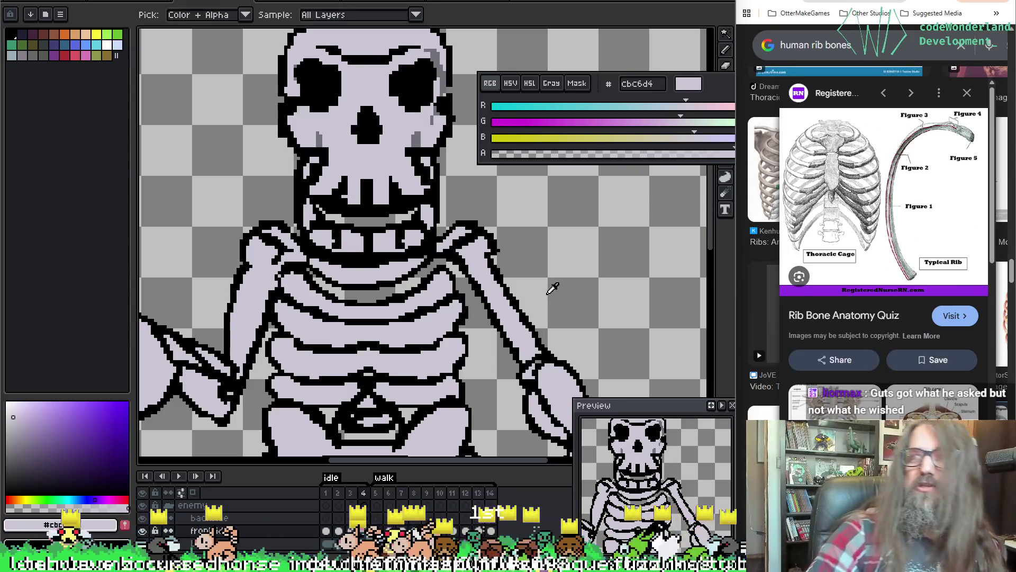
pyautogui.keyDown('alt'); pyautogui.click(415, 276); pyautogui.keyUp('alt')
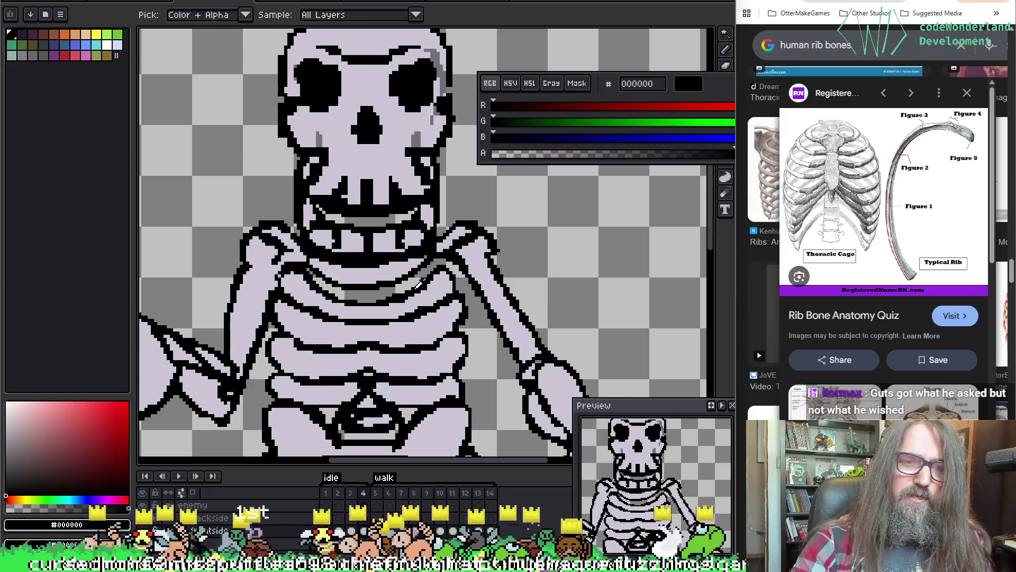
pyautogui.keyDown('alt'); pyautogui.click(431, 268); pyautogui.keyUp('alt')
pyautogui.press('b')
pyautogui.press('-')
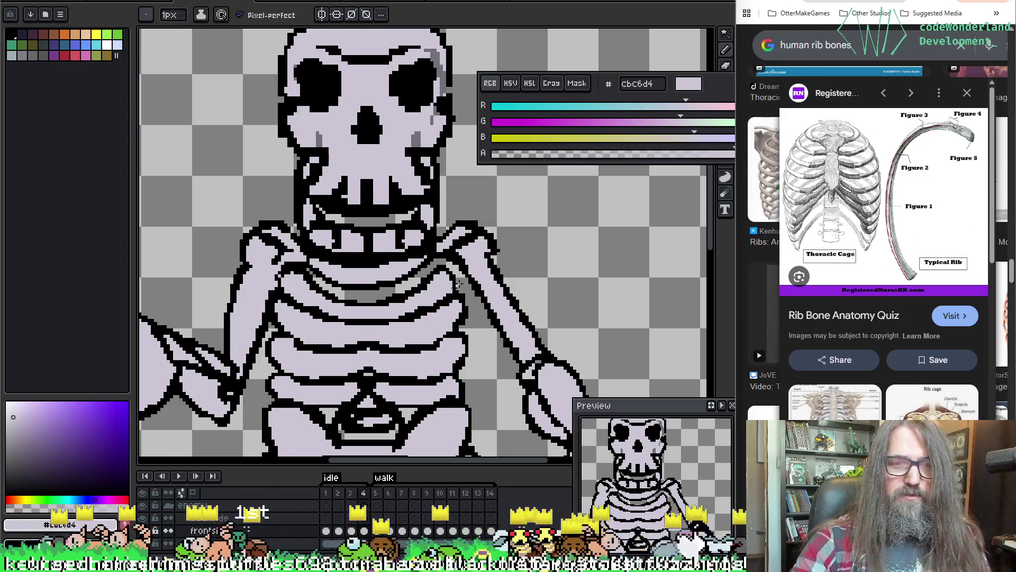
pyautogui.moveTo(459, 284); pyautogui.dragTo(418, 241)
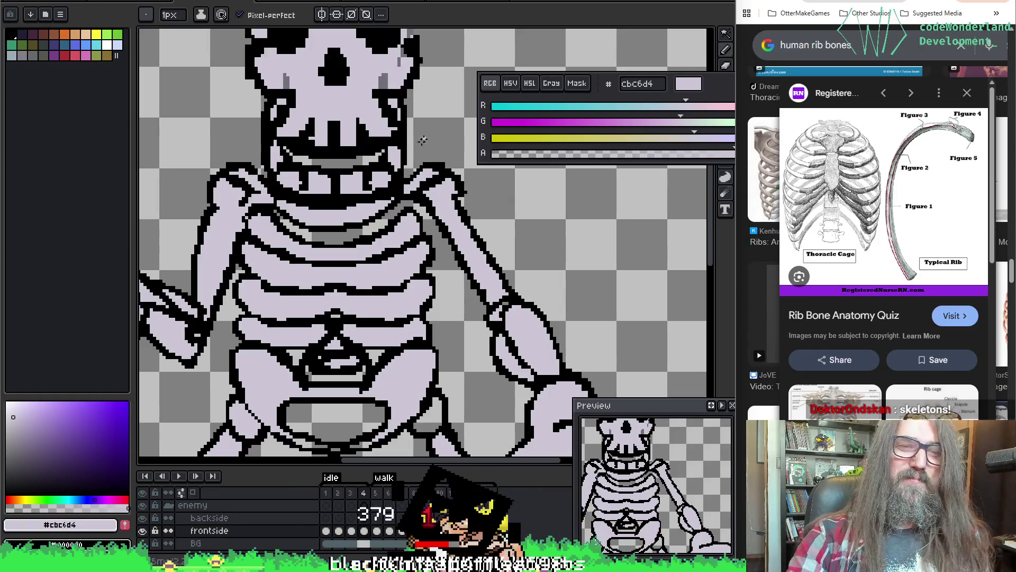
pyautogui.moveTo(423, 140)
pyautogui.mouseDown()
pyautogui.moveTo(424, 47)
pyautogui.moveTo(501, 95)
pyautogui.mouseUp()
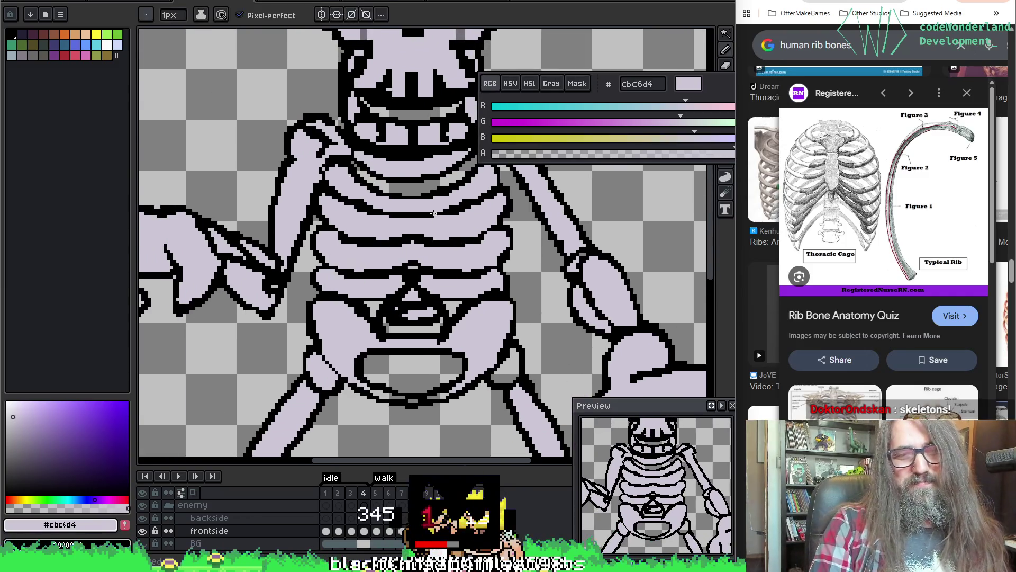
pyautogui.scroll(-3, 433, 214)
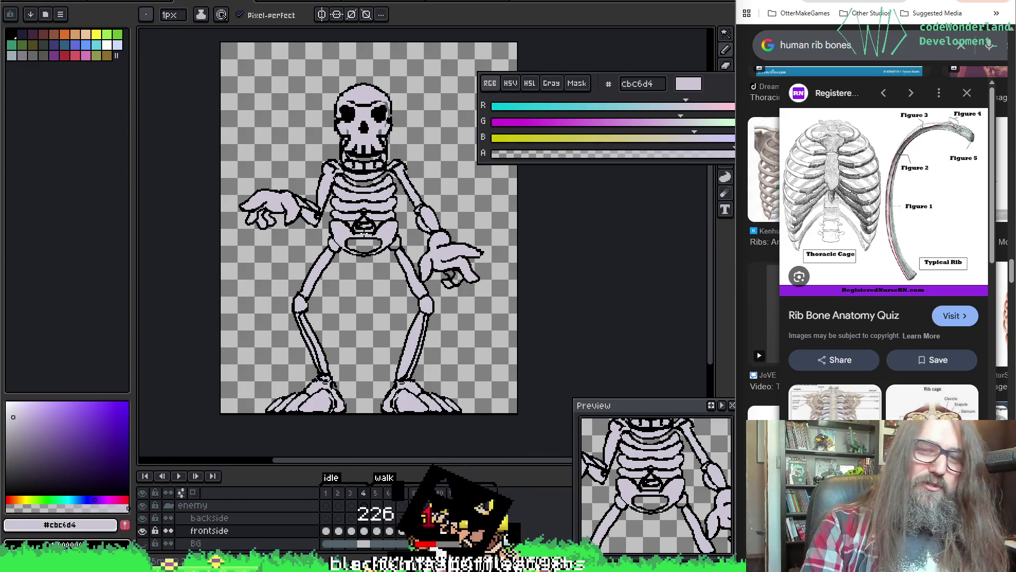
# Fill the gap between the fingers of the right hand with lavender.
pyautogui.scroll(3, 402, 241)
pyautogui.press('i')
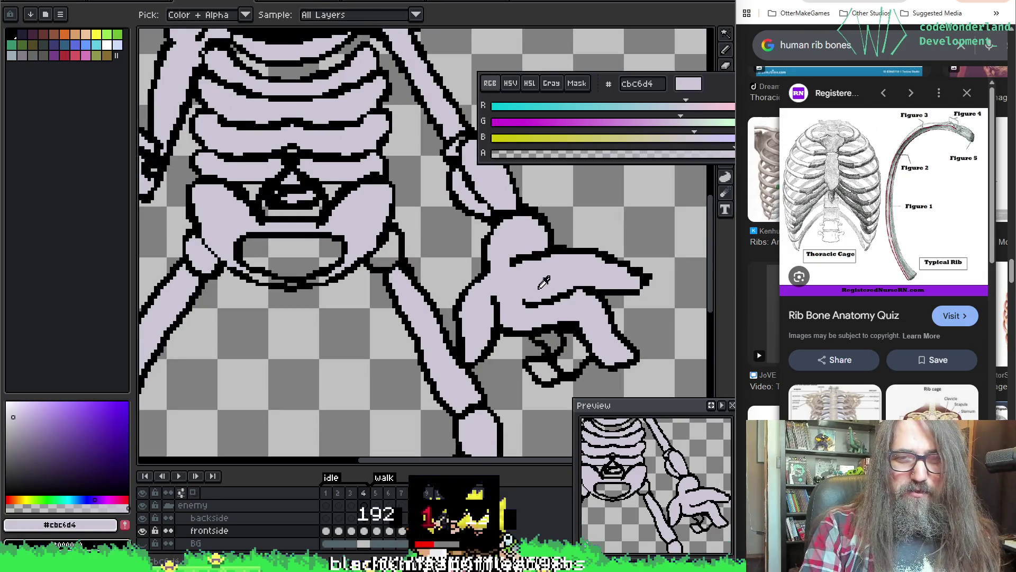
pyautogui.moveTo(544, 282); pyautogui.dragTo(480, 245)
pyautogui.press('g')
pyautogui.click(506, 312)
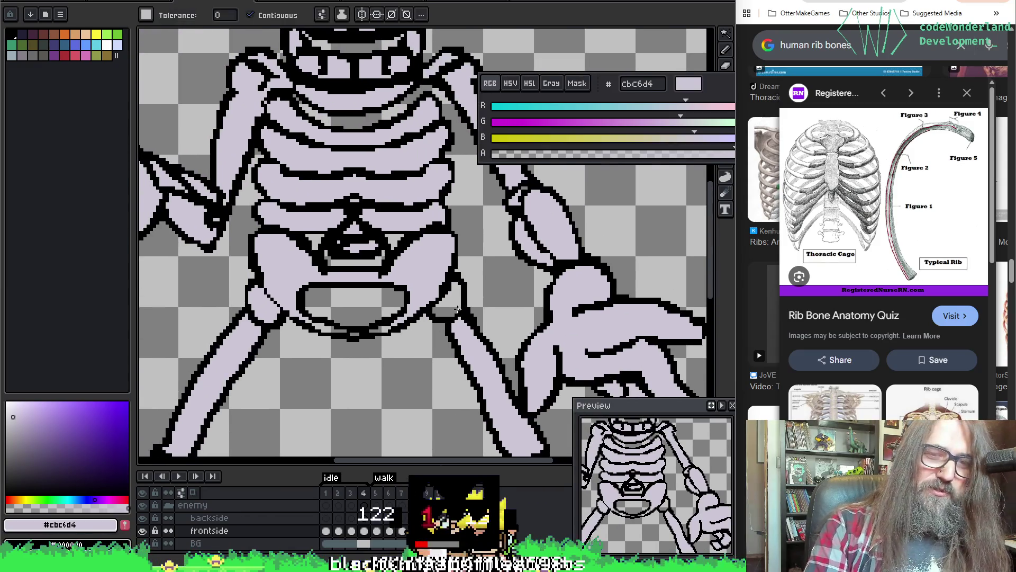
pyautogui.scroll(-3, 404, 284)
pyautogui.scroll(3, 404, 284)
pyautogui.scroll(1, 403, 285)
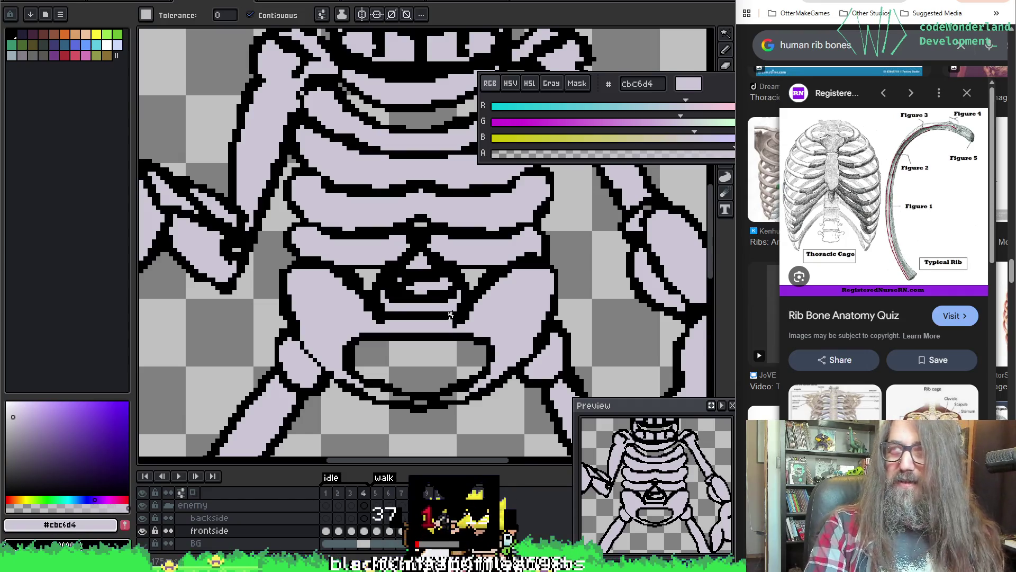
pyautogui.scroll(-2, 475, 279)
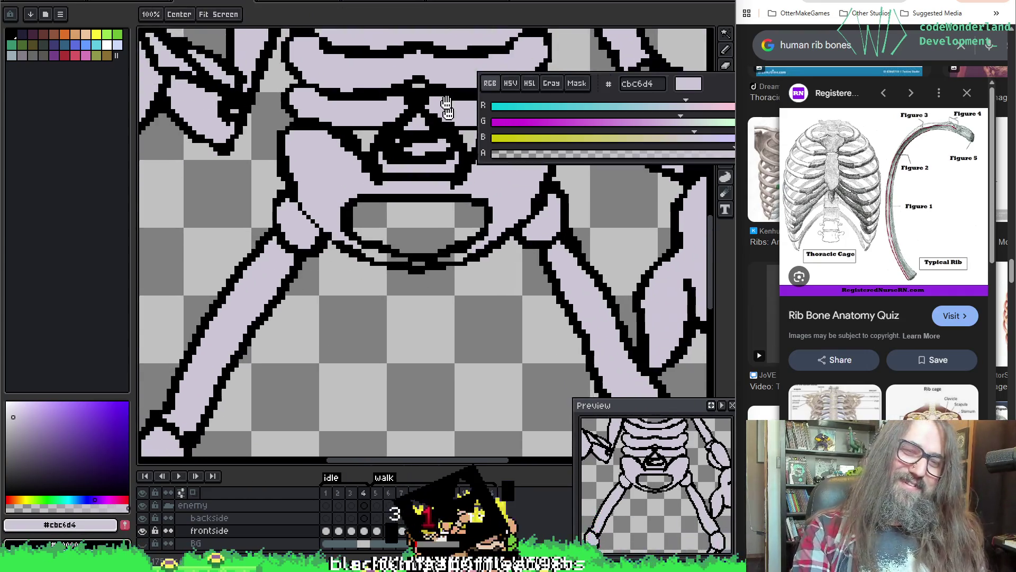
pyautogui.scroll(1, 424, 270)
pyautogui.scroll(-1, 396, 261)
# Sample dark grey #727077 from the sprite as the pencil colour.
pyautogui.moveTo(396, 260)
pyautogui.mouseDown()
pyautogui.moveTo(476, 205)
pyautogui.moveTo(506, 245)
pyautogui.mouseUp()
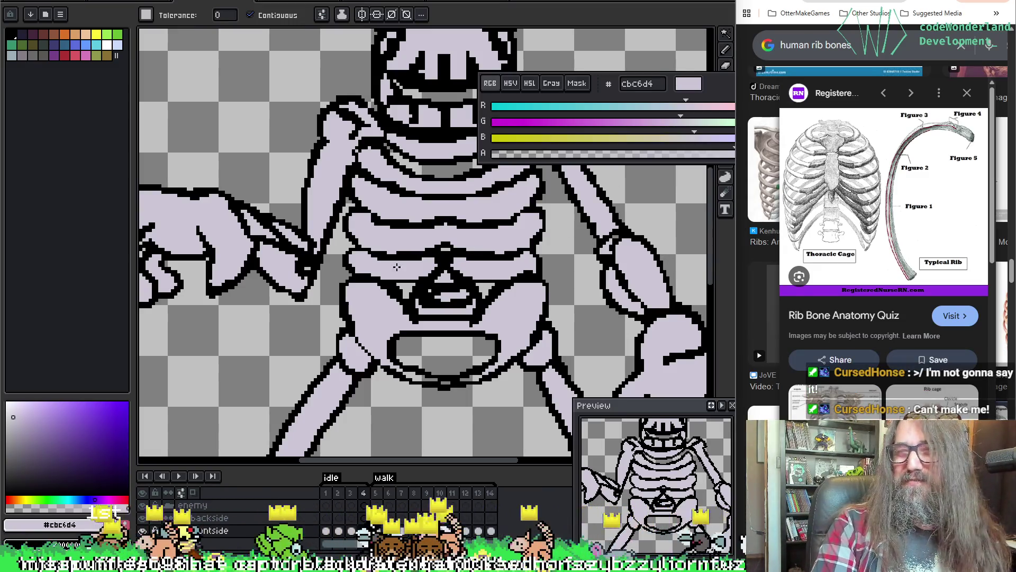
pyautogui.moveTo(522, 245)
pyautogui.mouseDown()
pyautogui.moveTo(472, 263)
pyautogui.moveTo(450, 392)
pyautogui.moveTo(433, 284)
pyautogui.mouseUp()
pyautogui.press('i')
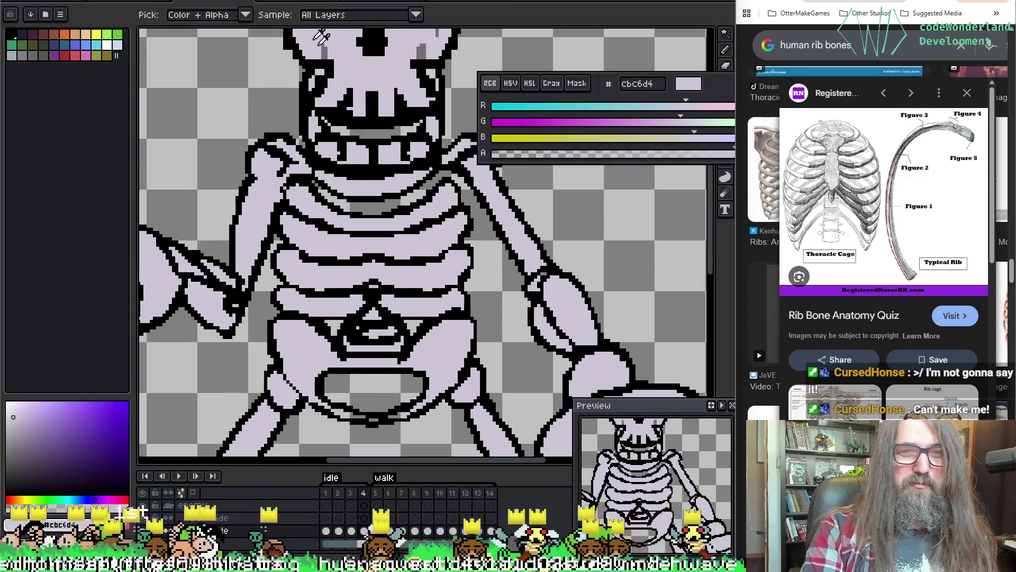
pyautogui.click(329, 50)
pyautogui.moveTo(299, 208); pyautogui.dragTo(378, 208)
pyautogui.press('b')
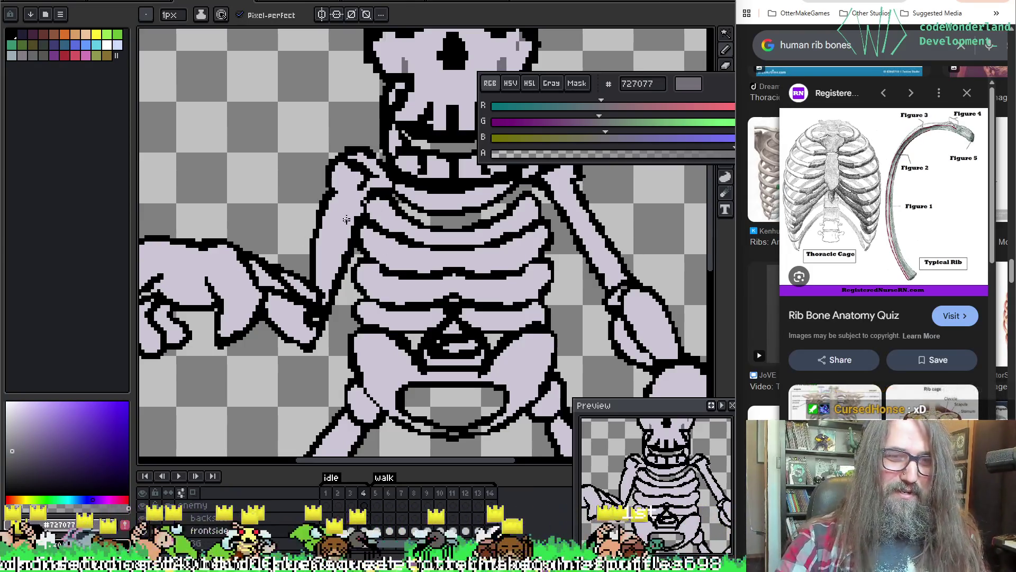
# Try a dark fill on the upper arm, then remove it.
pyautogui.press('w')
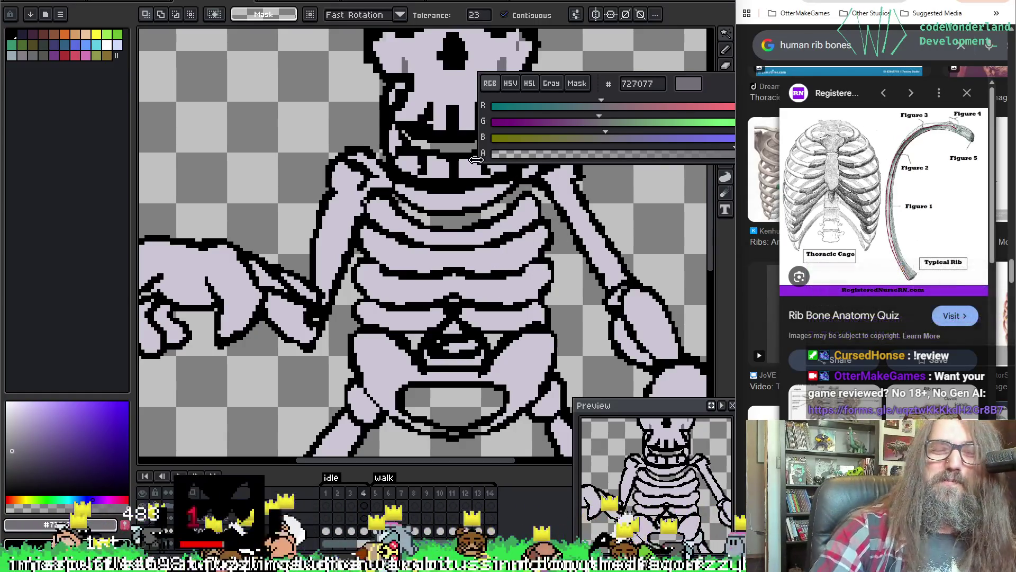
pyautogui.press('b')
pyautogui.hscroll(-2, 355, 217)
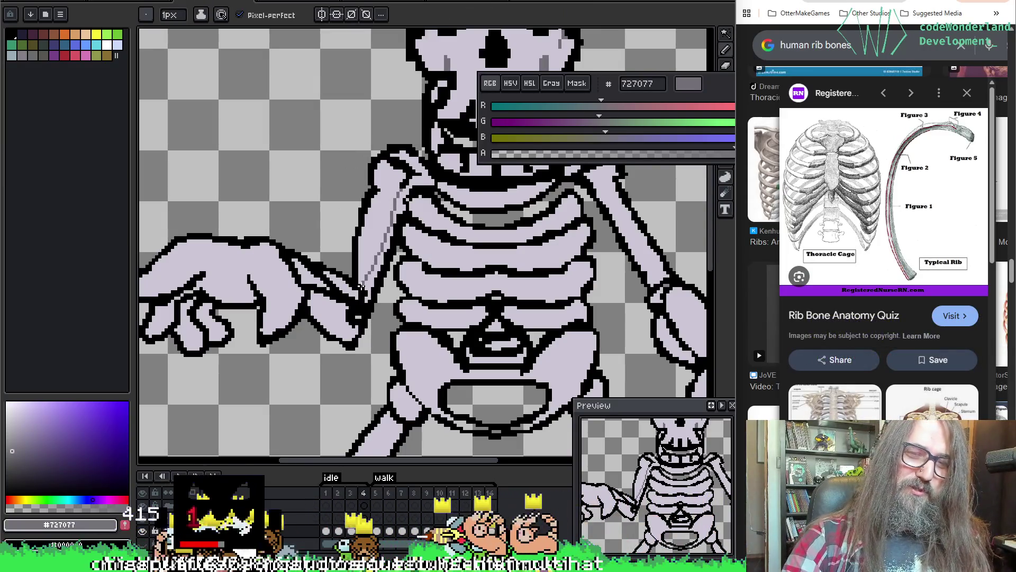
pyautogui.press('w')
pyautogui.click(401, 190)
pyautogui.press('Delete')
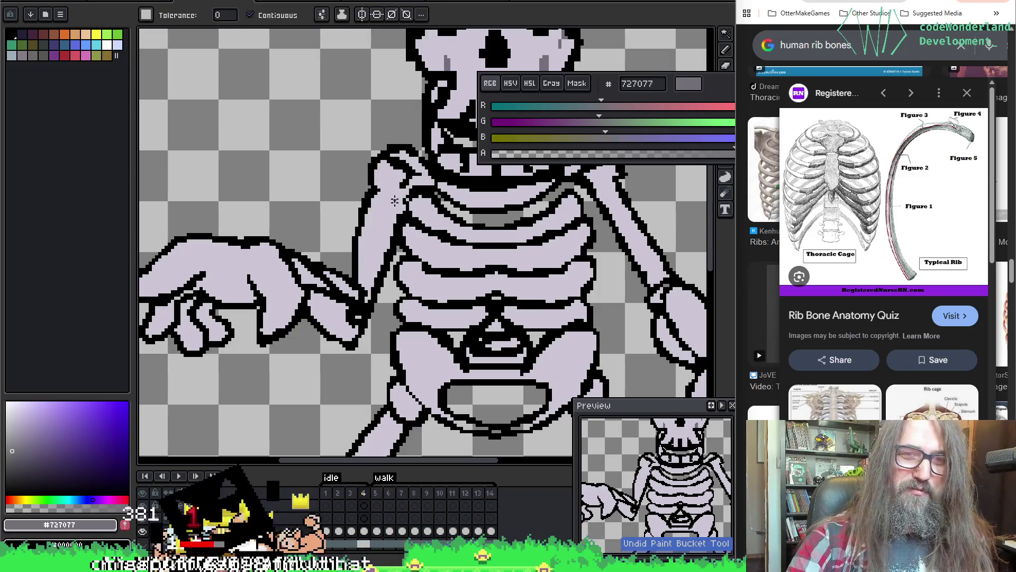
pyautogui.hotkey('ctrl', 'z')
pyautogui.press('b')
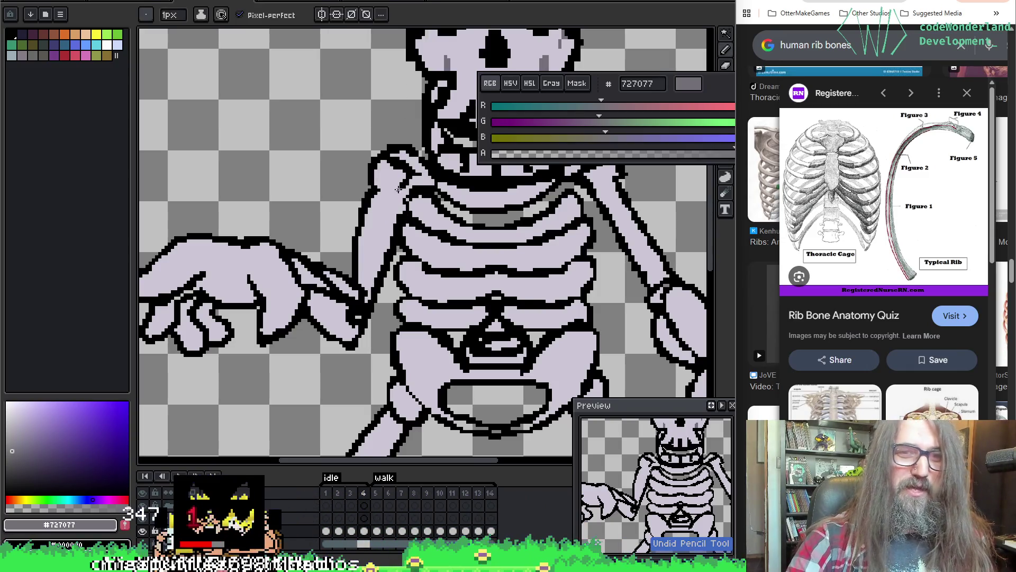
# Draw a #727077 shading line down the upper arm and fill the strip beside it grey.
pyautogui.moveTo(400, 185); pyautogui.dragTo(364, 275)
pyautogui.hotkey('ctrl', 'z')
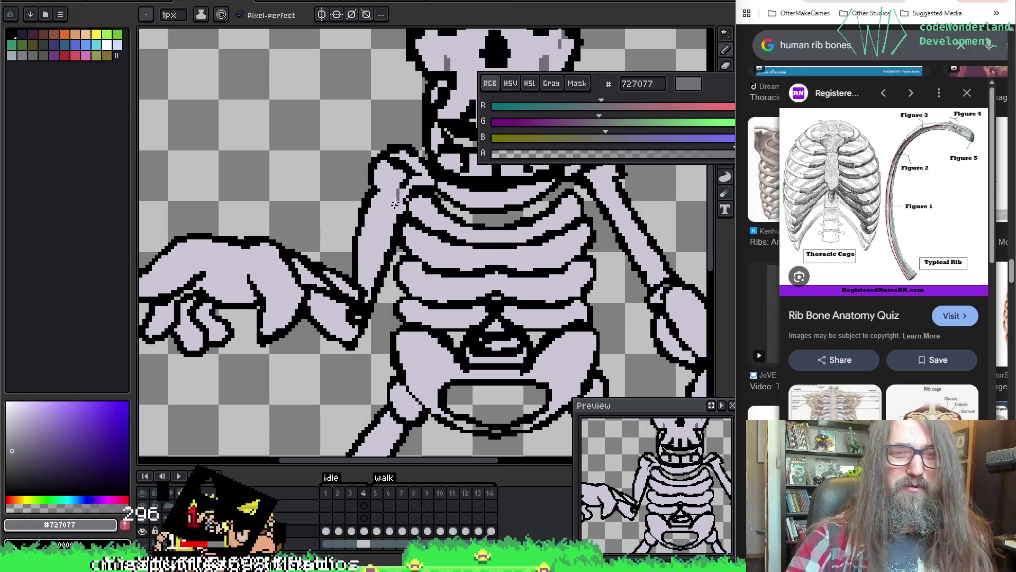
pyautogui.moveTo(395, 203); pyautogui.dragTo(369, 274)
pyautogui.press('g')
pyautogui.click(380, 254)
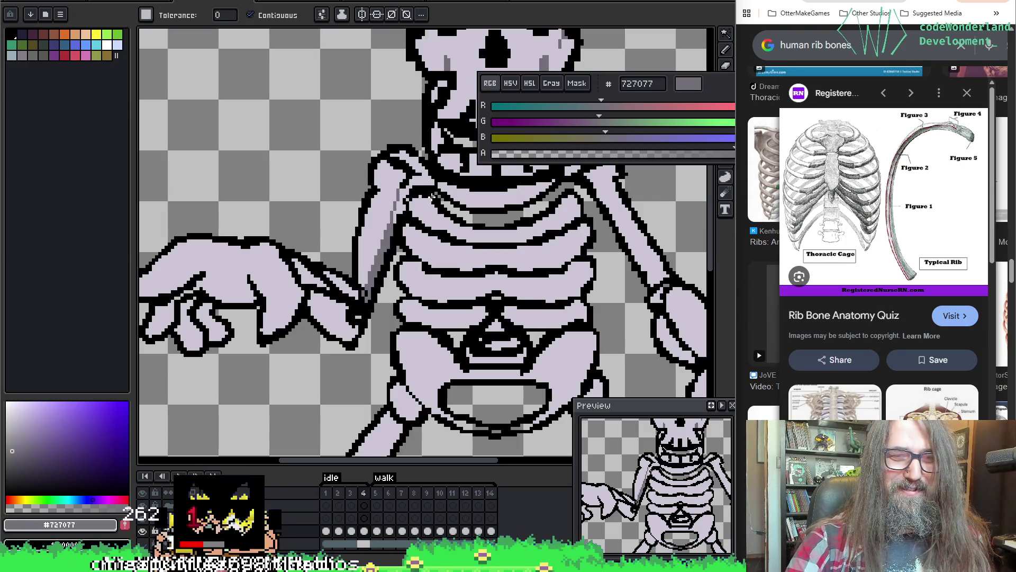
pyautogui.scroll(-4, 411, 264)
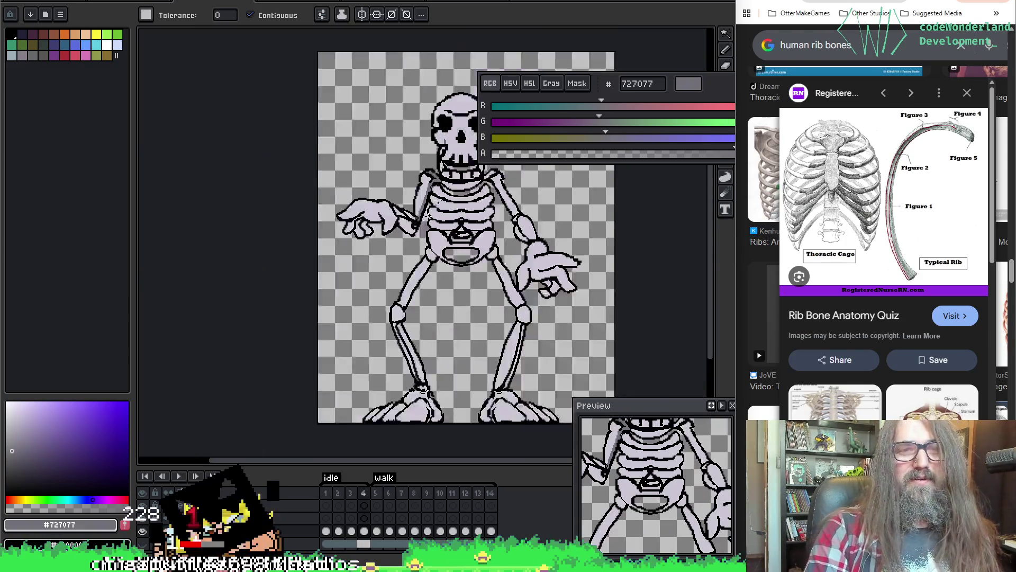
# Select the mistaken dark forearm fill with the Magic Wand and delete it.
pyautogui.scroll(4, 482, 210)
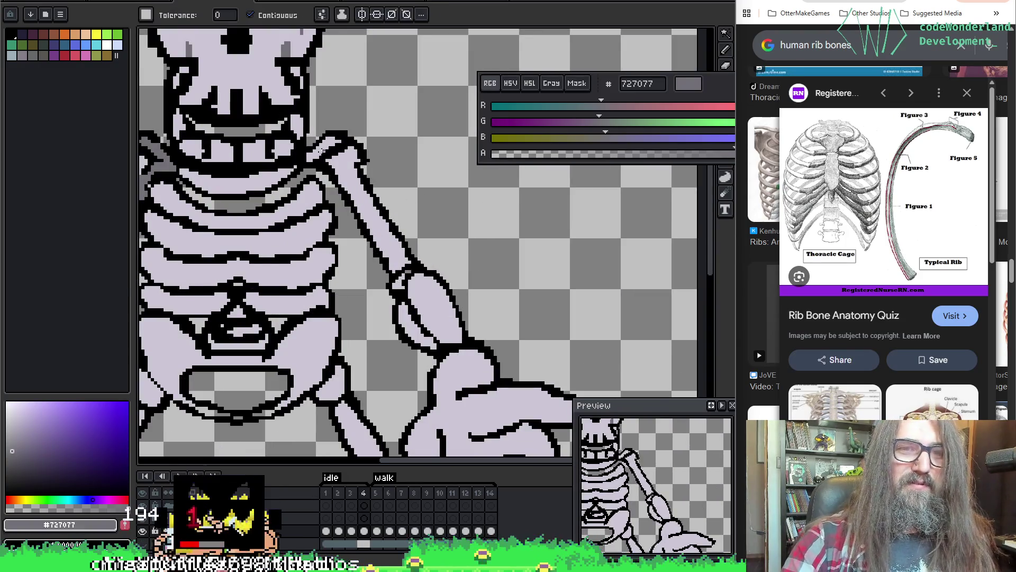
pyautogui.scroll(-3, 457, 259)
pyautogui.scroll(3, 456, 260)
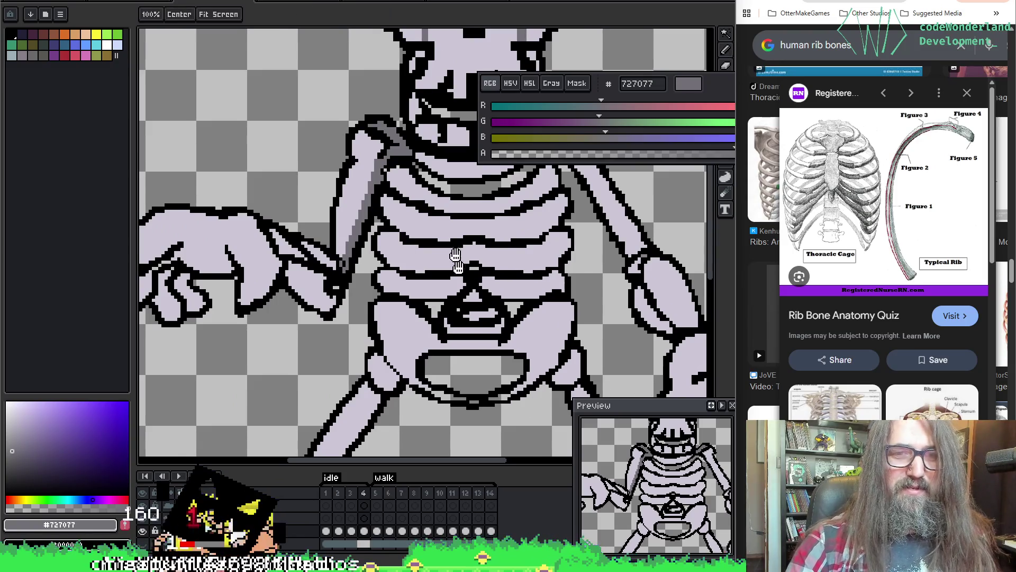
pyautogui.scroll(-2, 456, 259)
pyautogui.scroll(2, 478, 242)
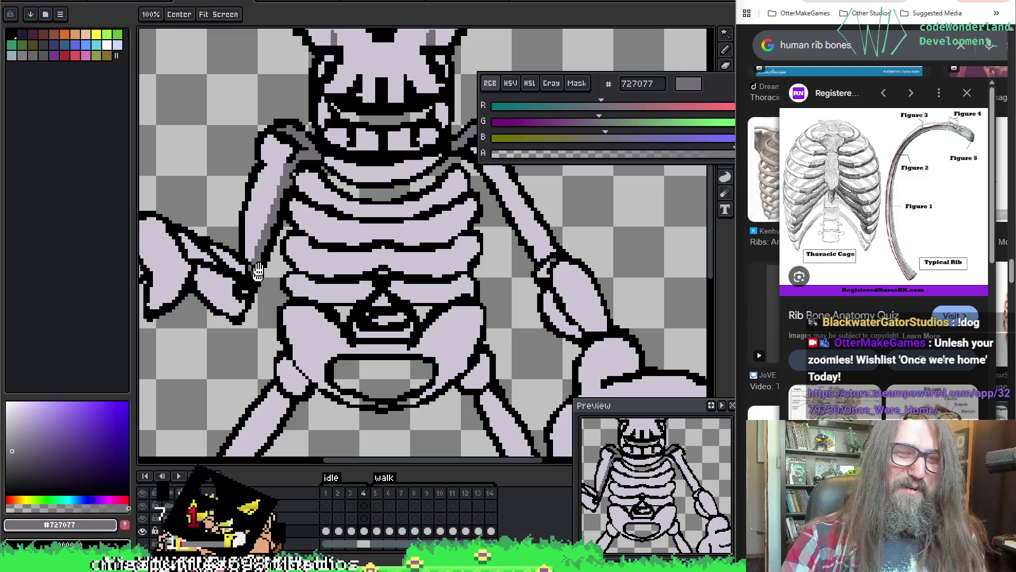
pyautogui.hscroll(-3, 339, 238)
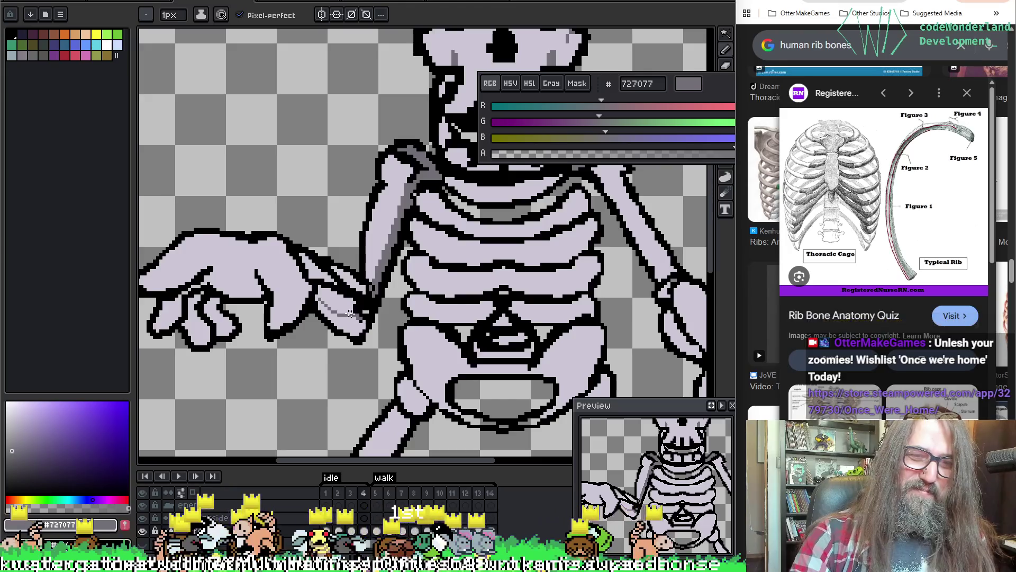
pyautogui.moveTo(336, 312); pyautogui.dragTo(360, 326)
pyautogui.press('space')
pyautogui.moveTo(503, 288); pyautogui.dragTo(464, 279)
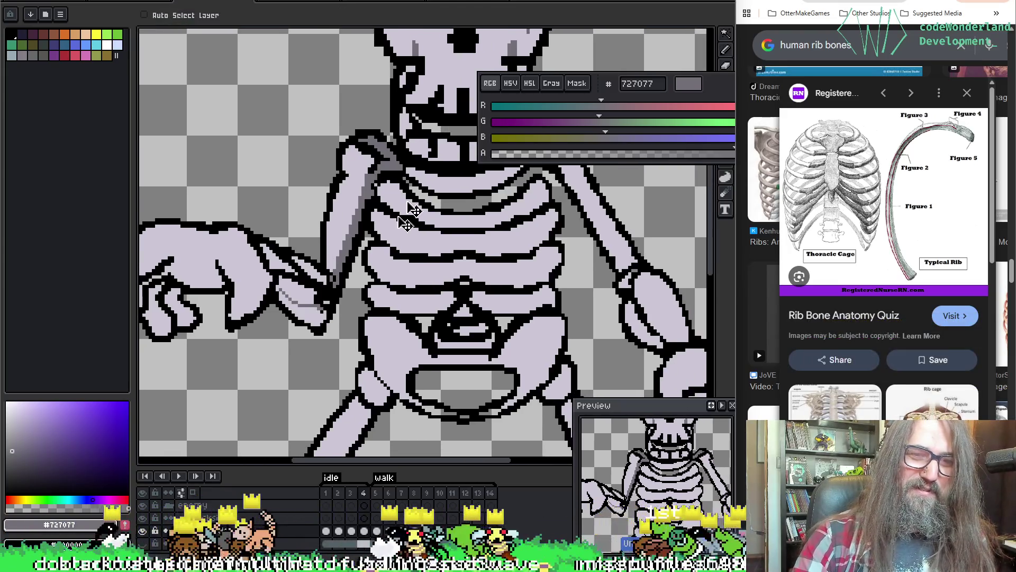
pyautogui.press('w')
pyautogui.click(313, 297)
pyautogui.press('Delete')
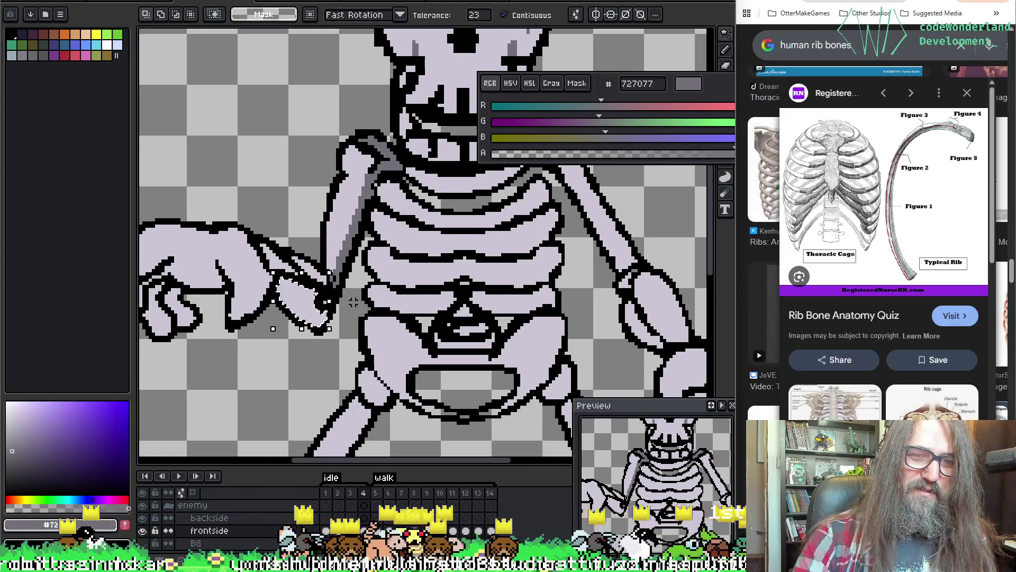
# Shade the lower edge of the forearm and the middle of the hand grey.
pyautogui.click(504, 15)
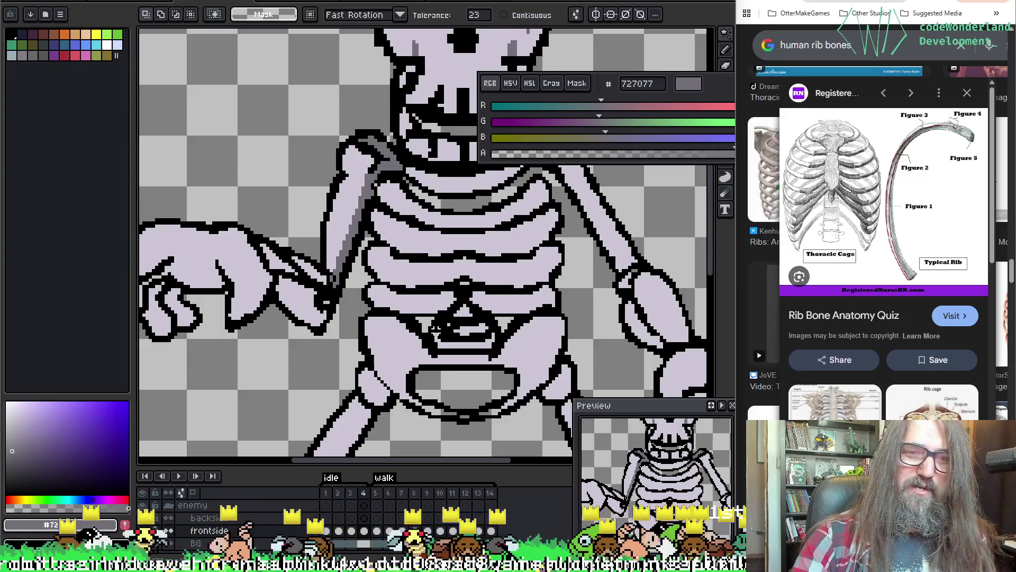
pyautogui.click(336, 271)
pyautogui.press('space')
pyautogui.moveTo(335, 271); pyautogui.dragTo(382, 278)
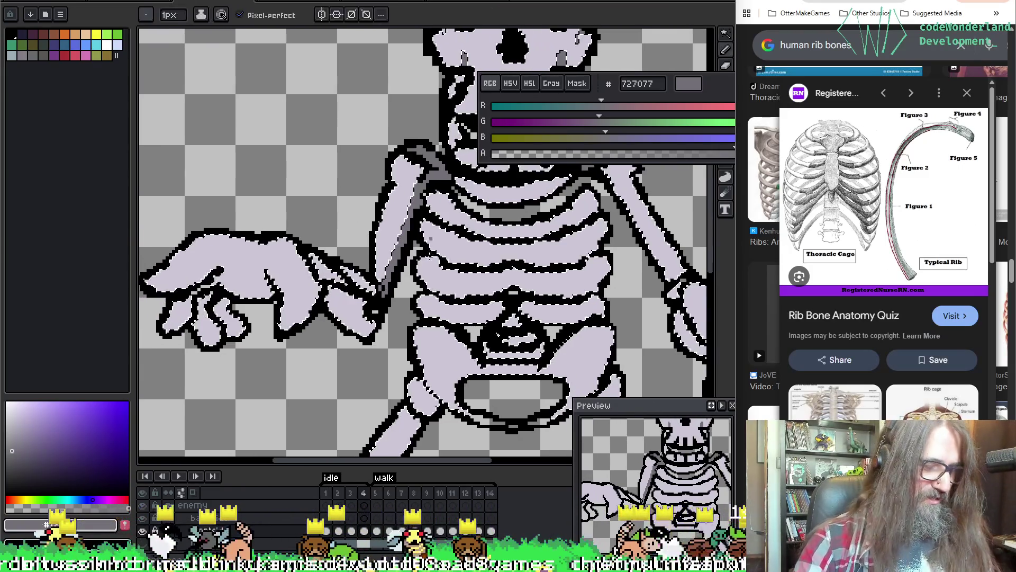
pyautogui.press('b')
pyautogui.moveTo(332, 313); pyautogui.dragTo(380, 325)
pyautogui.moveTo(273, 274)
pyautogui.mouseDown()
pyautogui.moveTo(244, 288)
pyautogui.moveTo(222, 275)
pyautogui.mouseUp()
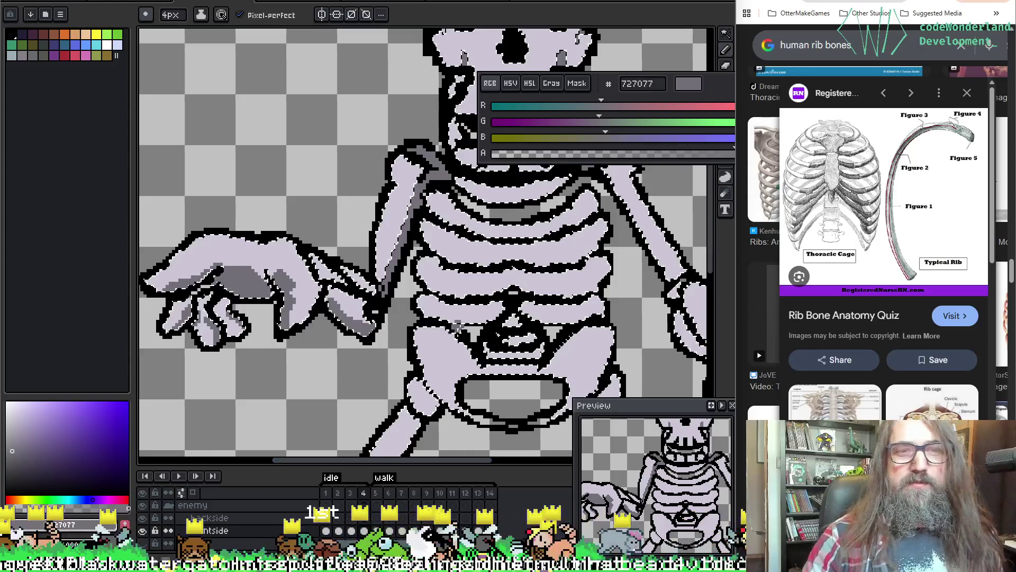
# Undo stray strokes across the pelvis and ribs, then restore the rib shading.
pyautogui.moveTo(356, 220); pyautogui.dragTo(404, 227)
pyautogui.moveTo(582, 268)
pyautogui.mouseDown()
pyautogui.moveTo(268, 253)
pyautogui.moveTo(310, 248)
pyautogui.mouseUp()
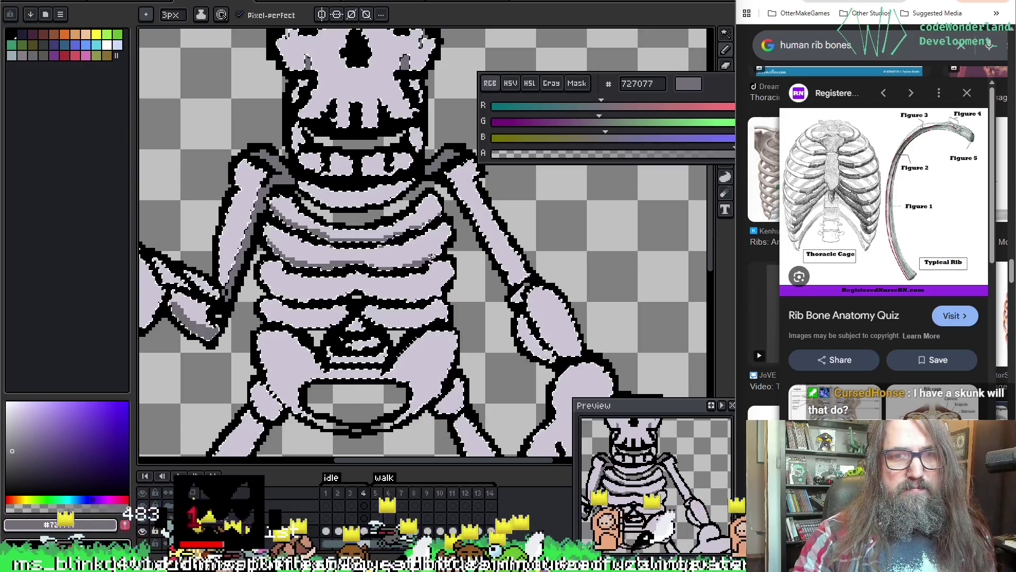
pyautogui.moveTo(387, 296); pyautogui.dragTo(375, 246)
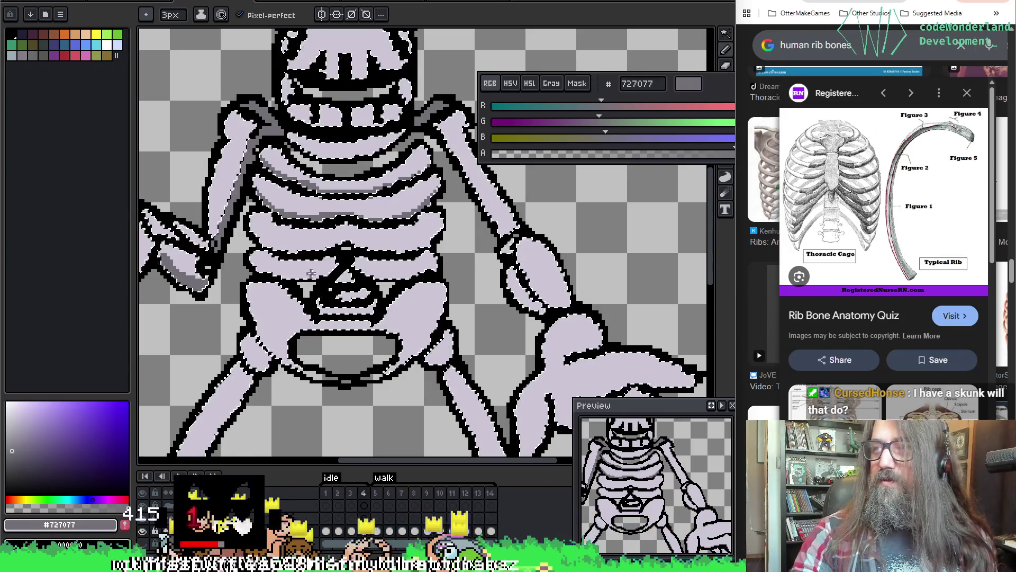
pyautogui.hotkey('ctrl', 'z')
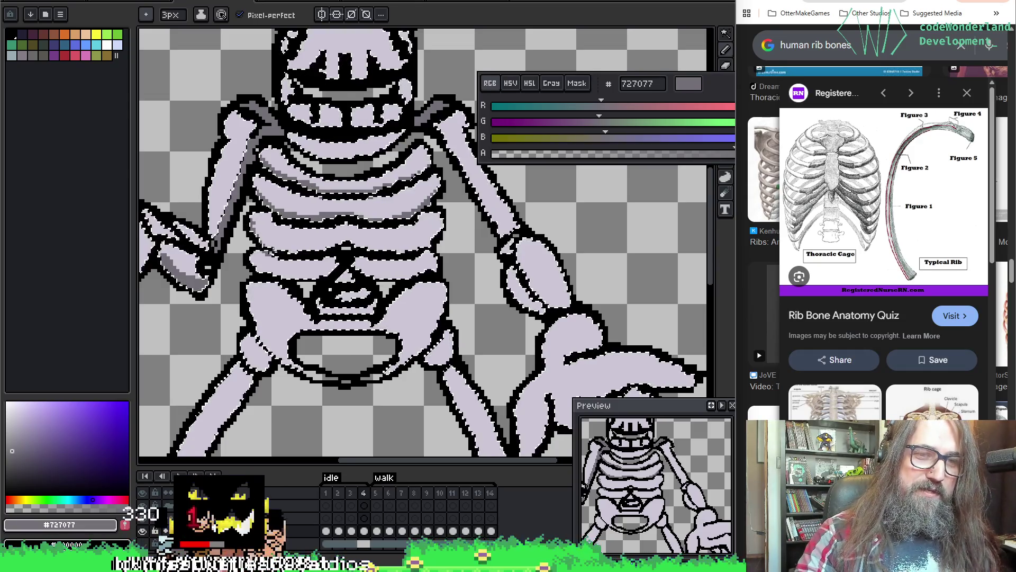
pyautogui.hotkey('ctrl', 'z')
pyautogui.hotkey('ctrl', 'z')
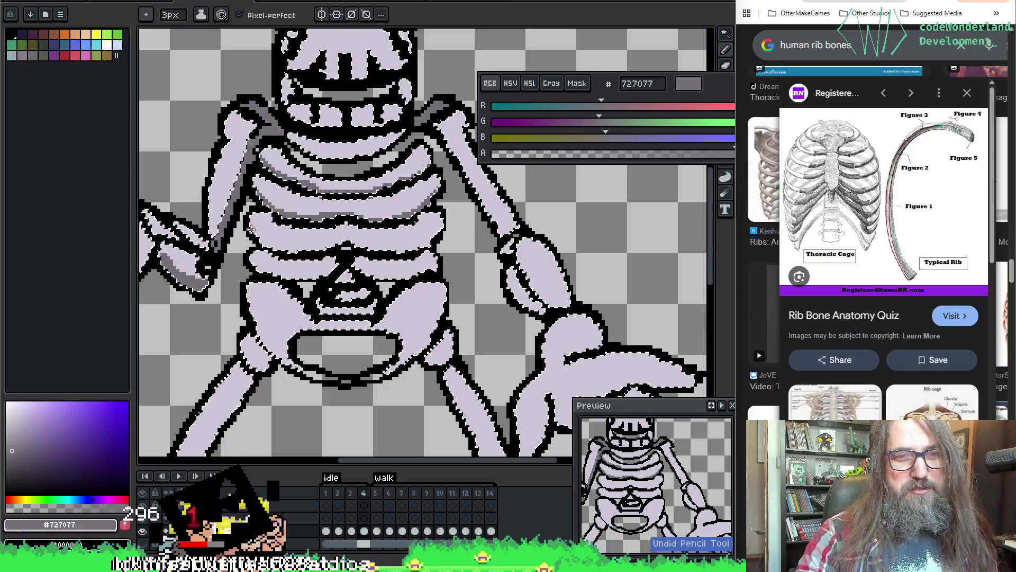
pyautogui.hotkey('ctrl', 'z')
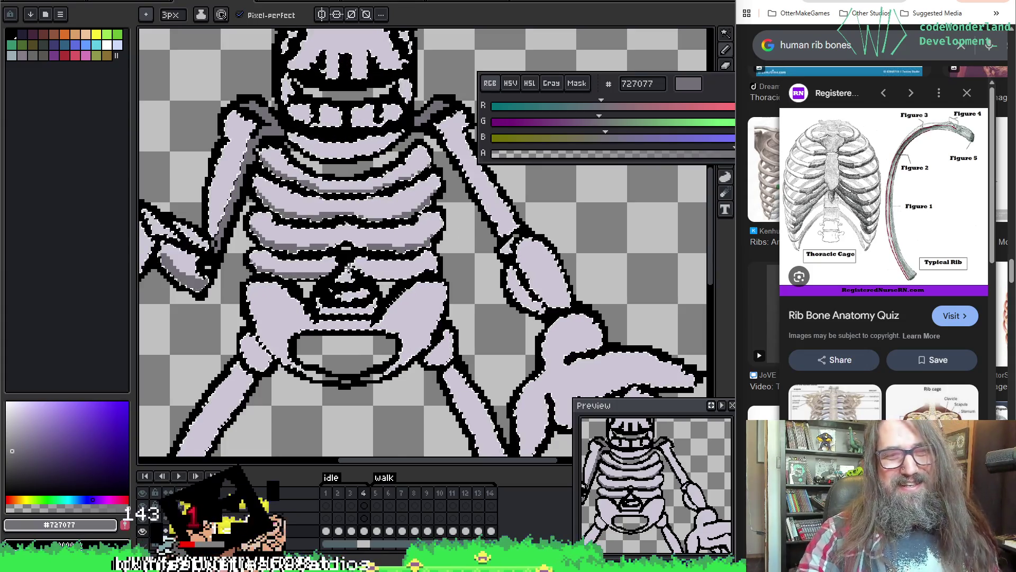
pyautogui.hotkey('ctrl', 'z')
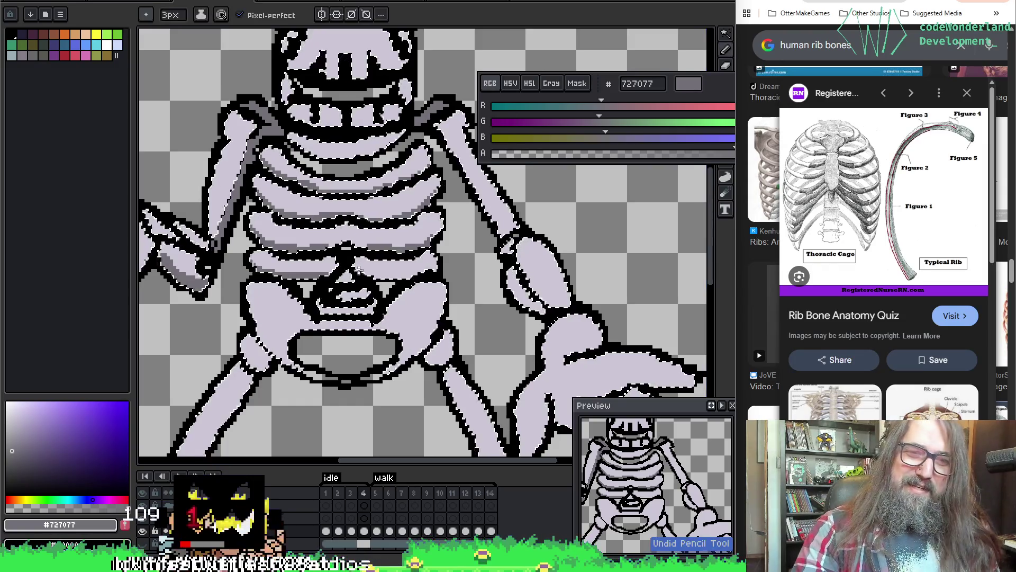
pyautogui.hotkey('ctrl', 'z')
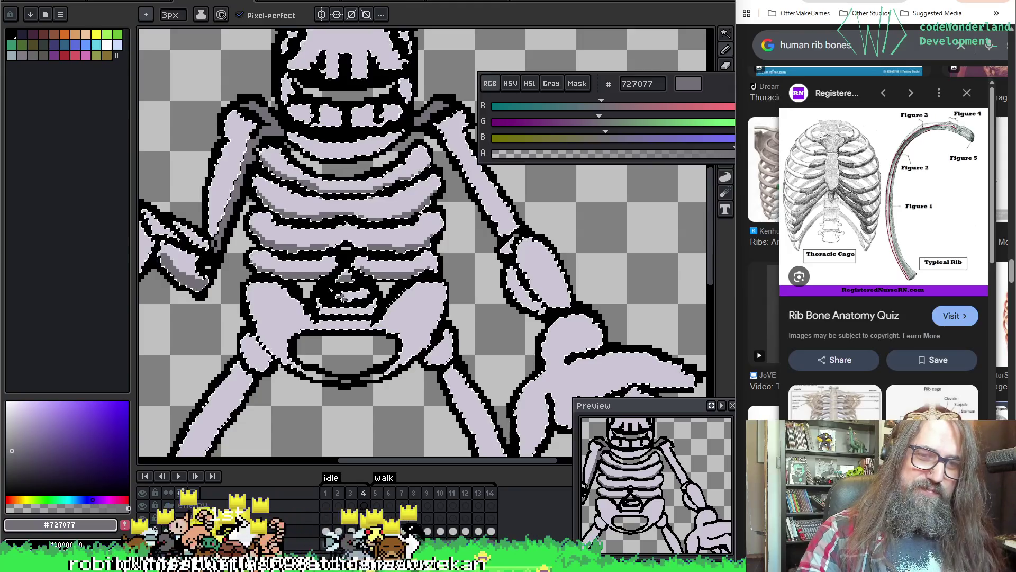
pyautogui.hotkey('ctrl', 'z')
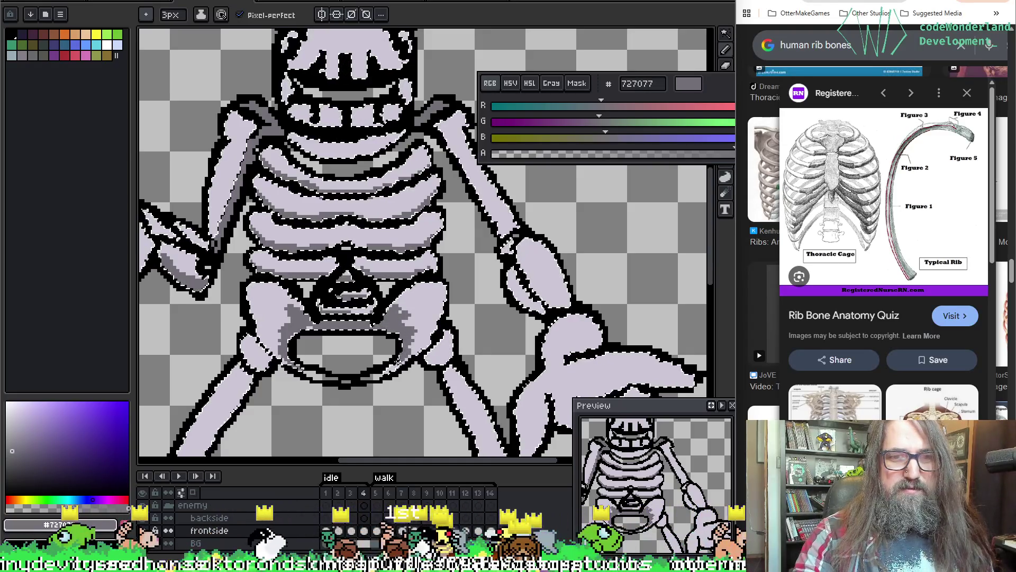
pyautogui.moveTo(353, 318)
pyautogui.mouseDown()
pyautogui.moveTo(349, 259)
pyautogui.moveTo(389, 207)
pyautogui.mouseUp()
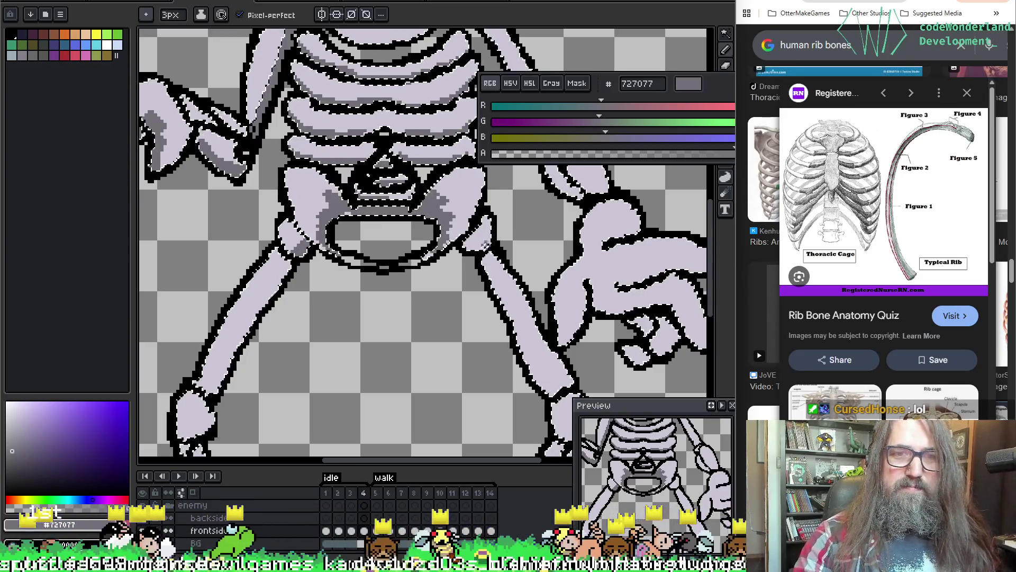
# Shade the right edge of the left thigh and the inner shin down to the ankle.
pyautogui.moveTo(381, 312); pyautogui.dragTo(385, 295)
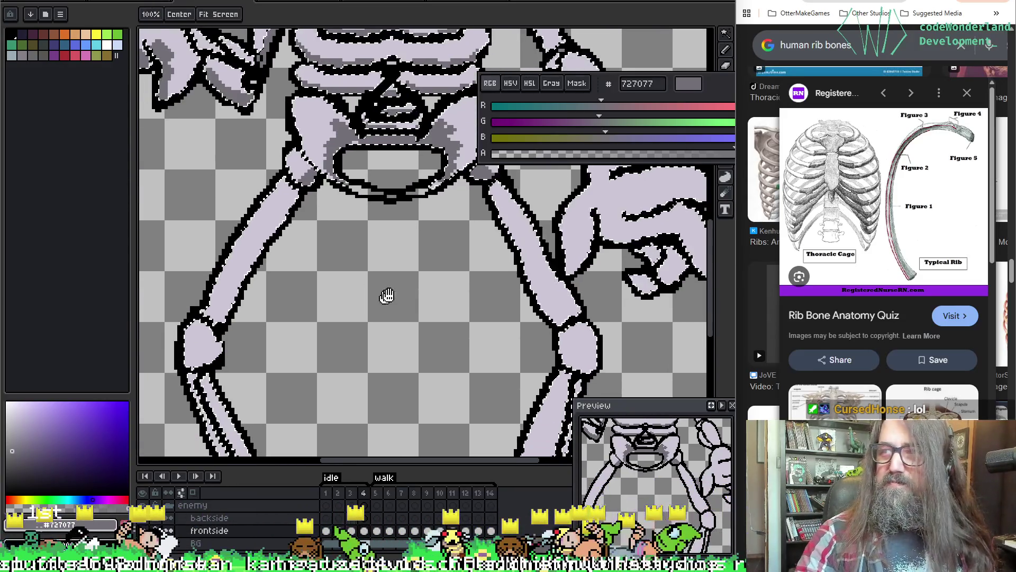
pyautogui.scroll(1, 386, 295)
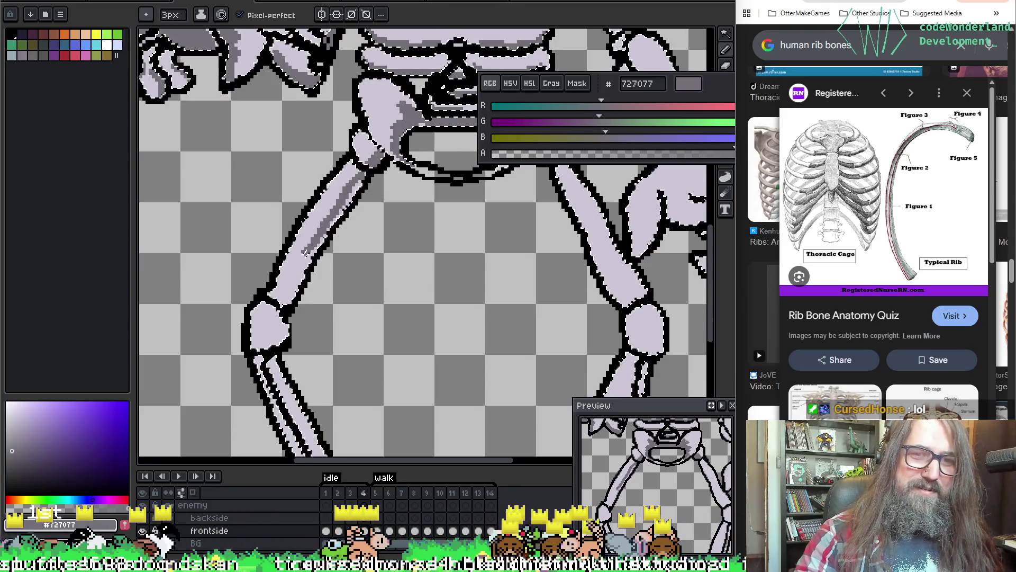
pyautogui.moveTo(364, 170); pyautogui.dragTo(316, 242)
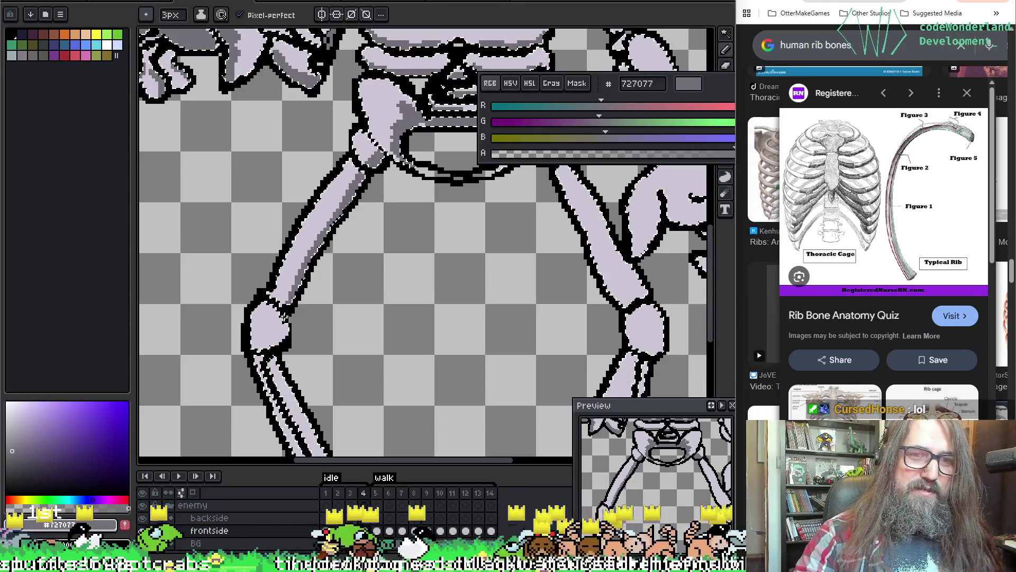
pyautogui.moveTo(268, 329); pyautogui.dragTo(279, 274)
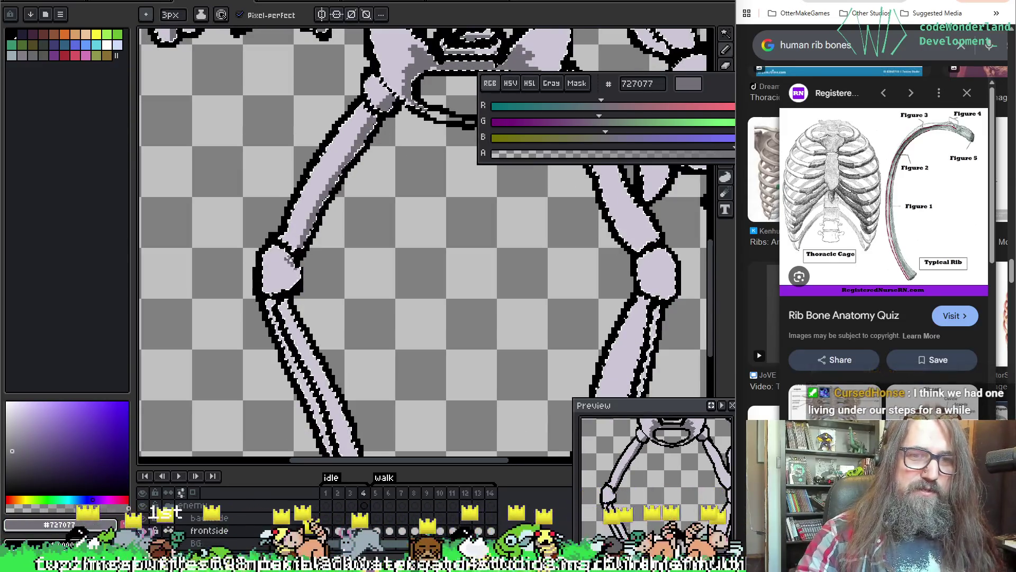
pyautogui.moveTo(362, 212)
pyautogui.mouseDown()
pyautogui.moveTo(357, 162)
pyautogui.moveTo(379, 146)
pyautogui.mouseUp()
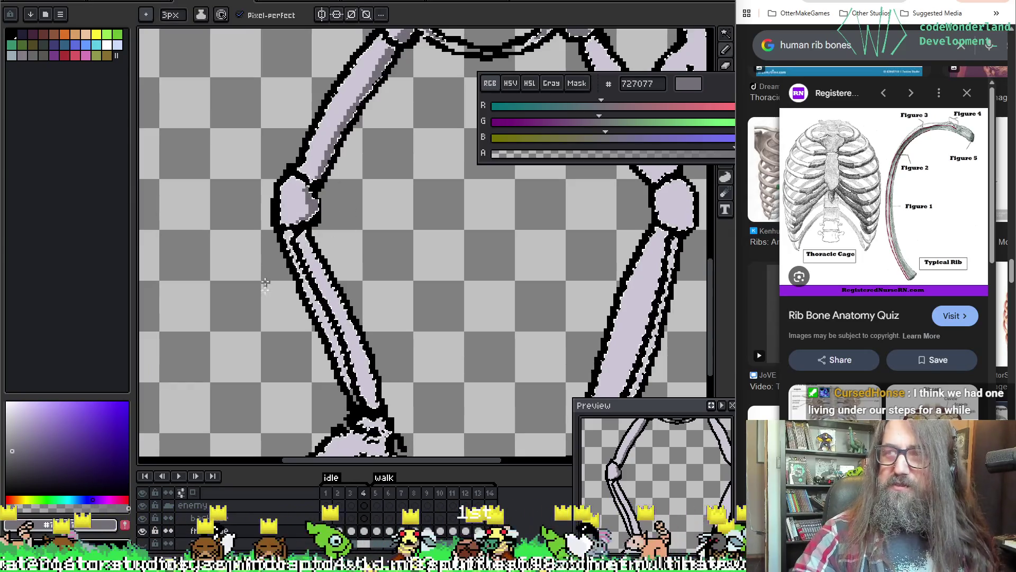
pyautogui.moveTo(314, 251); pyautogui.dragTo(303, 190)
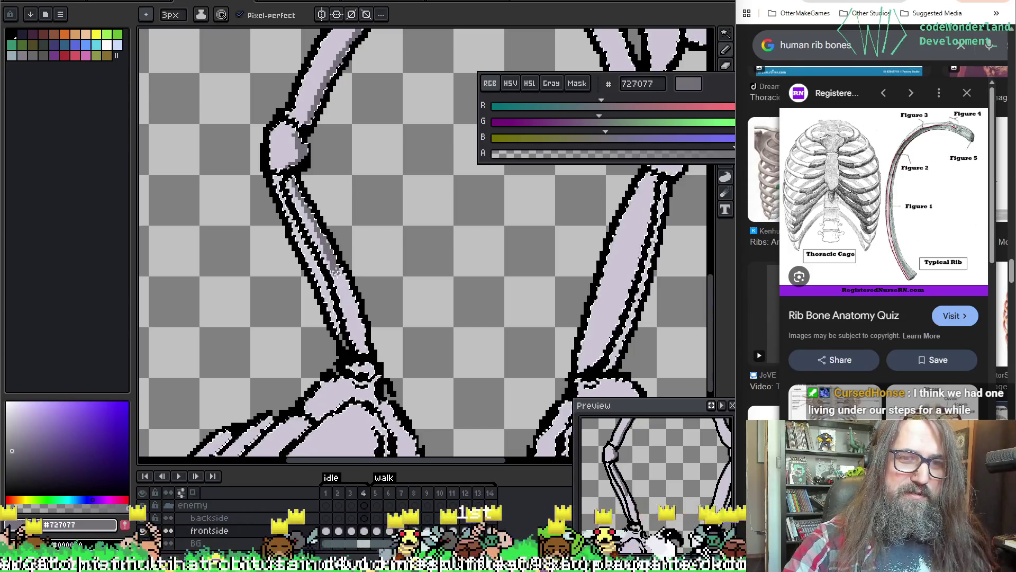
pyautogui.hotkey('ctrl', 'z')
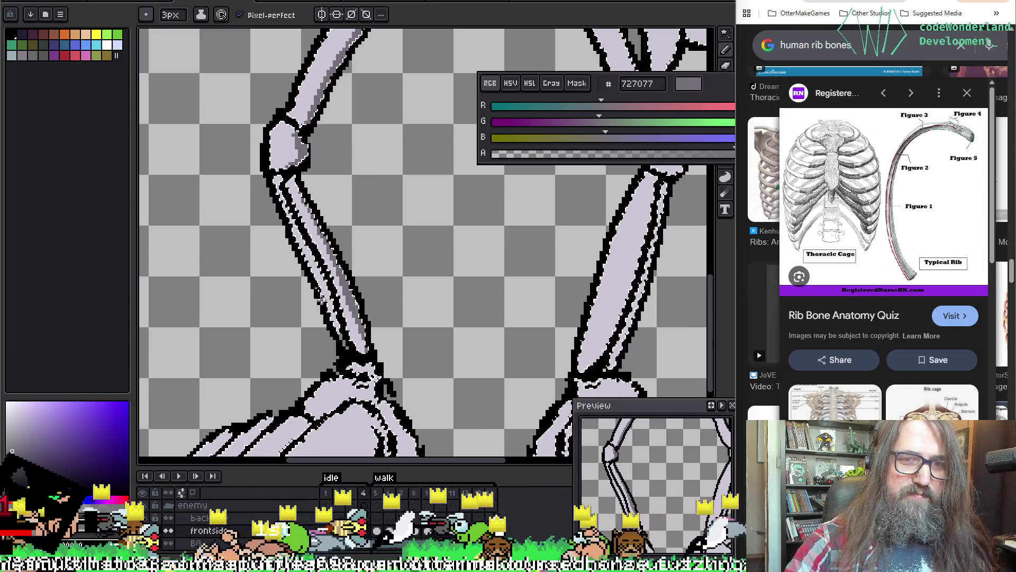
pyautogui.moveTo(287, 181); pyautogui.dragTo(363, 342)
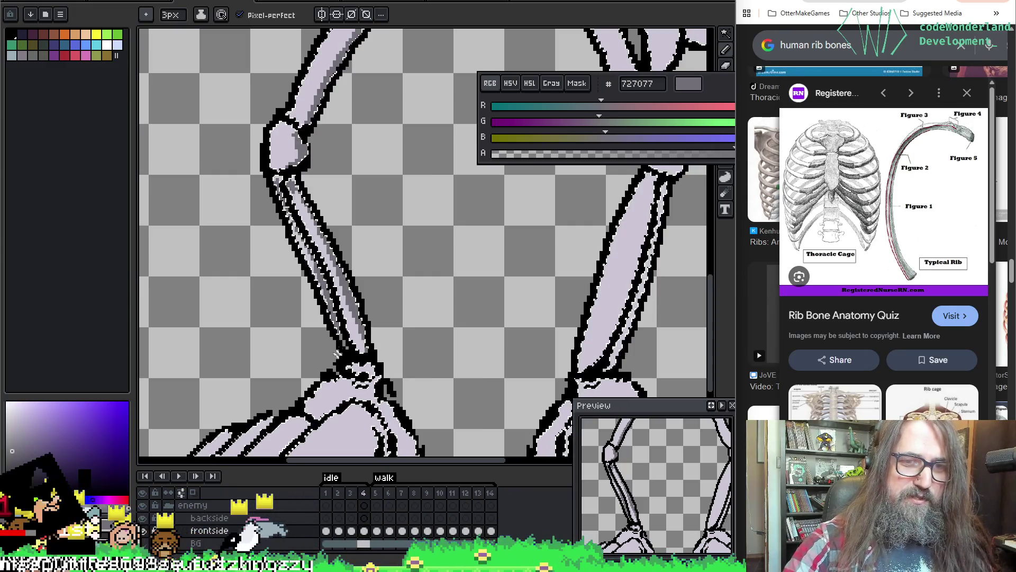
# Shade the inner edge of the other shin bone and the left side of its thigh.
pyautogui.hscroll(3, 447, 311)
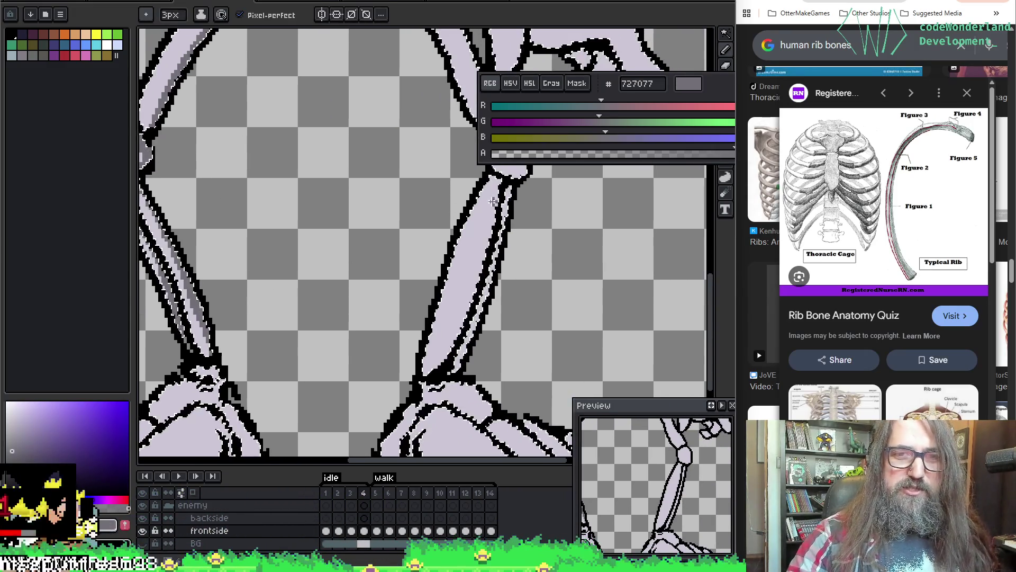
pyautogui.moveTo(495, 179); pyautogui.dragTo(465, 227)
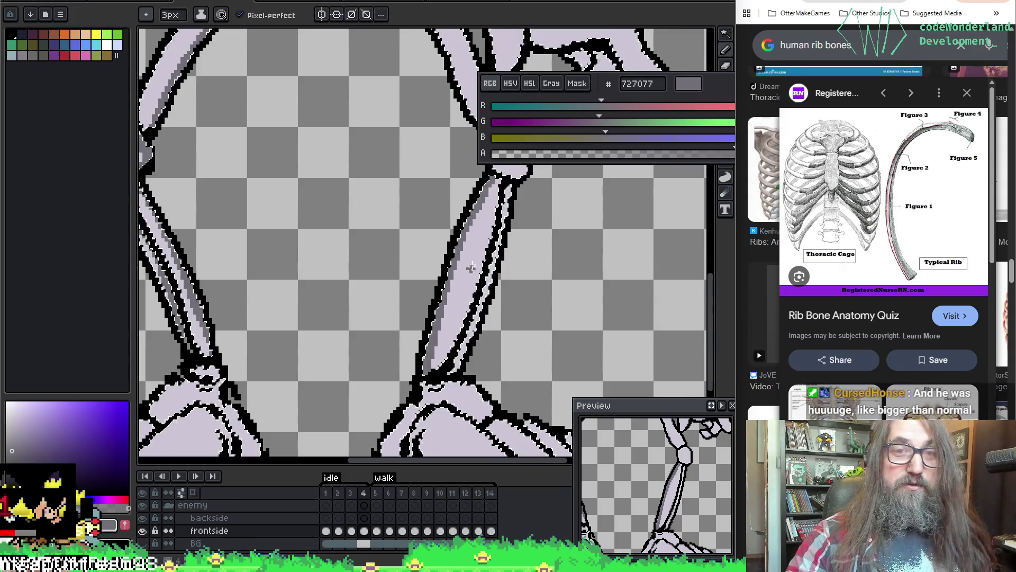
pyautogui.scroll(3, 471, 267)
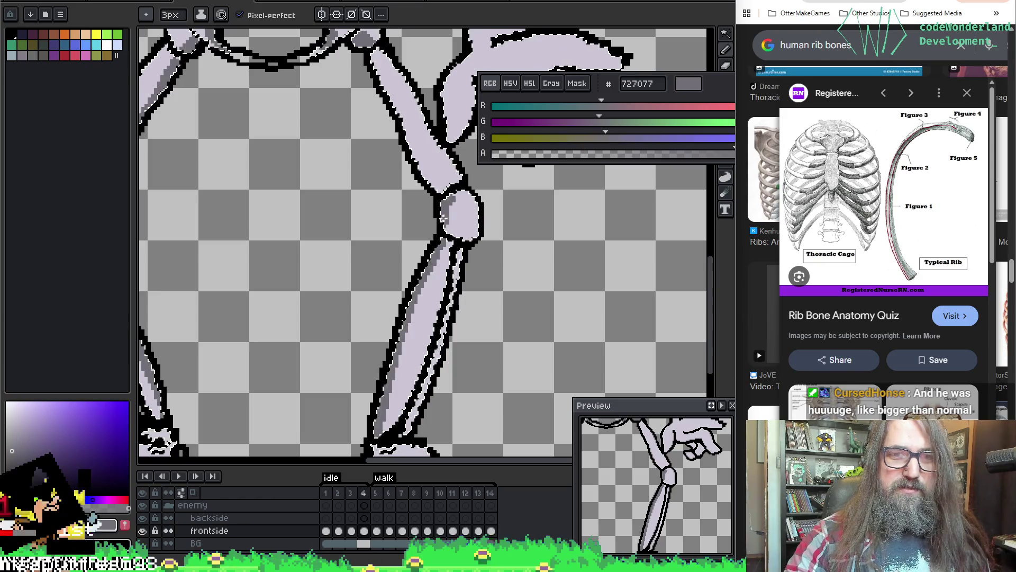
pyautogui.scroll(2, 420, 129)
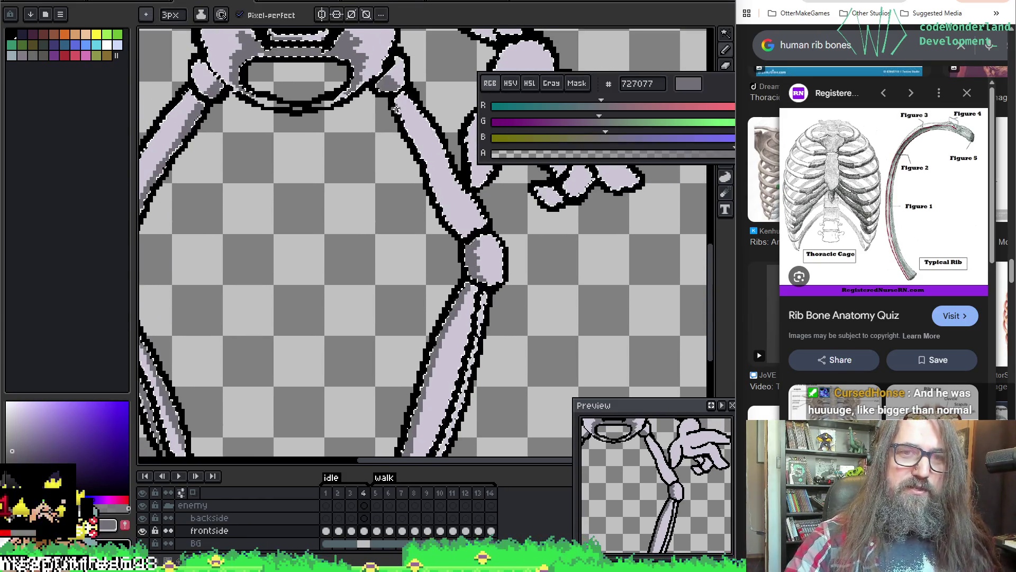
pyautogui.moveTo(396, 109); pyautogui.dragTo(431, 193)
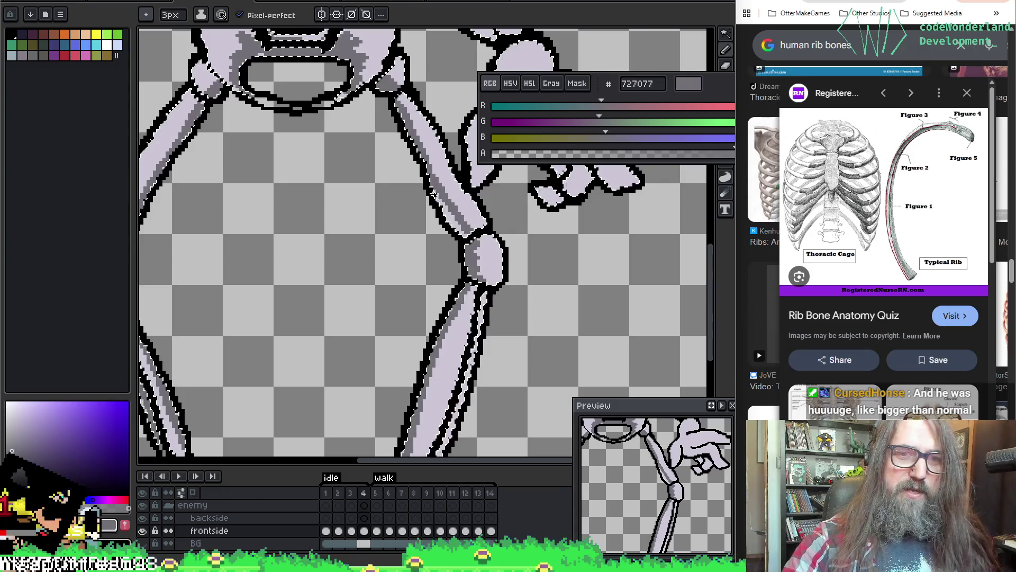
pyautogui.scroll(-10, 432, 192)
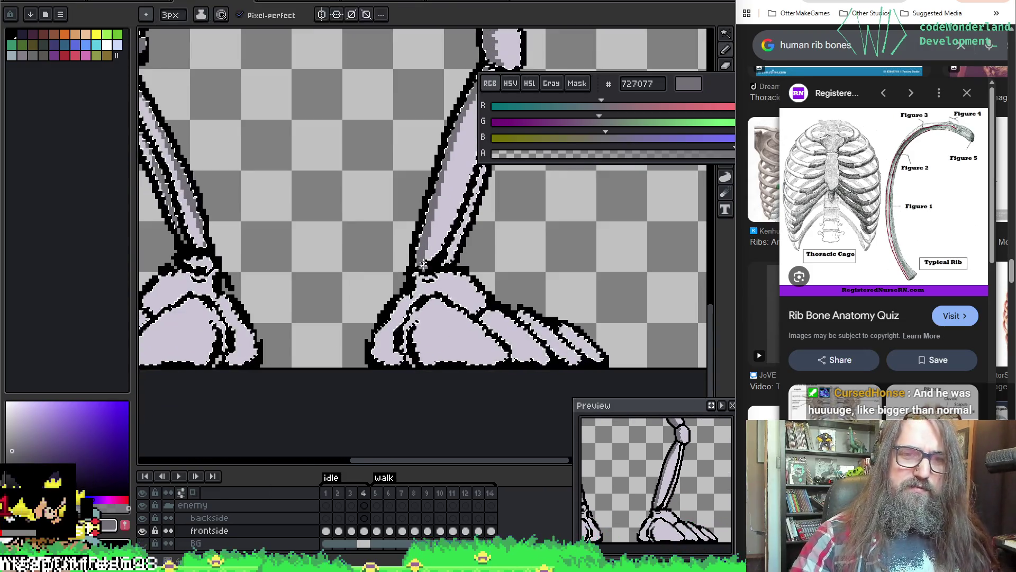
pyautogui.hscroll(2, 381, 286)
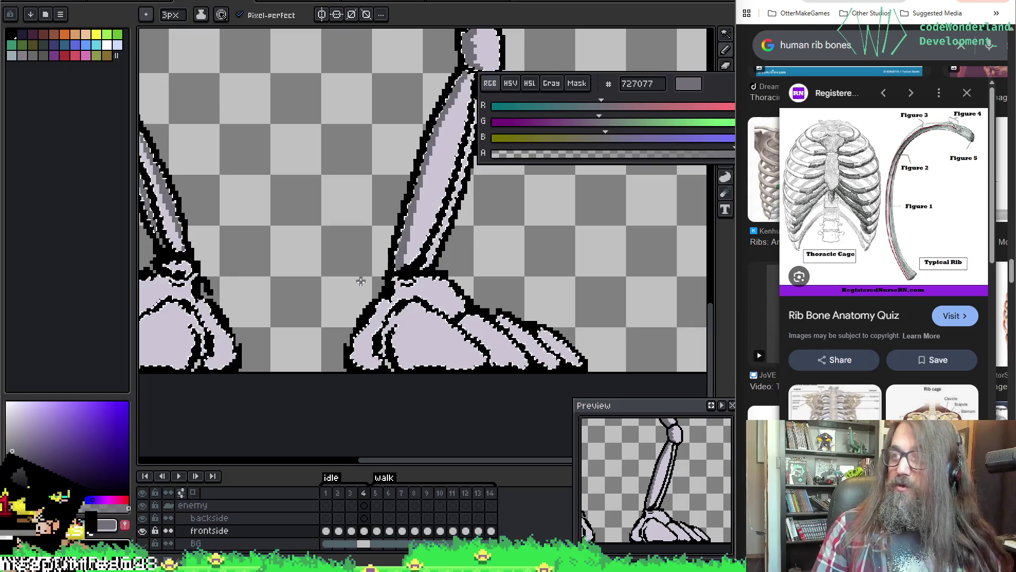
pyautogui.scroll(1, 382, 278)
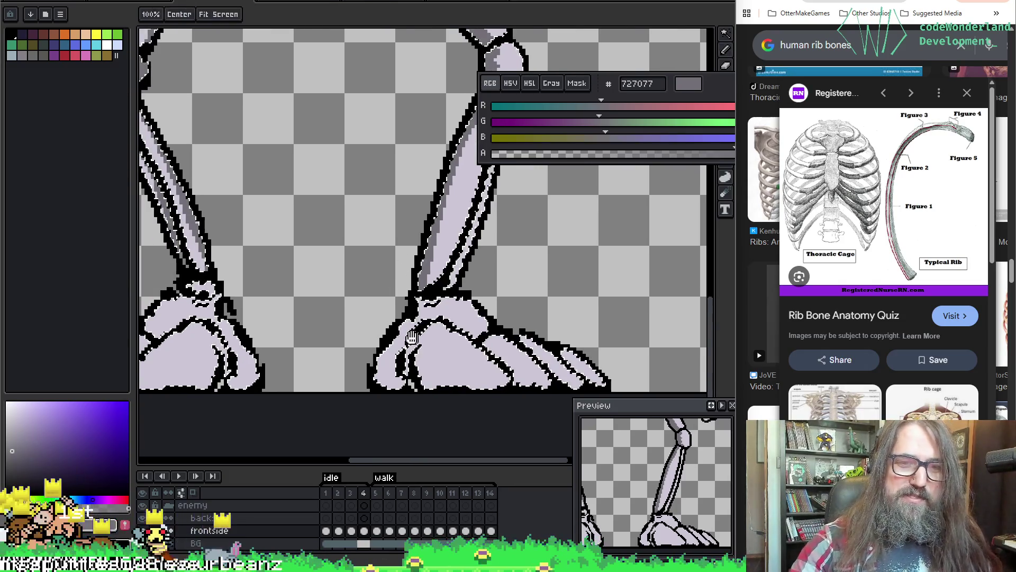
# Enlarge the brush and shade the undersides of the right and left feet in #727077.
pyautogui.moveTo(412, 337); pyautogui.dragTo(420, 276)
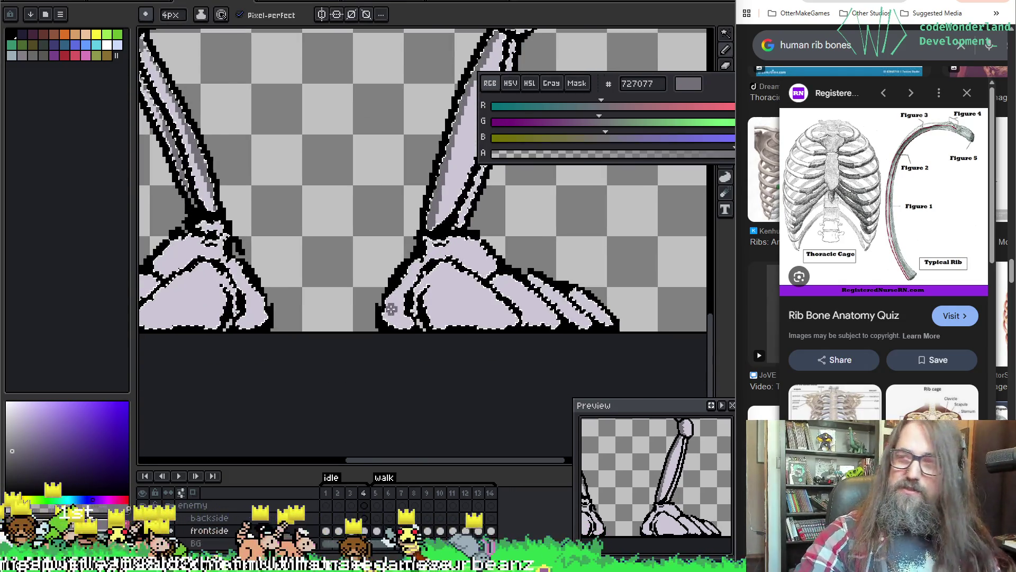
pyautogui.press('+')
pyautogui.press('+')
pyautogui.moveTo(391, 309); pyautogui.dragTo(570, 326)
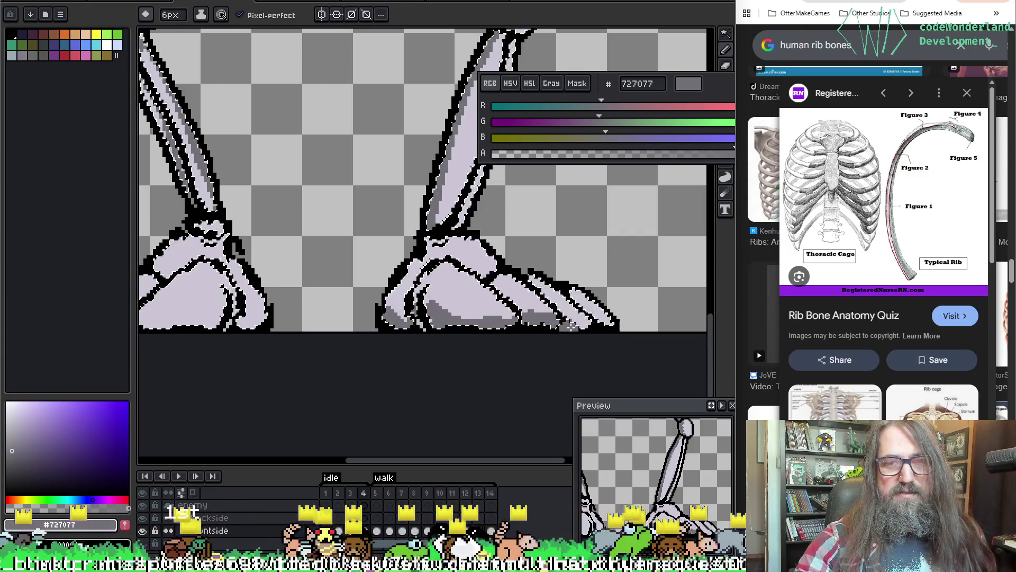
pyautogui.hscroll(-5, 551, 243)
pyautogui.scroll(-2, 551, 242)
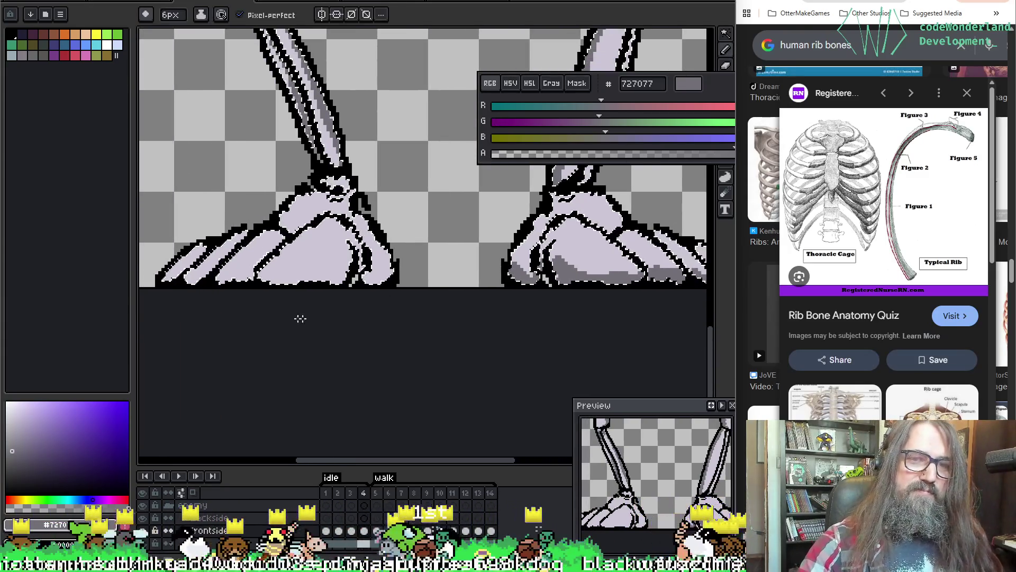
pyautogui.moveTo(389, 260)
pyautogui.mouseDown()
pyautogui.moveTo(354, 279)
pyautogui.moveTo(211, 294)
pyautogui.moveTo(216, 265)
pyautogui.mouseUp()
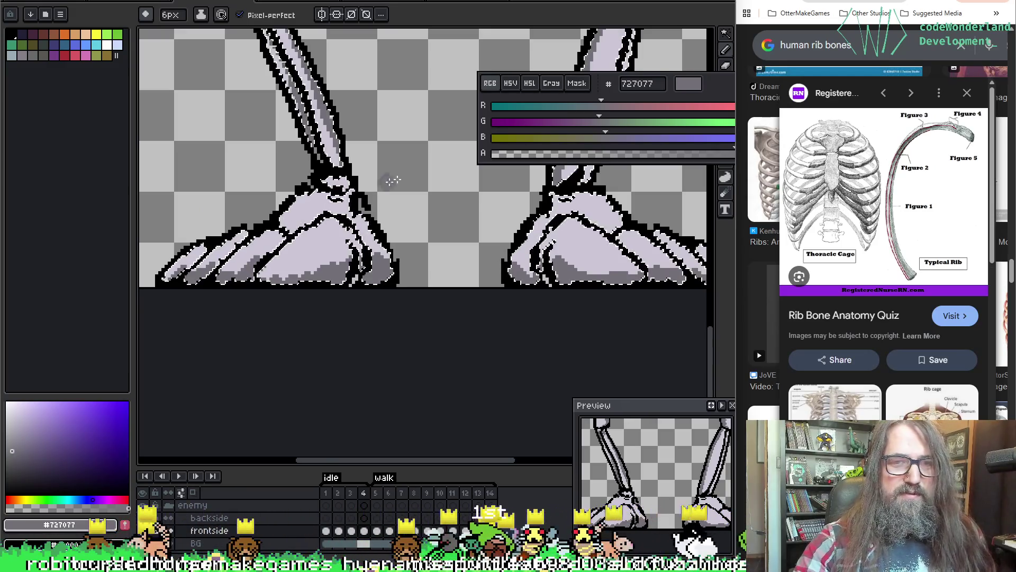
pyautogui.moveTo(471, 217); pyautogui.dragTo(396, 310)
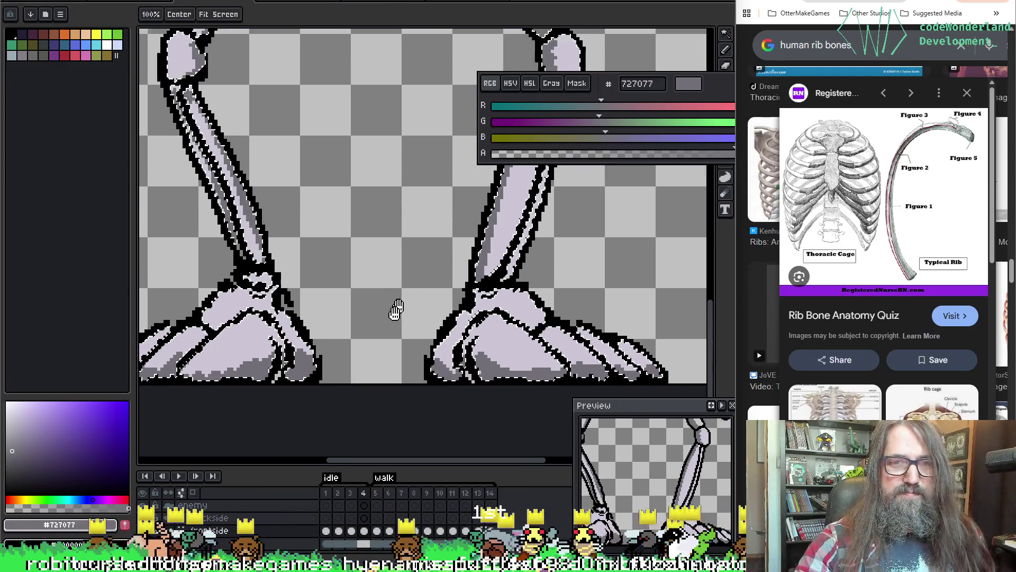
pyautogui.scroll(5, 418, 307)
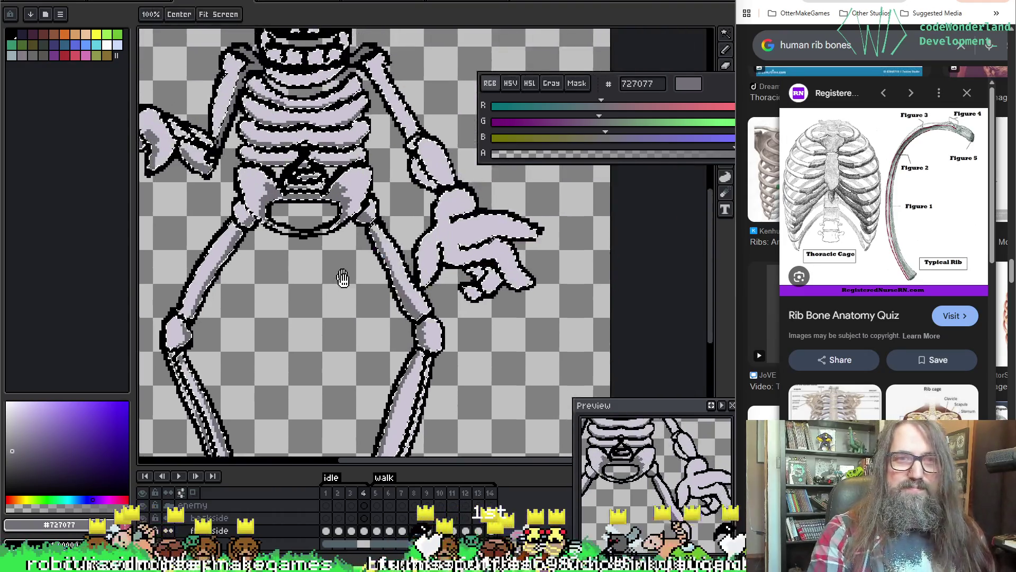
pyautogui.scroll(2, 252, 127)
# Erase the stray outline pixels along the bottom of the pelvis opening.
pyautogui.keyDown('alt'); pyautogui.click(306, 257); pyautogui.keyUp('alt')
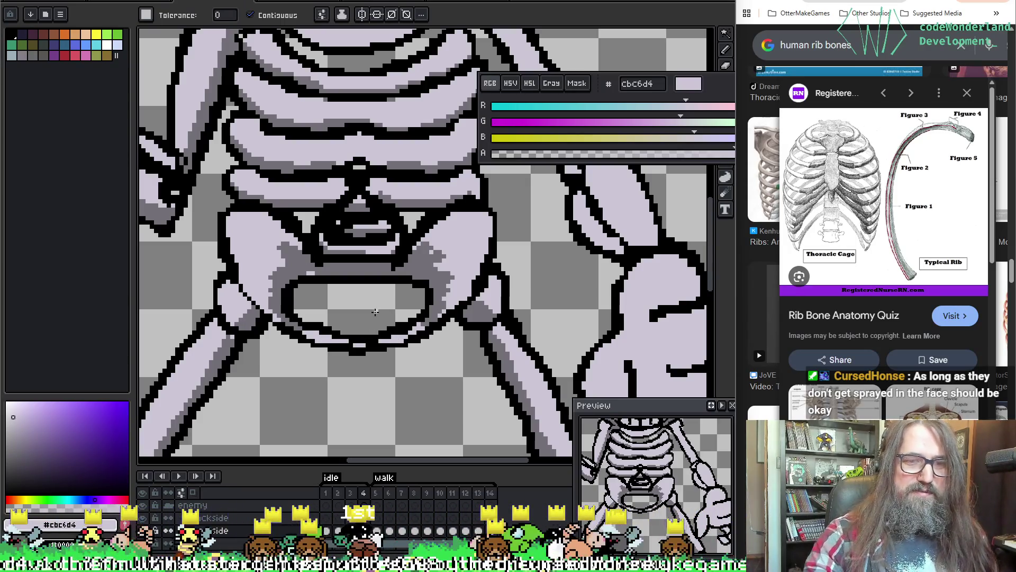
pyautogui.press('b')
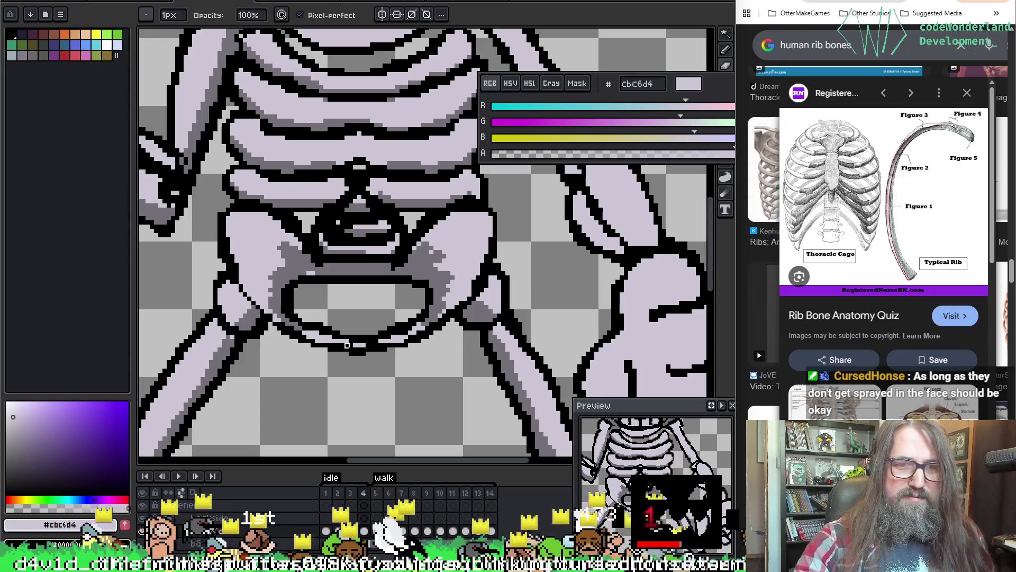
pyautogui.press('alt')
pyautogui.press('e')
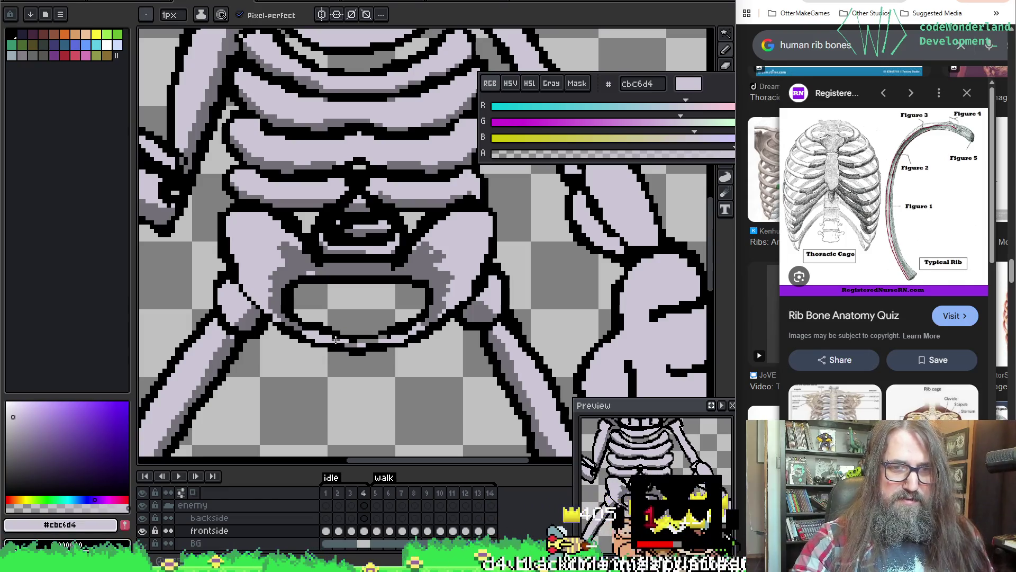
pyautogui.moveTo(348, 346); pyautogui.dragTo(382, 340)
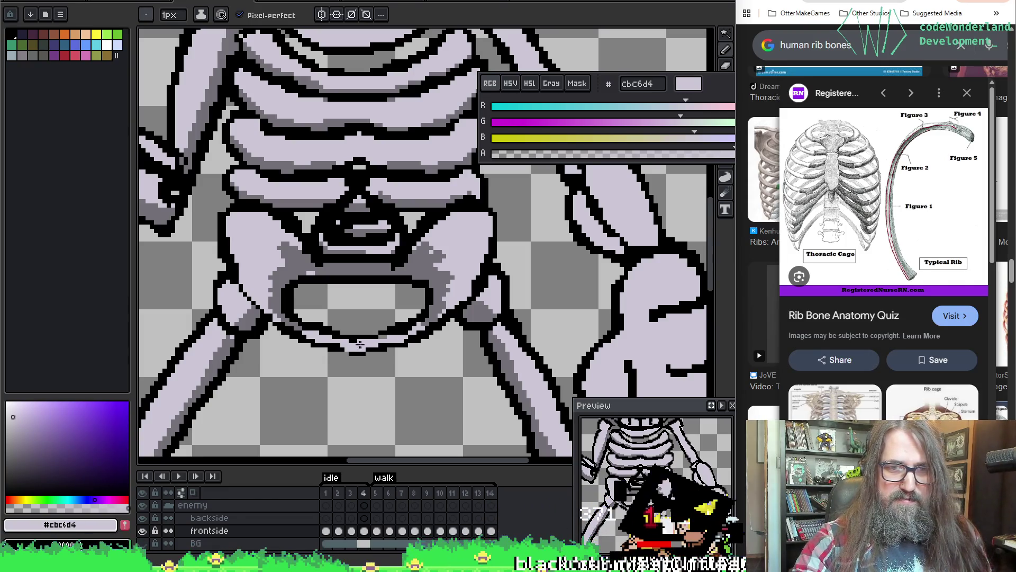
pyautogui.keyDown('alt'); pyautogui.click(338, 350); pyautogui.keyUp('alt')
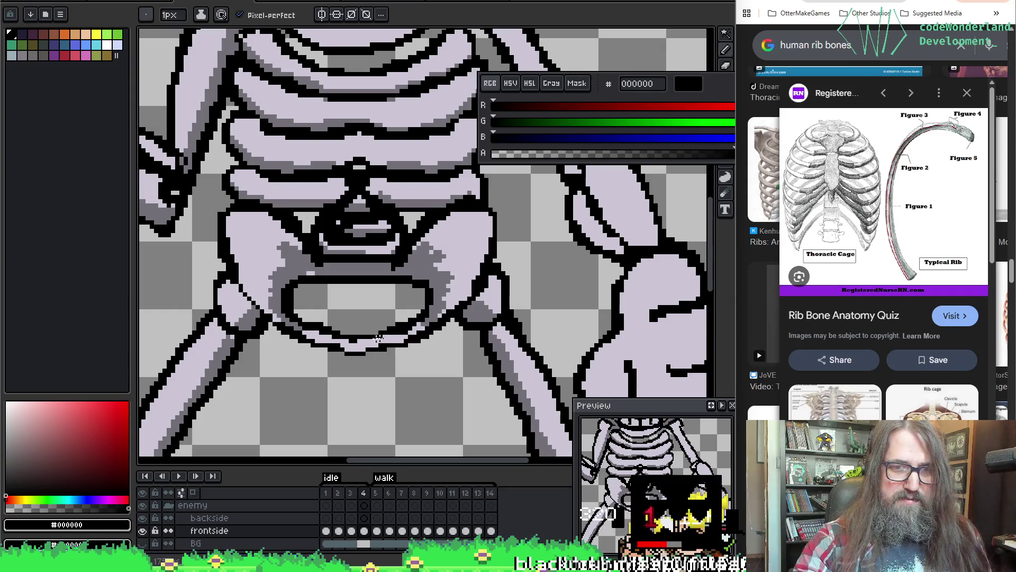
pyautogui.keyDown('alt'); pyautogui.click(358, 339); pyautogui.keyUp('alt')
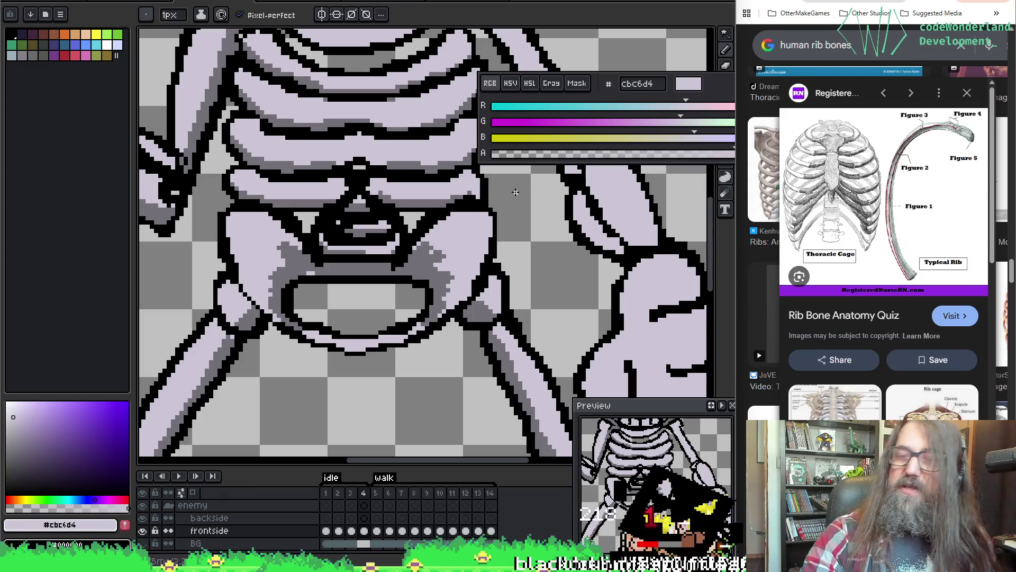
# Fill the band below the pelvis opening with grey #727077.
pyautogui.keyDown('alt'); pyautogui.click(311, 271); pyautogui.keyUp('alt')
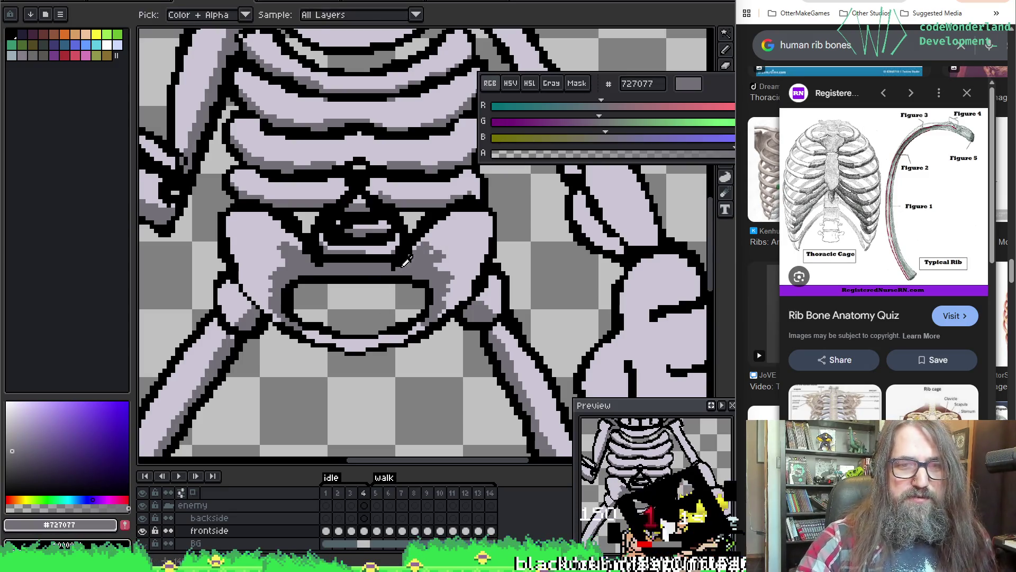
pyautogui.press('g')
pyautogui.click(353, 341)
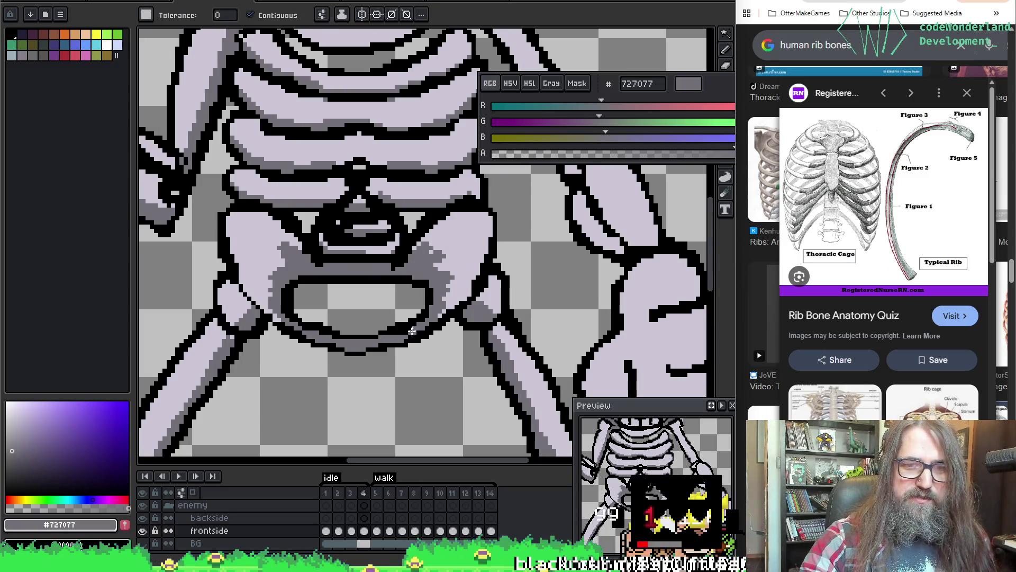
pyautogui.scroll(2, 449, 283)
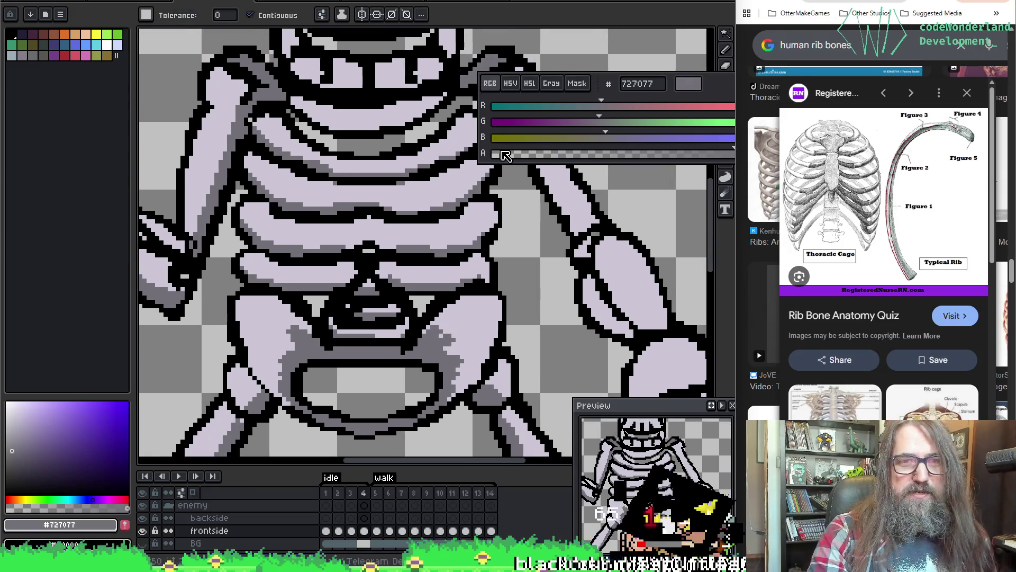
pyautogui.scroll(5, 290, 386)
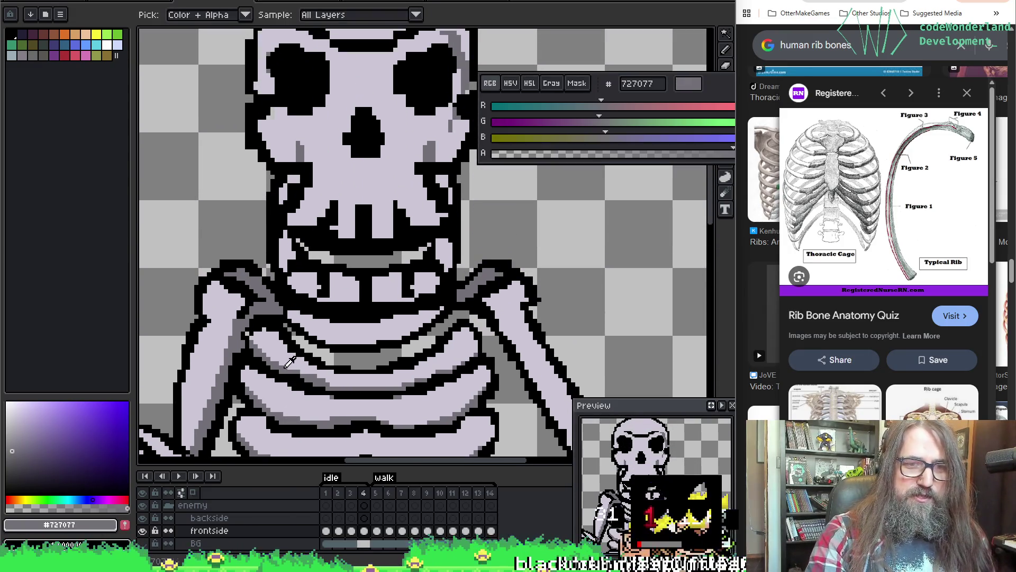
# Magic-wand select all the light lavender pixels, then return to the pencil.
pyautogui.press('b')
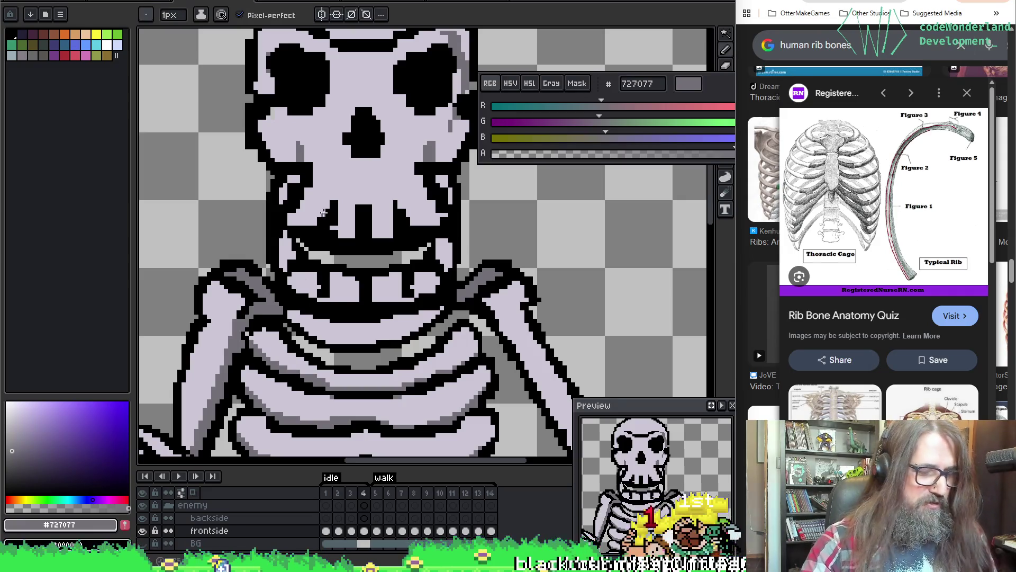
pyautogui.press('w')
pyautogui.click(346, 343)
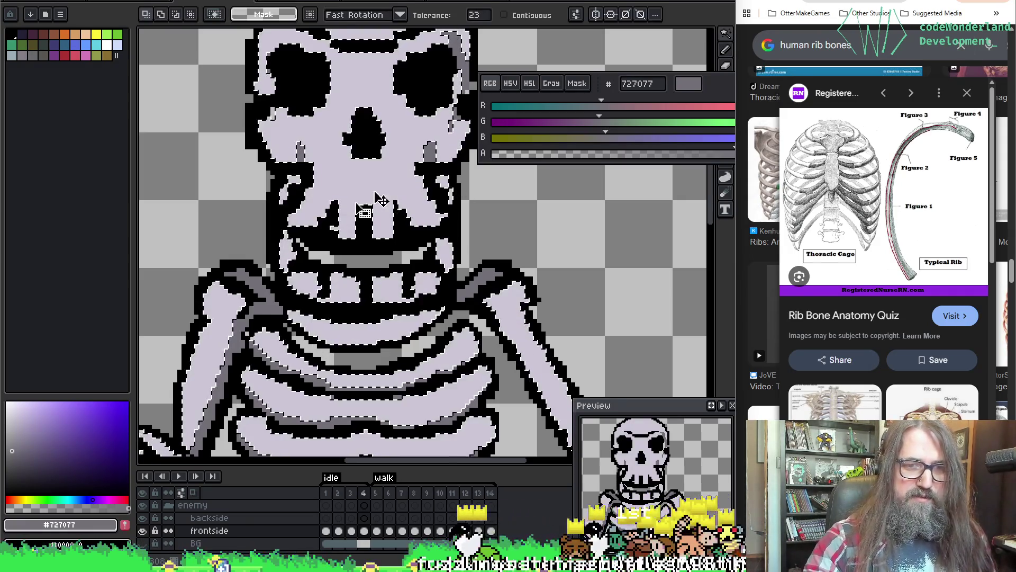
pyautogui.press('b')
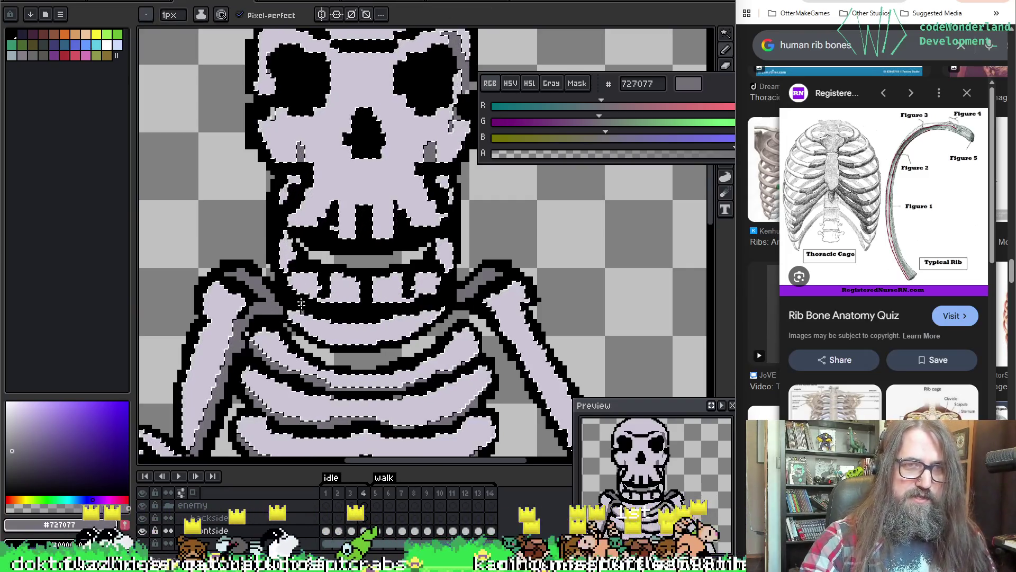
# Widen the pencil to 3px and shade the finger's left edge and above it in #727077.
pyautogui.press('+')
pyautogui.press('+')
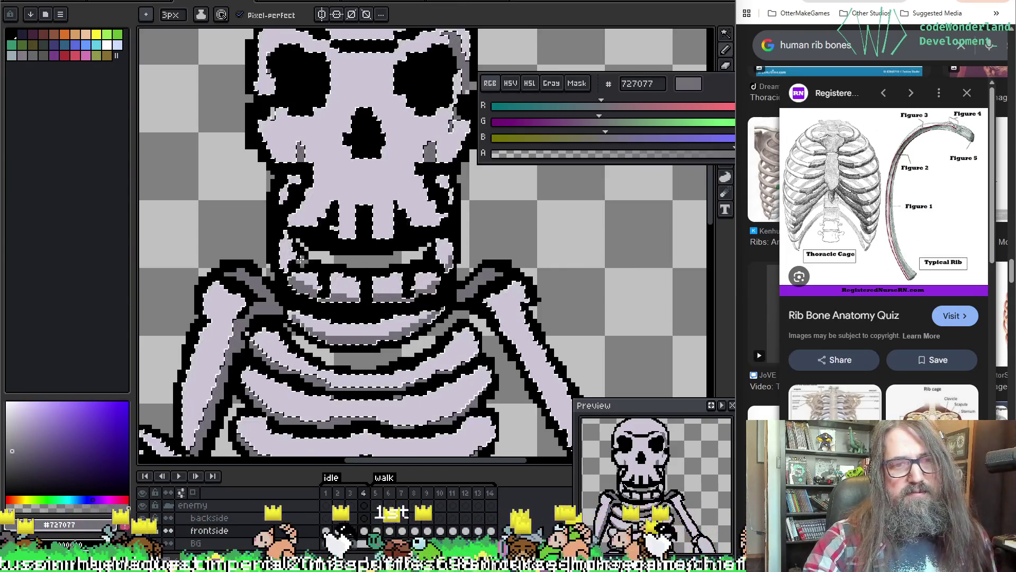
pyautogui.moveTo(532, 210); pyautogui.dragTo(368, 62)
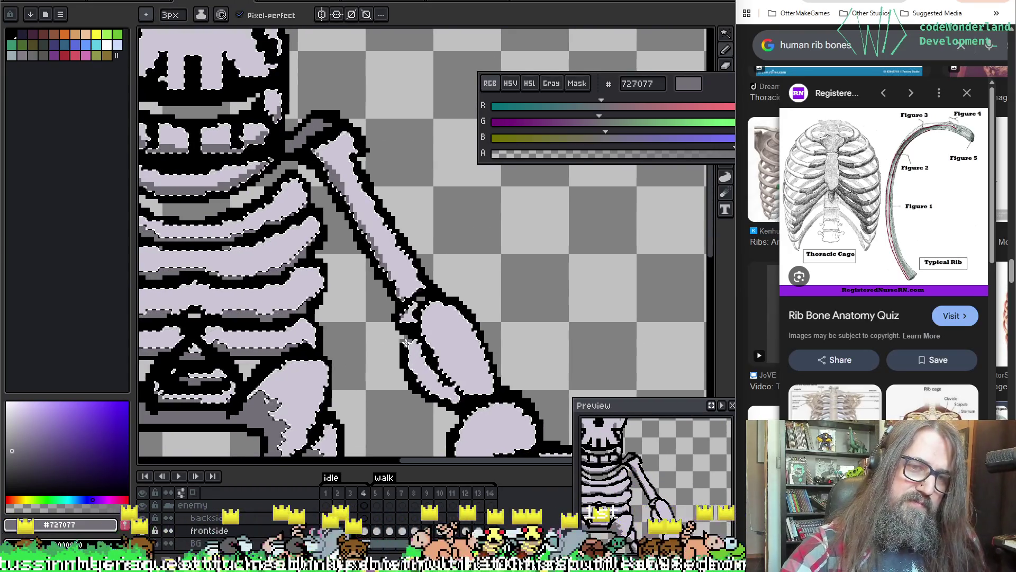
pyautogui.moveTo(405, 323); pyautogui.dragTo(384, 274)
pyautogui.scroll(-3, 381, 259)
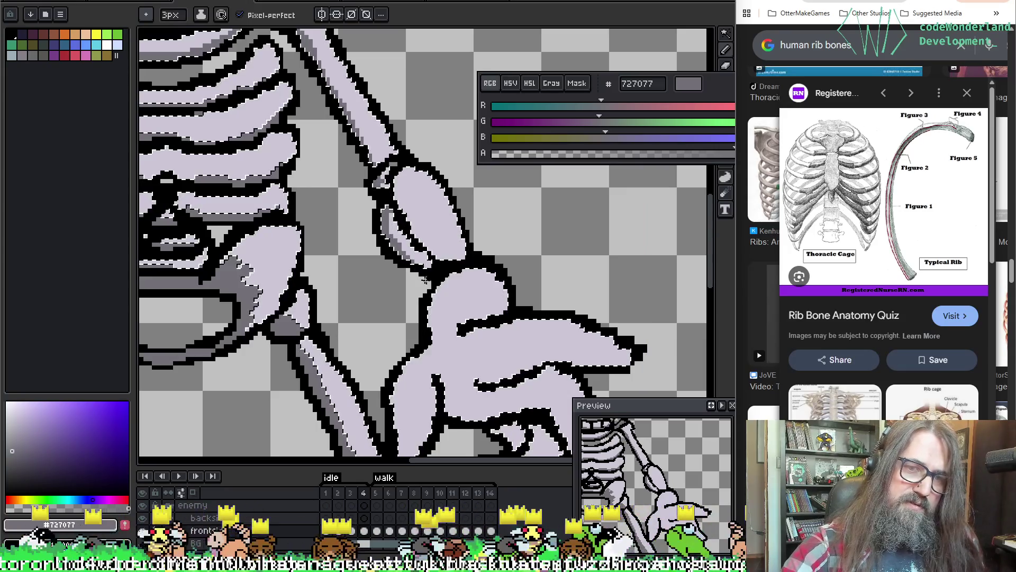
pyautogui.moveTo(426, 279)
pyautogui.mouseDown()
pyautogui.moveTo(503, 297)
pyautogui.moveTo(402, 222)
pyautogui.moveTo(318, 317)
pyautogui.moveTo(266, 303)
pyautogui.moveTo(440, 202)
pyautogui.mouseUp()
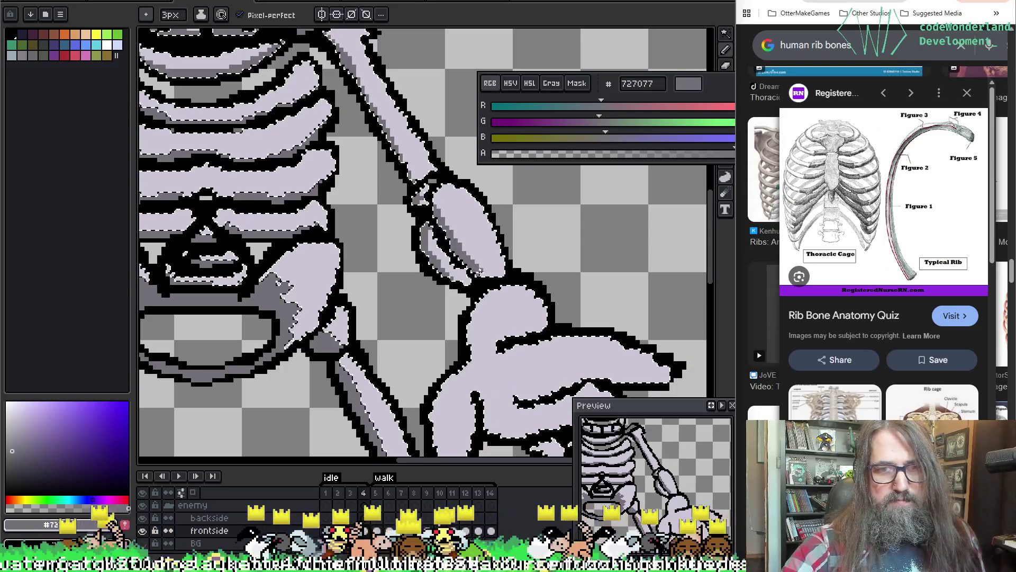
pyautogui.moveTo(479, 271)
pyautogui.mouseDown()
pyautogui.moveTo(421, 260)
pyautogui.moveTo(704, 281)
pyautogui.moveTo(583, 233)
pyautogui.moveTo(493, 215)
pyautogui.mouseUp()
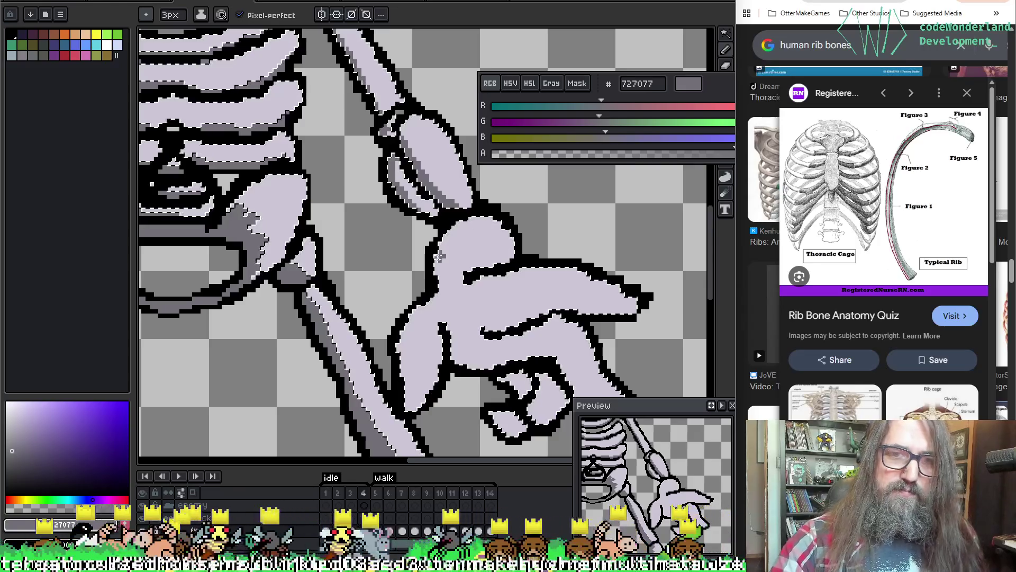
pyautogui.moveTo(444, 313); pyautogui.dragTo(428, 385)
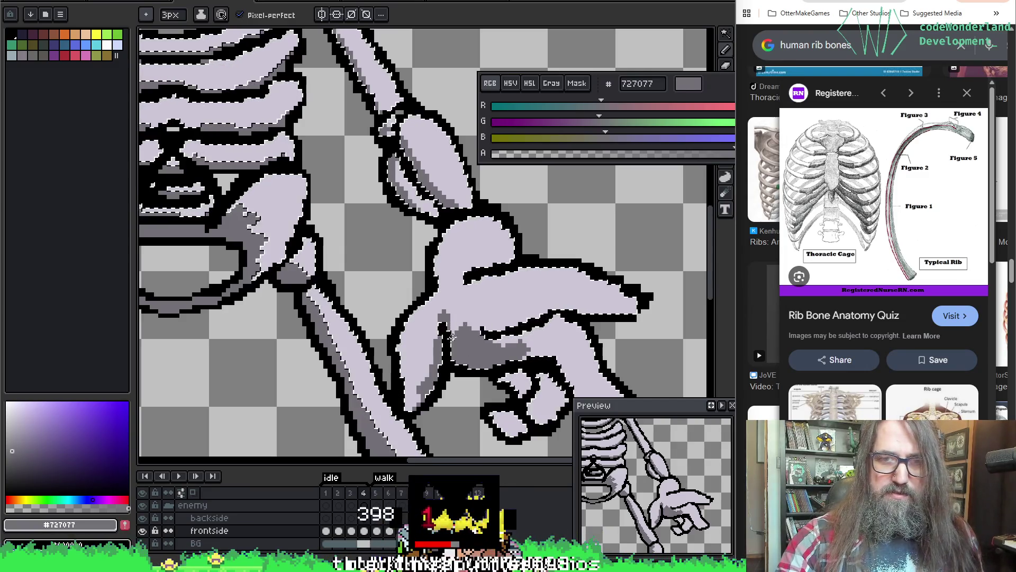
pyautogui.moveTo(493, 320)
pyautogui.mouseDown()
pyautogui.moveTo(521, 306)
pyautogui.moveTo(496, 334)
pyautogui.mouseUp()
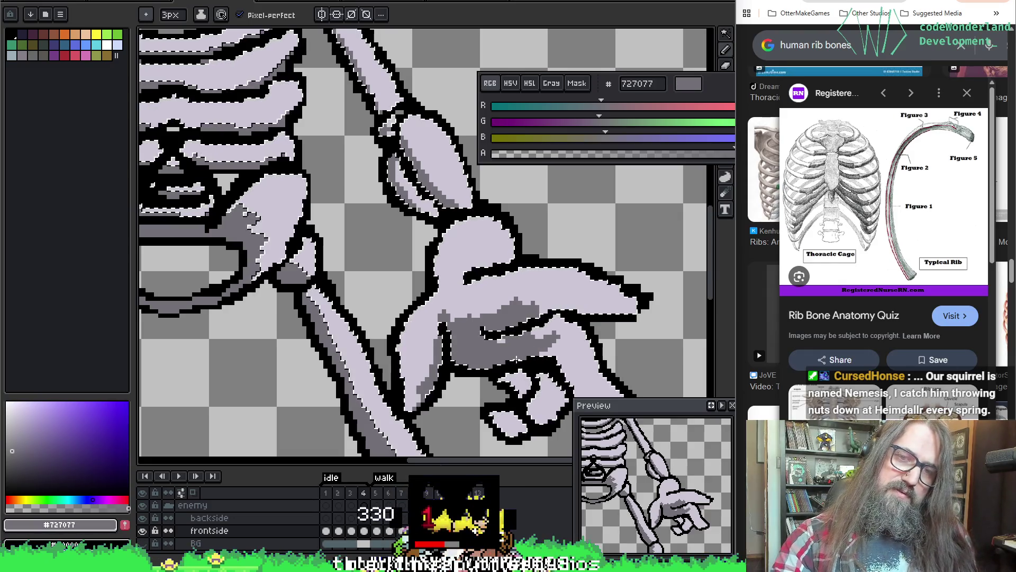
# Shade across the hand's fingers, undo the bad stroke, clear the selection and zoom out.
pyautogui.moveTo(539, 313); pyautogui.dragTo(523, 230)
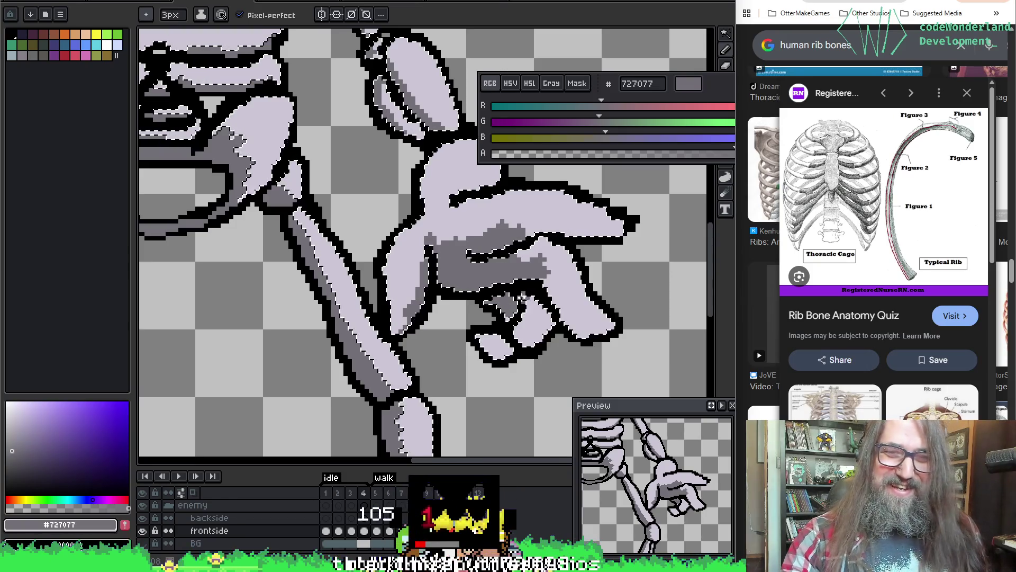
pyautogui.moveTo(523, 298); pyautogui.dragTo(562, 268)
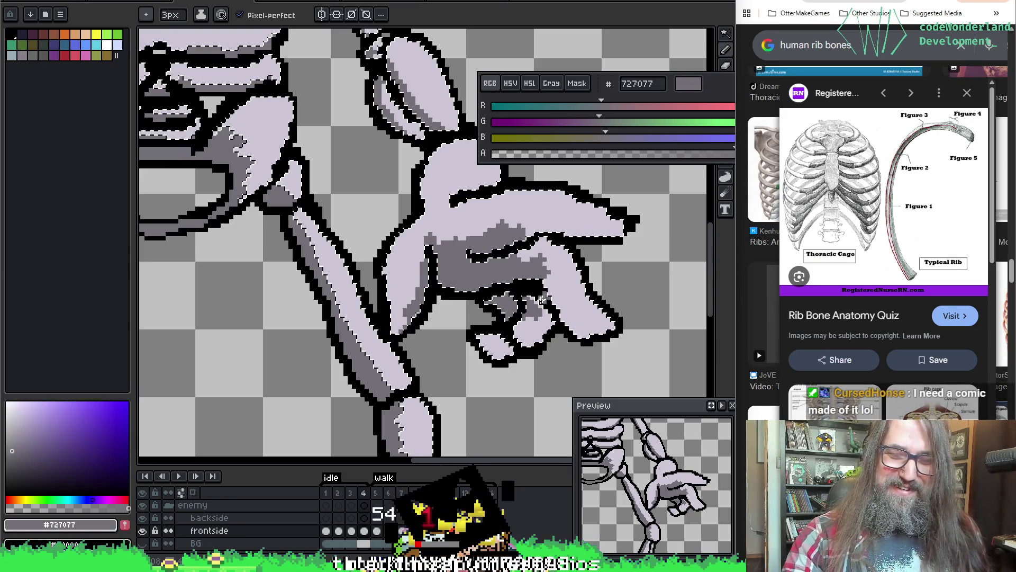
pyautogui.scroll(1, 534, 291)
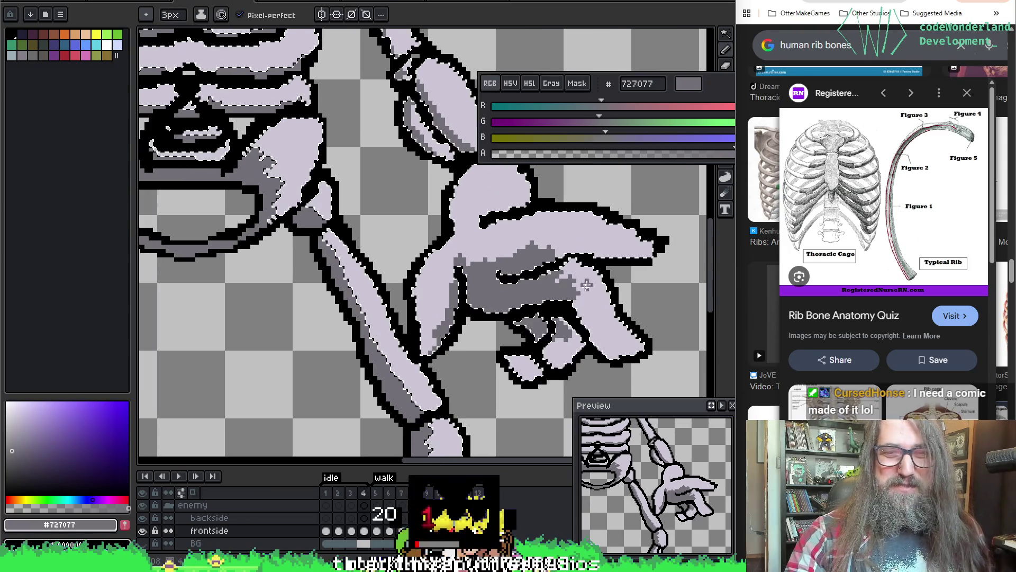
pyautogui.hotkey('ctrl', 'z')
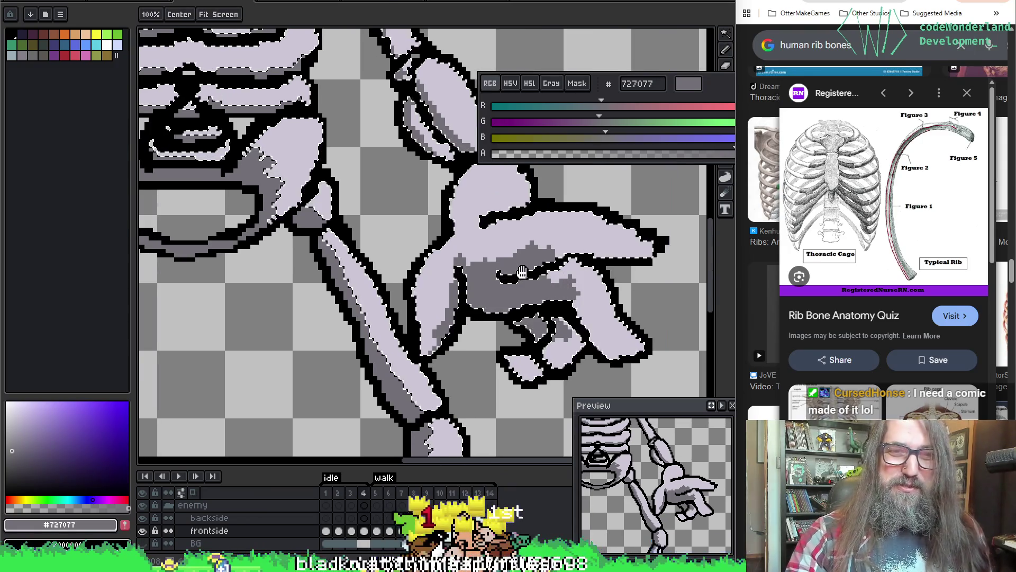
pyautogui.moveTo(523, 272); pyautogui.dragTo(545, 353)
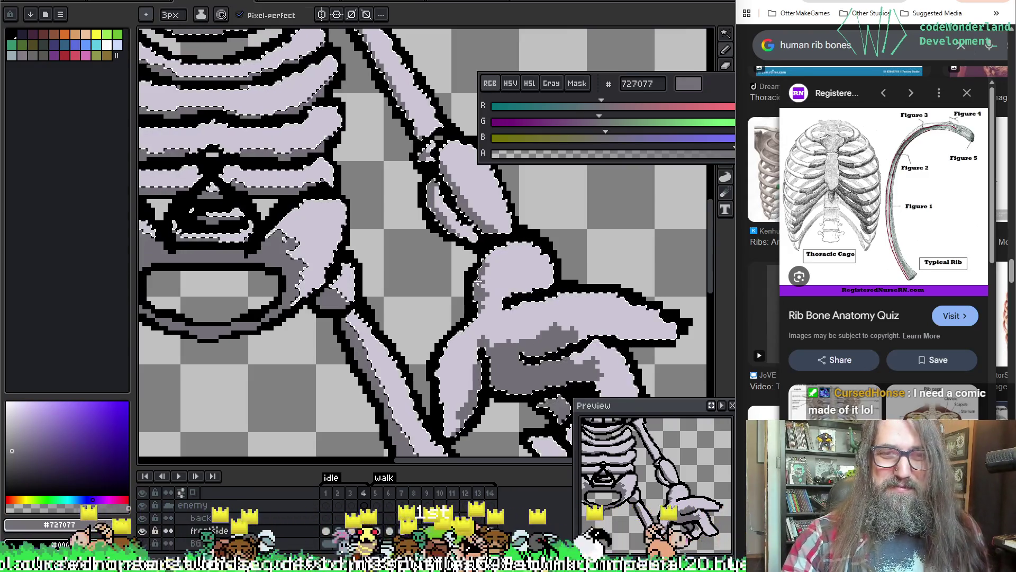
pyautogui.press('v')
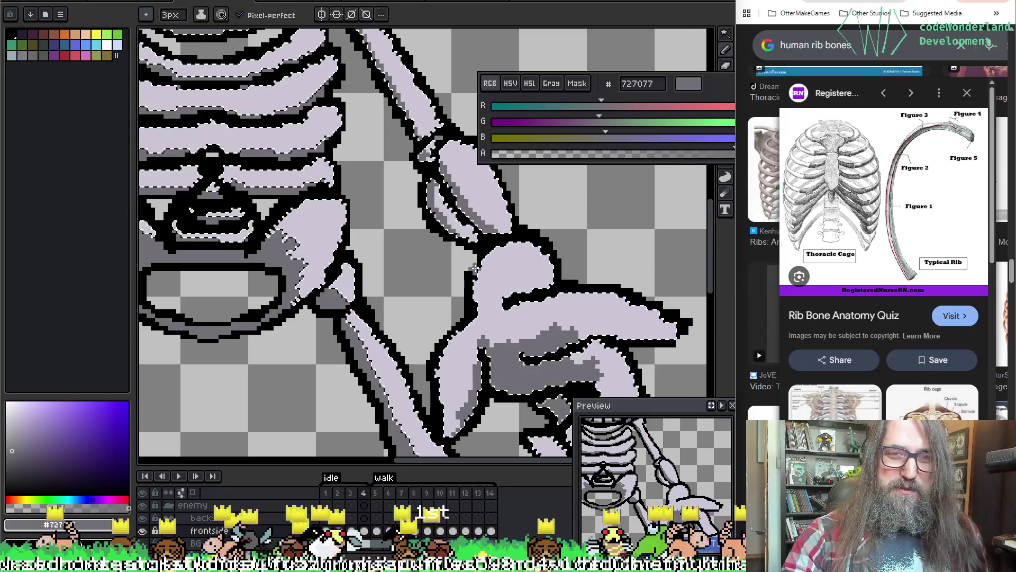
pyautogui.press('b')
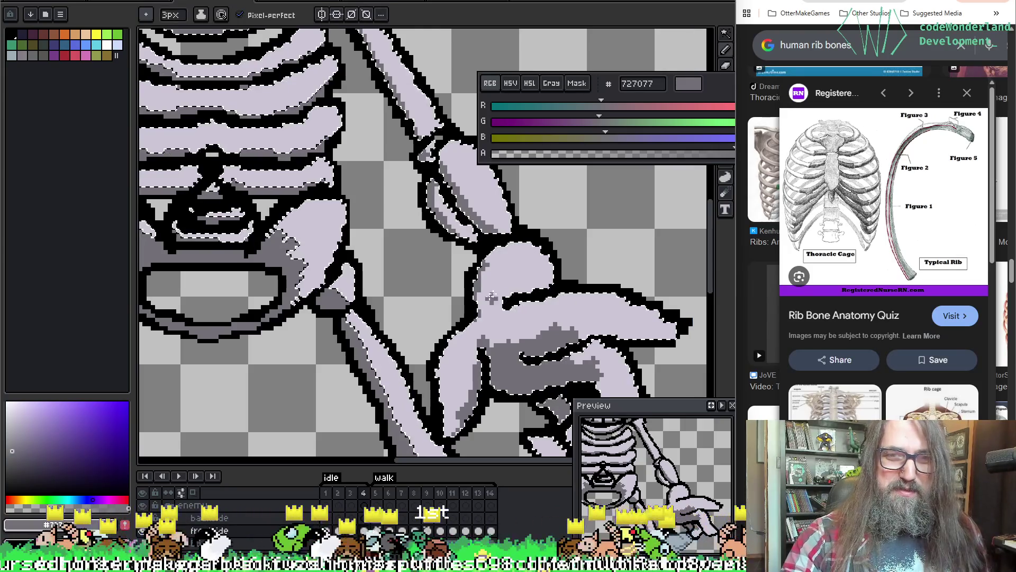
pyautogui.hotkey('ctrl', 'd')
pyautogui.scroll(-3, 583, 166)
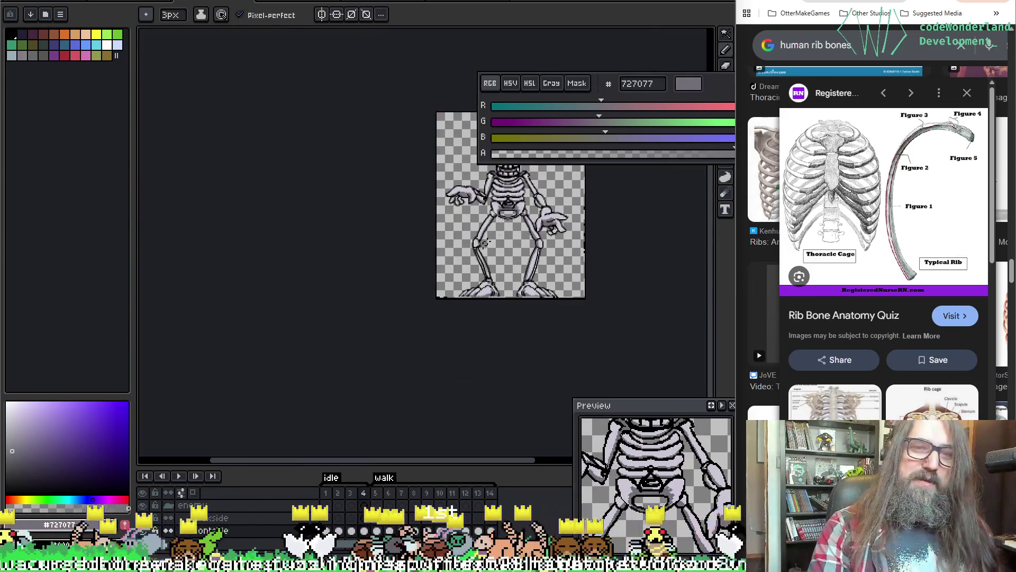
# Magic-wand the skull's light bone pixels and paint grey brow shading, undoing two stray strokes.
pyautogui.scroll(1, 582, 165)
pyautogui.moveTo(641, 262)
pyautogui.mouseDown()
pyautogui.moveTo(360, 350)
pyautogui.moveTo(383, 352)
pyautogui.mouseUp()
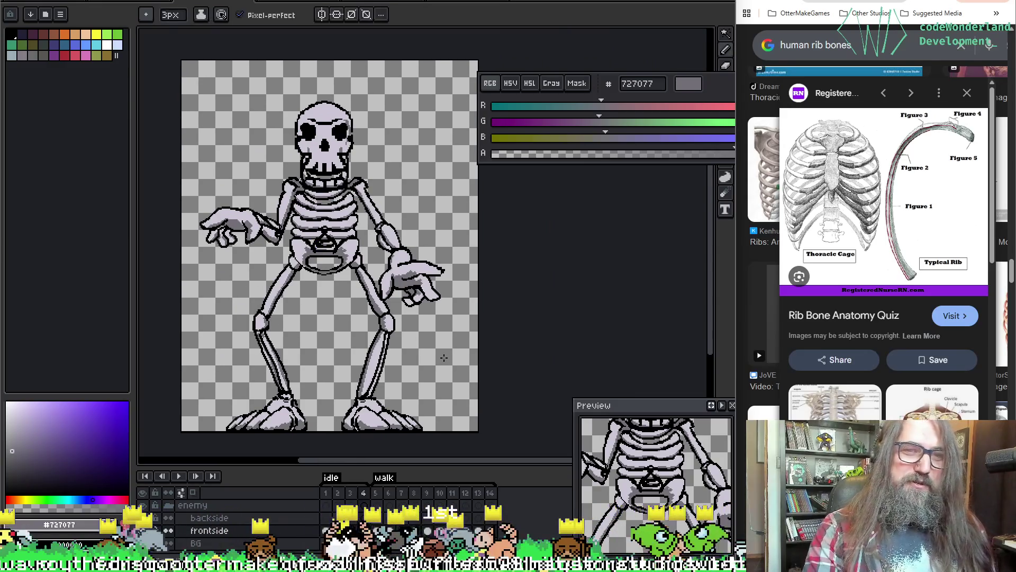
pyautogui.scroll(3, 270, 276)
pyautogui.scroll(-2, 296, 318)
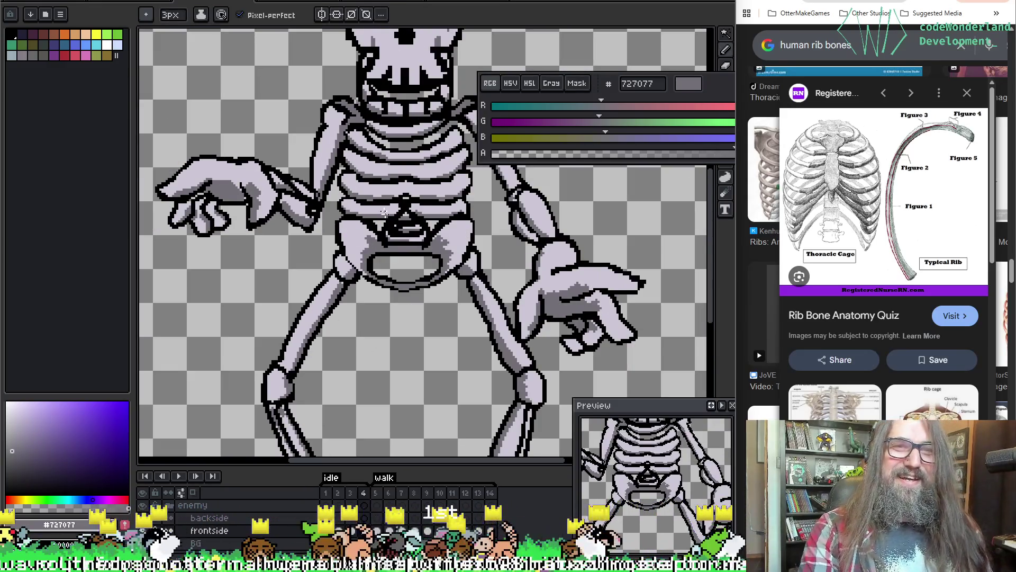
pyautogui.scroll(2, 318, 397)
pyautogui.scroll(1, 321, 283)
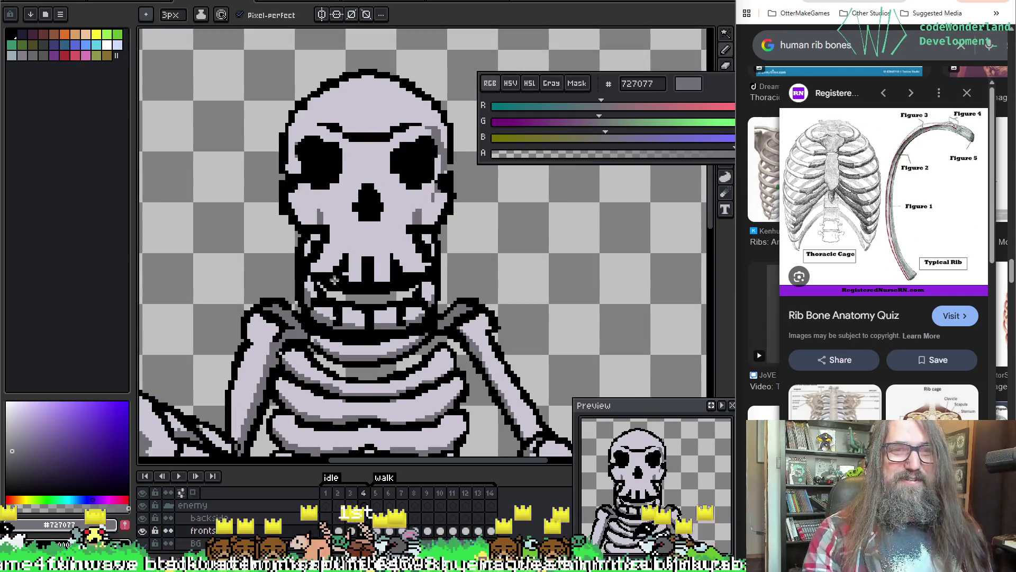
pyautogui.press('w')
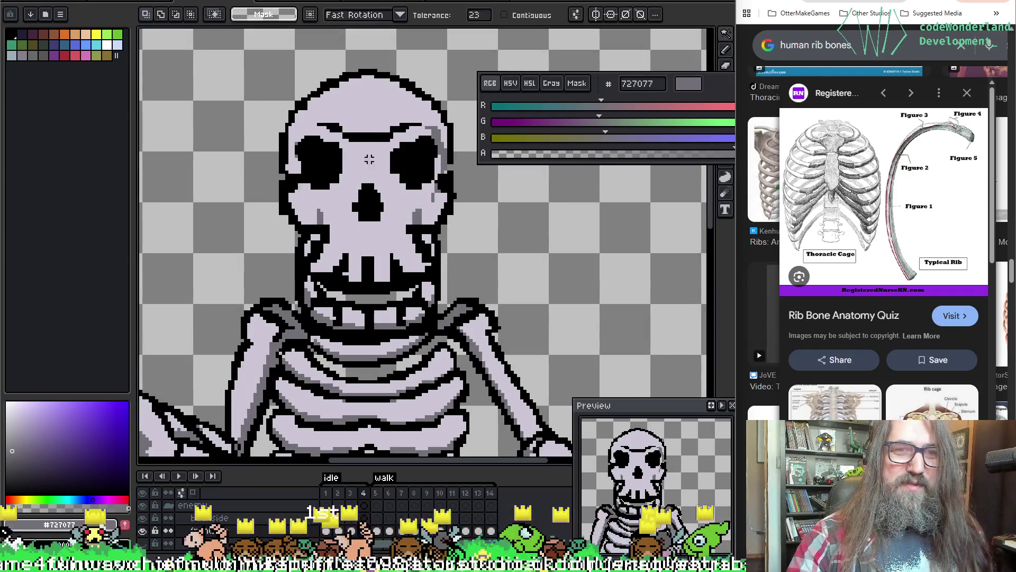
pyautogui.click(374, 158)
pyautogui.press('b')
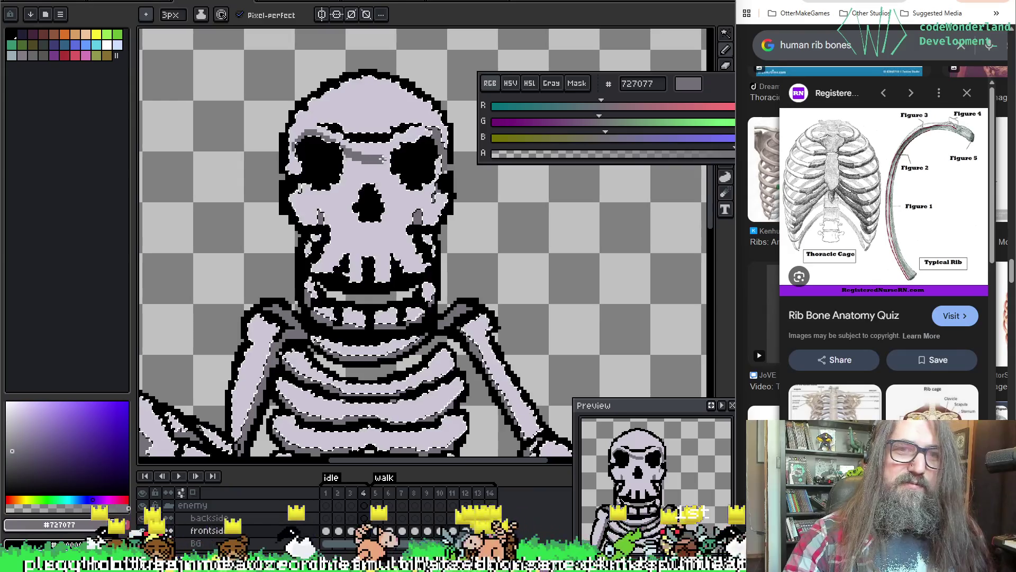
pyautogui.hotkey('ctrl', 'z')
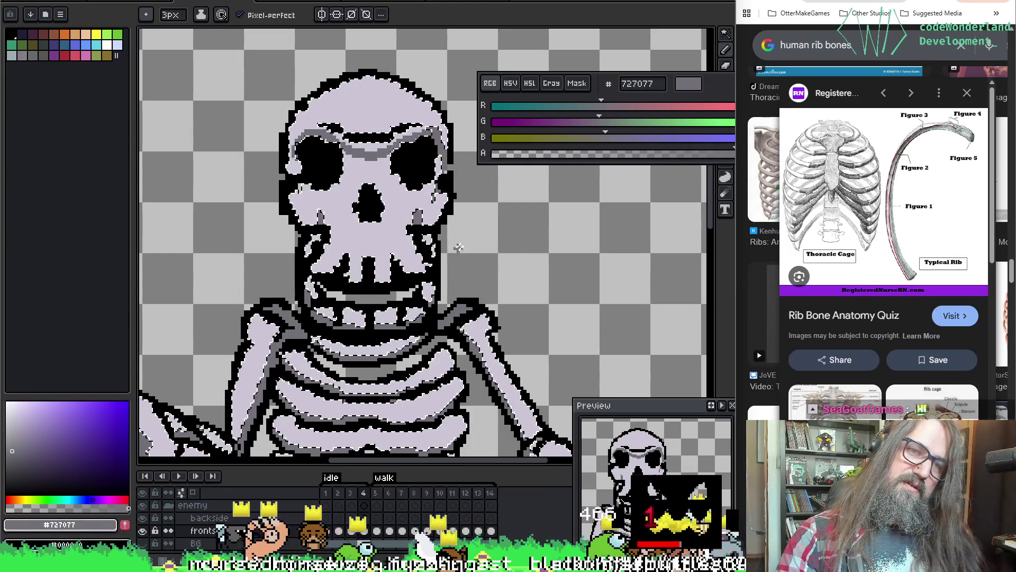
pyautogui.hotkey('ctrl', 'z')
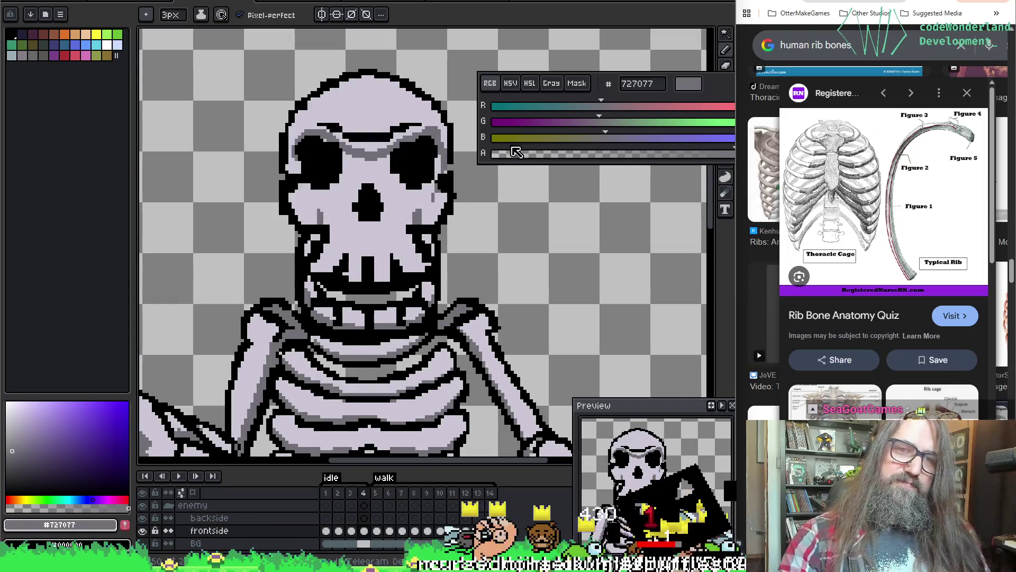
# Reselect the skull bone area, finish the brow shading over both eyes, deselect and check adjacent frames.
pyautogui.press('w')
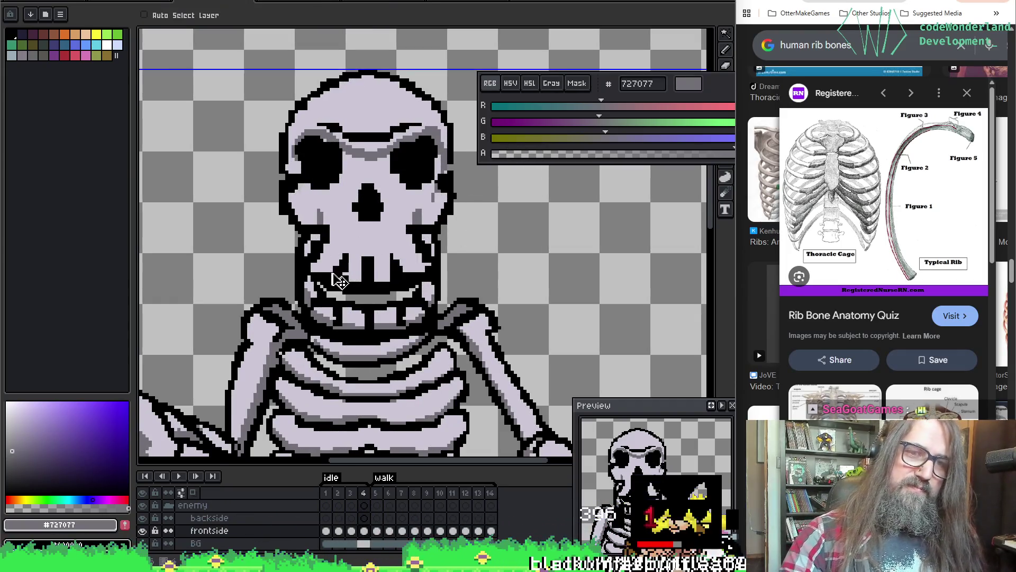
pyautogui.click(360, 276)
pyautogui.press('b')
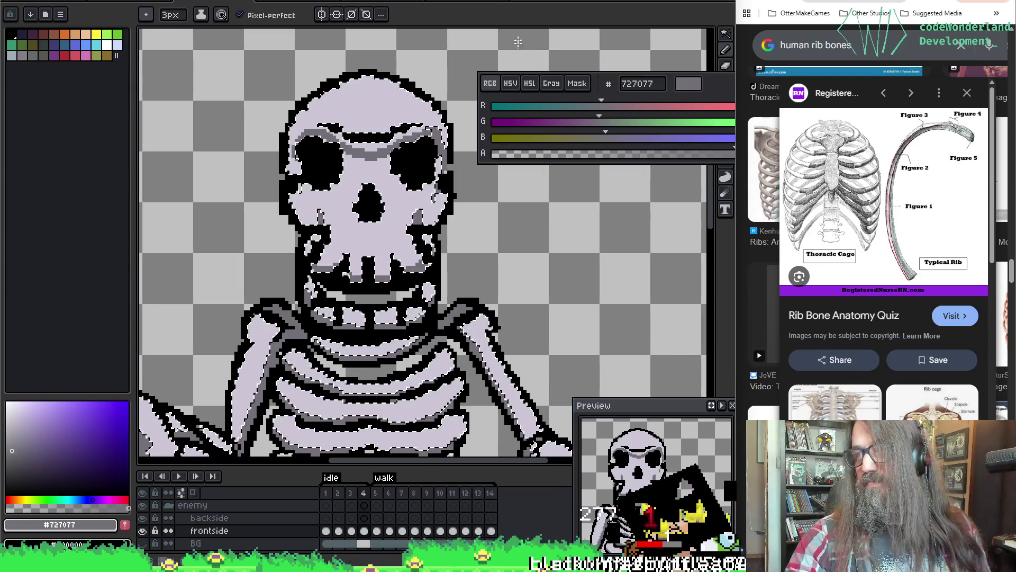
pyautogui.hotkey('ctrl', 'd')
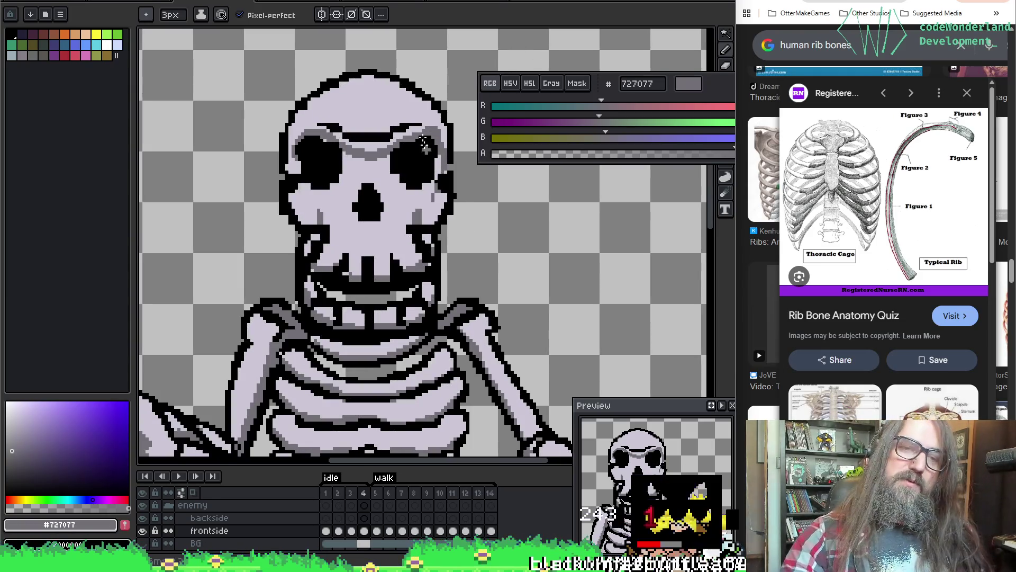
pyautogui.press('Right')
pyautogui.moveTo(410, 220); pyautogui.dragTo(437, 197)
pyautogui.press('Left')
pyautogui.press('Left')
pyautogui.press('Left')
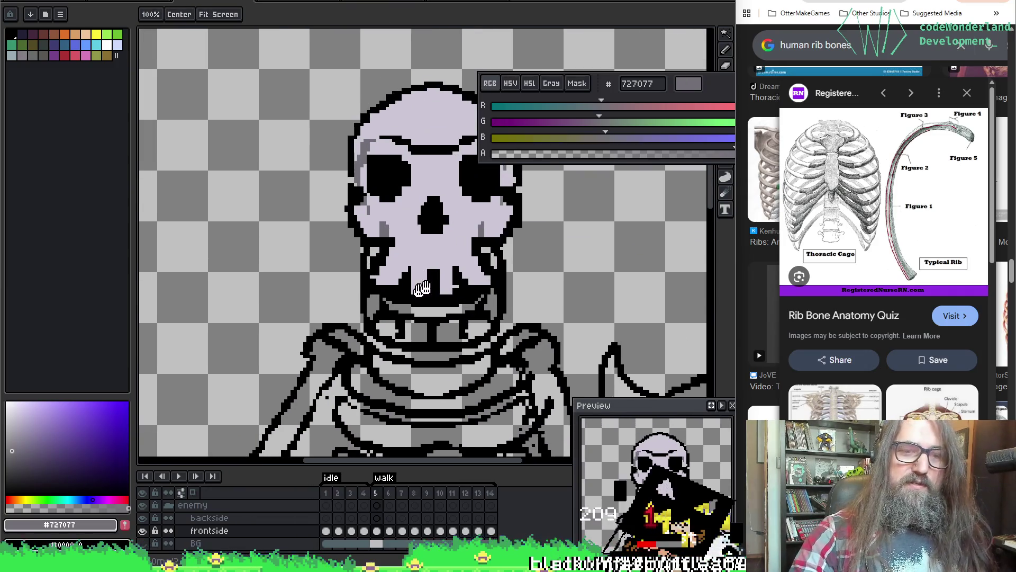
# On frame 1, eyedrop lavender #cbc6d4 and bucket-fill the grey gap near the jaw.
pyautogui.scroll(2, 470, 240)
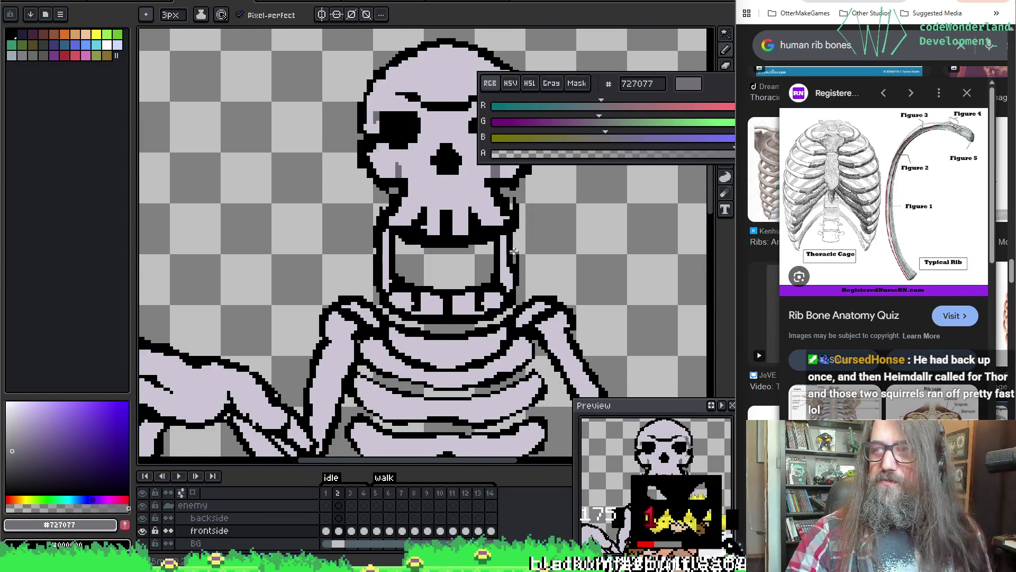
pyautogui.press('Left')
pyautogui.press('w')
pyautogui.scroll(-1, 478, 316)
pyautogui.scroll(1, 306, 355)
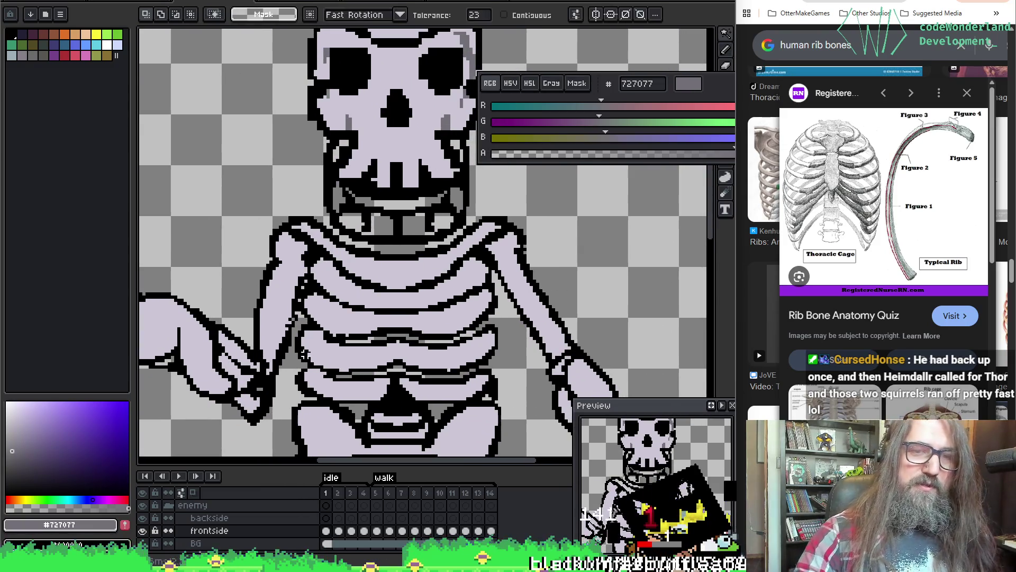
pyautogui.press('i')
pyautogui.click(398, 223)
pyautogui.press('g')
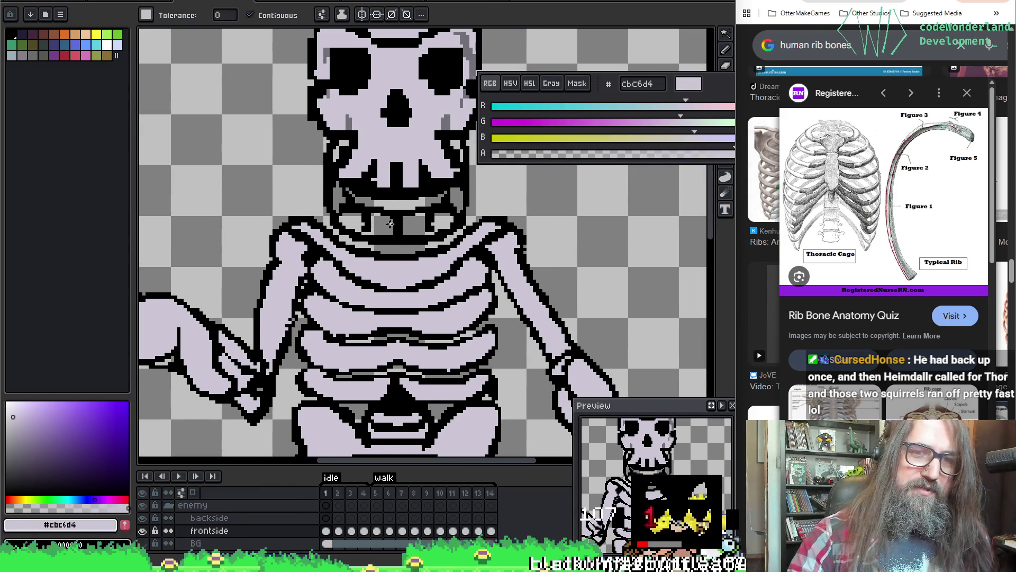
pyautogui.click(383, 223)
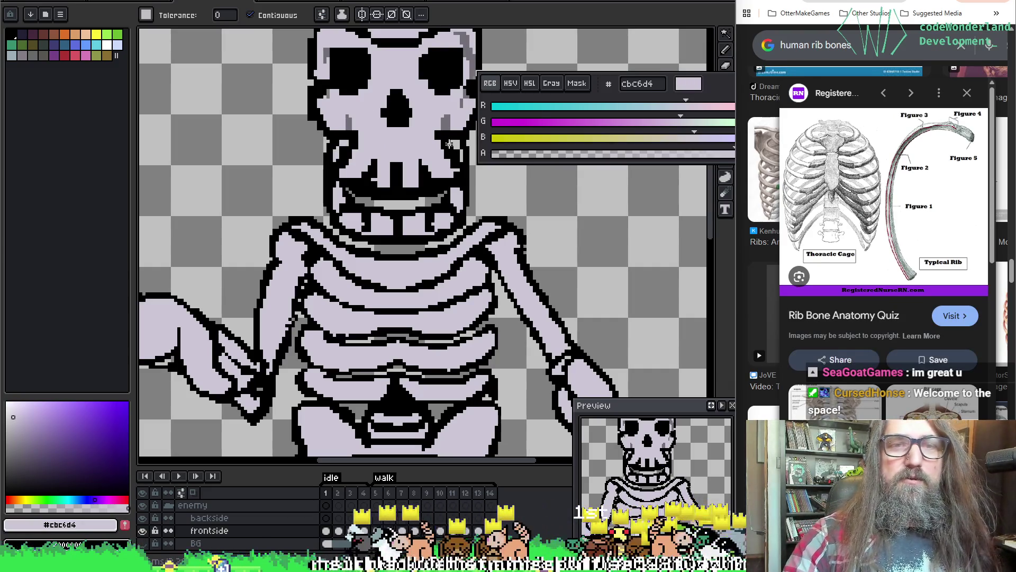
# Eyedrop dark grey #727077 from frame 4, then return to frame 1 over the left hand.
pyautogui.moveTo(462, 155)
pyautogui.mouseDown()
pyautogui.moveTo(488, 60)
pyautogui.moveTo(462, 177)
pyautogui.moveTo(498, 220)
pyautogui.moveTo(381, 190)
pyautogui.moveTo(389, 187)
pyautogui.mouseUp()
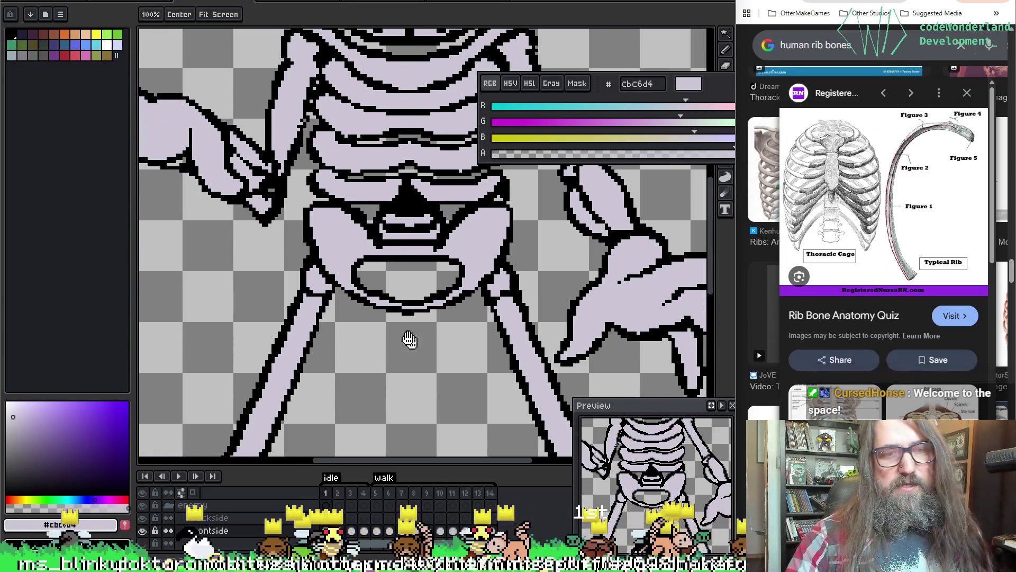
pyautogui.moveTo(409, 340)
pyautogui.mouseDown()
pyautogui.moveTo(552, 280)
pyautogui.moveTo(344, 210)
pyautogui.mouseUp()
pyautogui.scroll(-1, 306, 227)
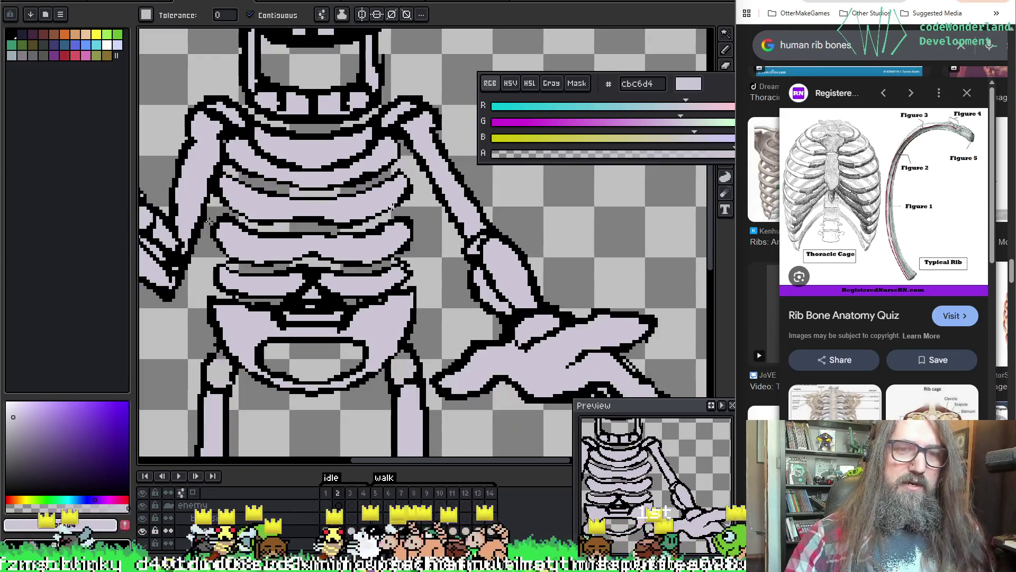
pyautogui.scroll(3, 306, 227)
pyautogui.press('Right')
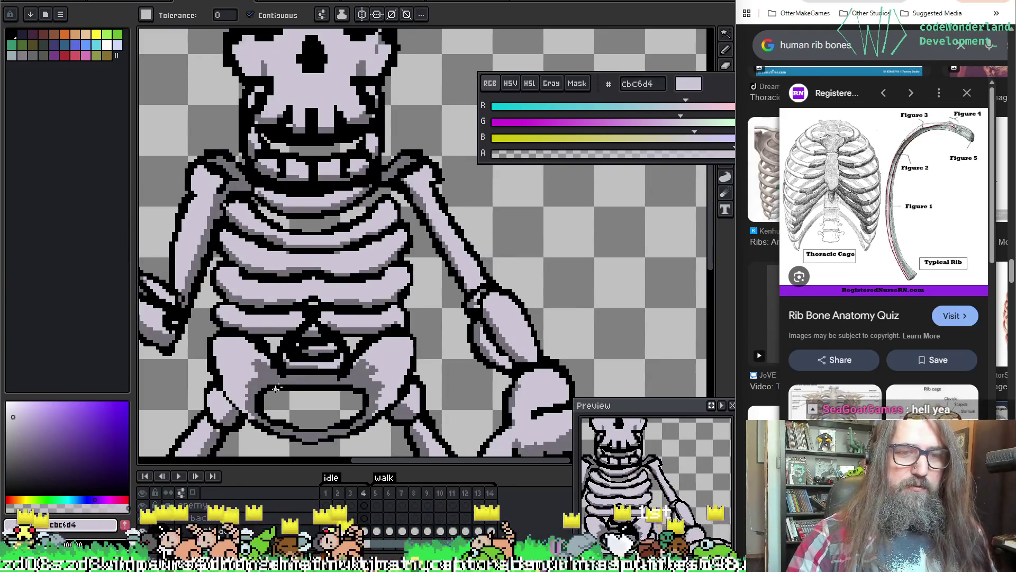
pyautogui.keyDown('alt'); pyautogui.click(276, 388); pyautogui.keyUp('alt')
pyautogui.press('Left')
pyautogui.press('Left')
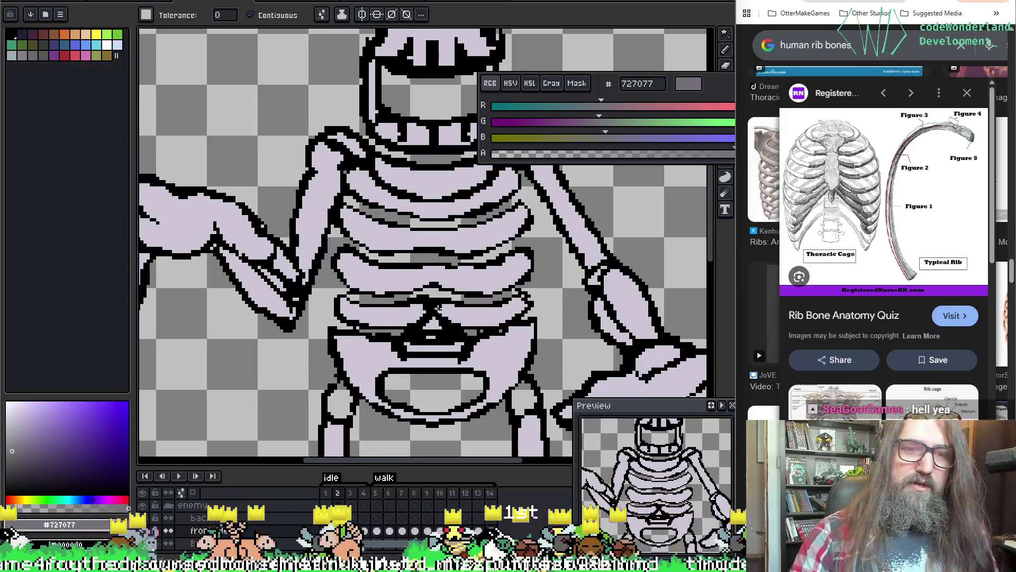
pyautogui.press('Left')
pyautogui.moveTo(265, 241); pyautogui.dragTo(339, 243)
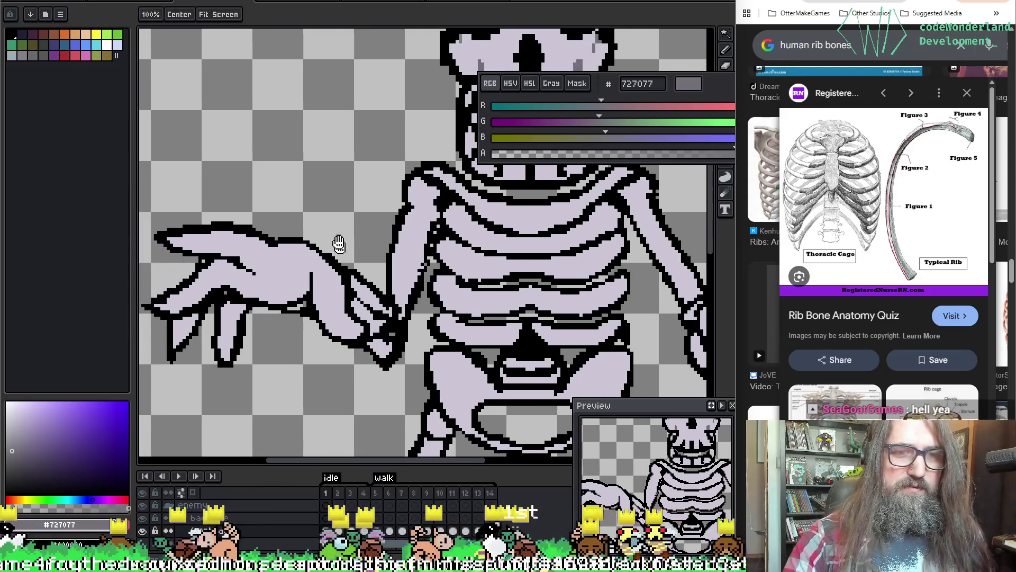
# Eyedrop dark grey #727077 from the skull after trying lavender and black as drawing colours.
pyautogui.press('b')
pyautogui.keyDown('alt'); pyautogui.click(285, 257); pyautogui.keyUp('alt')
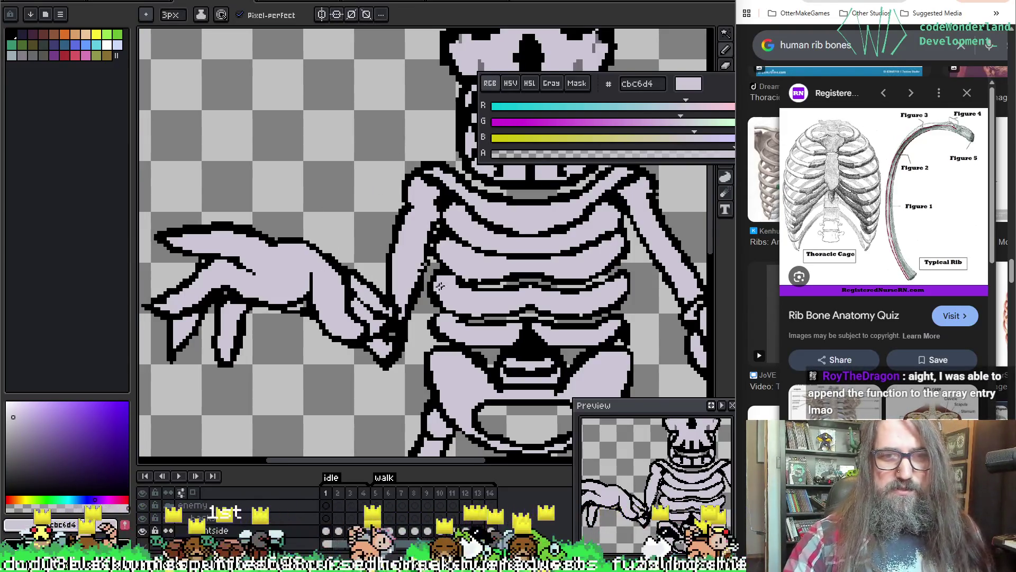
pyautogui.keyDown('alt'); pyautogui.click(233, 288); pyautogui.keyUp('alt')
pyautogui.moveTo(470, 290)
pyautogui.mouseDown()
pyautogui.moveTo(459, 311)
pyautogui.moveTo(464, 356)
pyautogui.mouseUp()
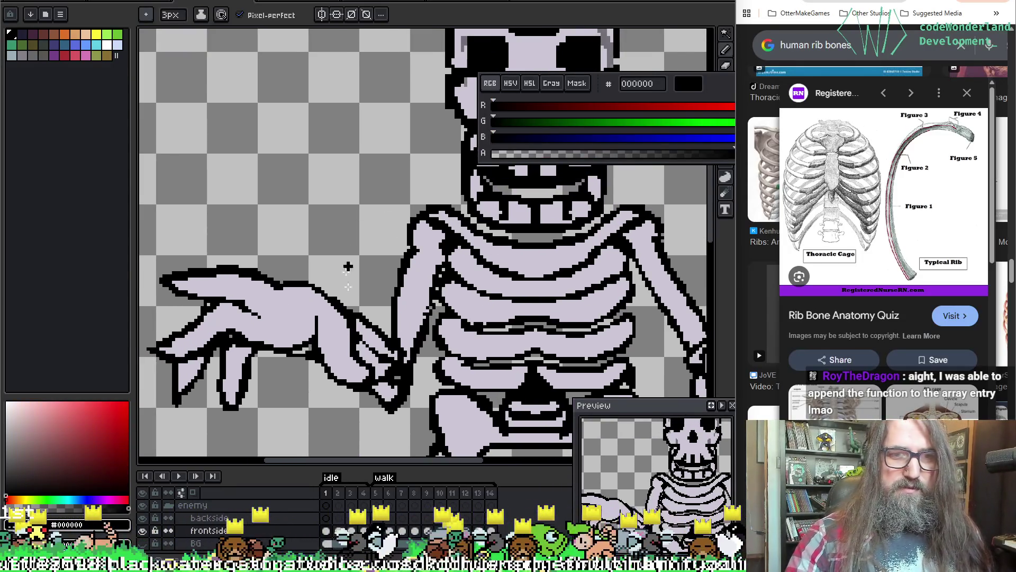
pyautogui.keyDown('alt'); pyautogui.click(350, 334); pyautogui.keyUp('alt')
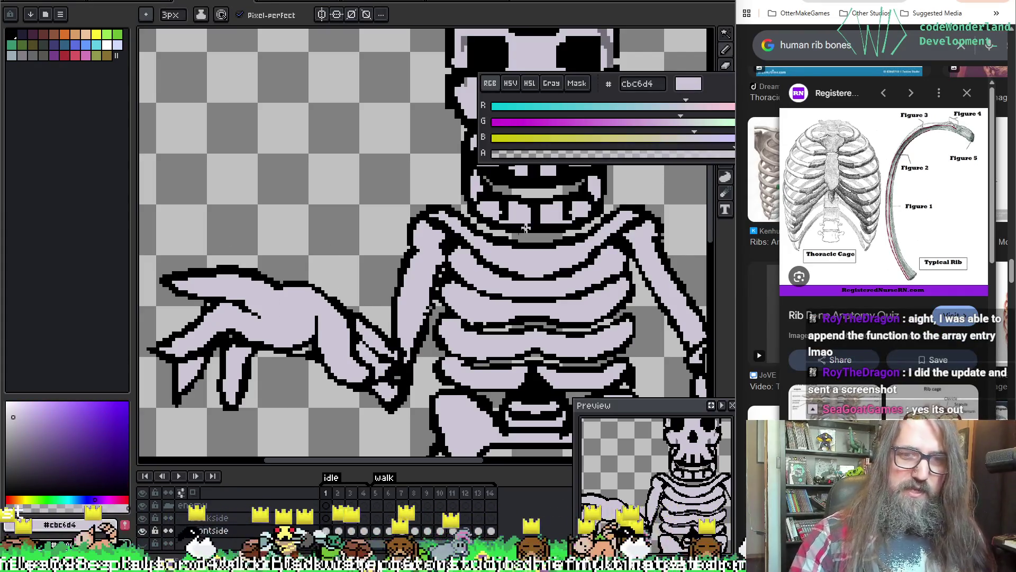
pyautogui.scroll(3, 487, 232)
pyautogui.keyDown('alt'); pyautogui.click(343, 267); pyautogui.keyUp('alt')
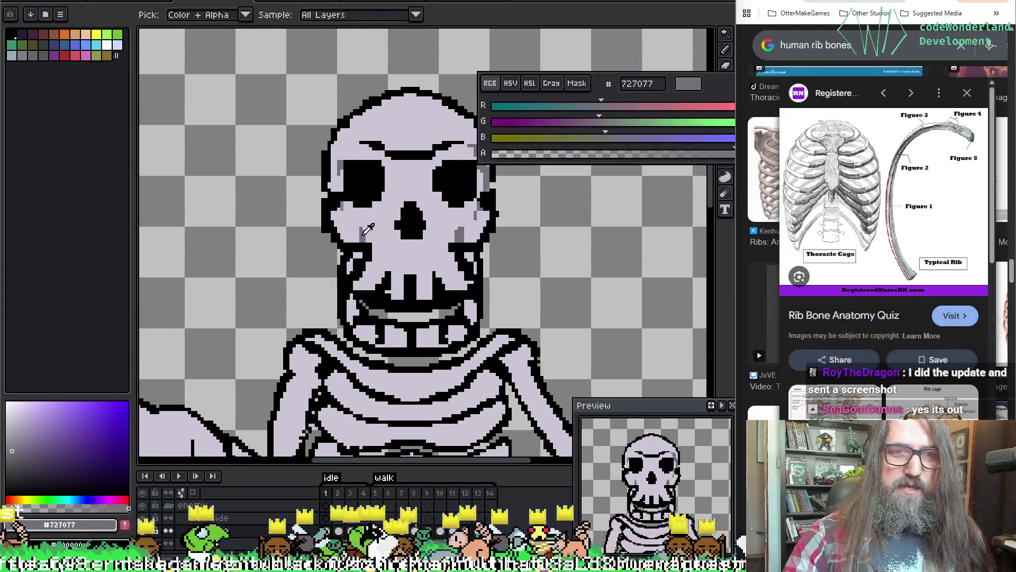
# Centre the ribcage and arm with the pencil ready, then reposition the Discord window.
pyautogui.moveTo(343, 267); pyautogui.dragTo(501, 154)
pyautogui.press('w')
pyautogui.moveTo(390, 272); pyautogui.dragTo(326, 209)
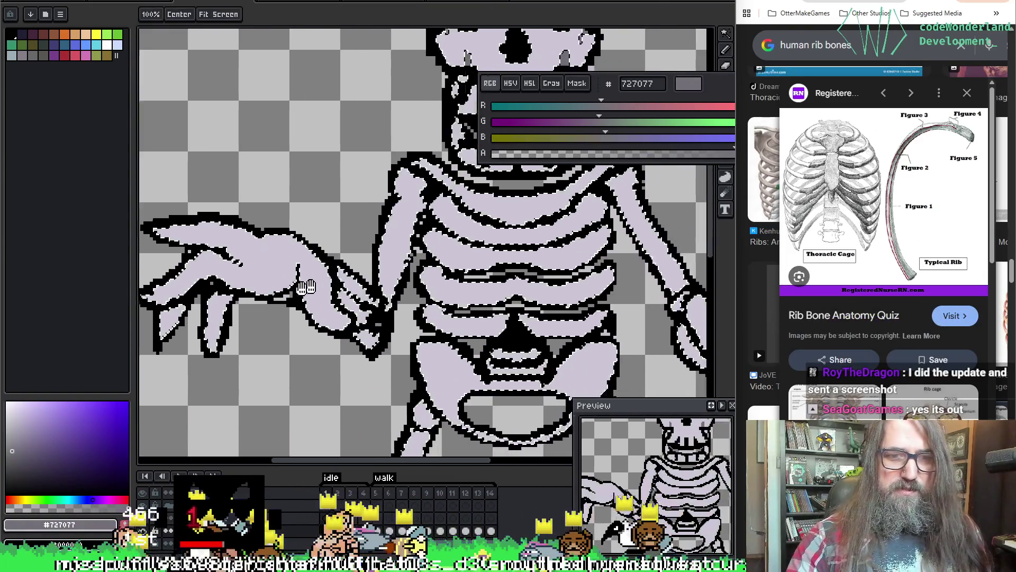
pyautogui.press('b')
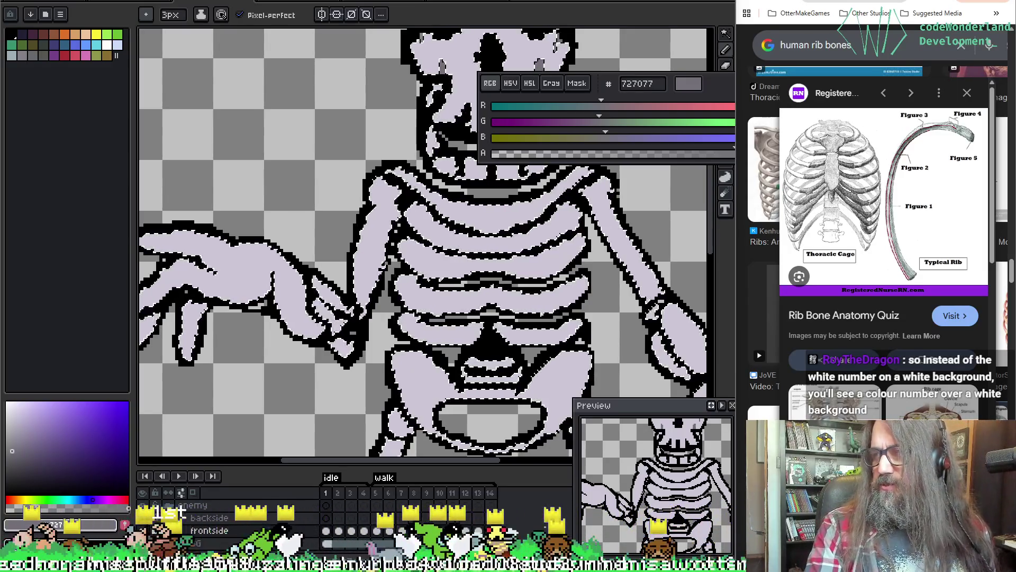
pyautogui.moveTo(491, 569); pyautogui.dragTo(491, 337)
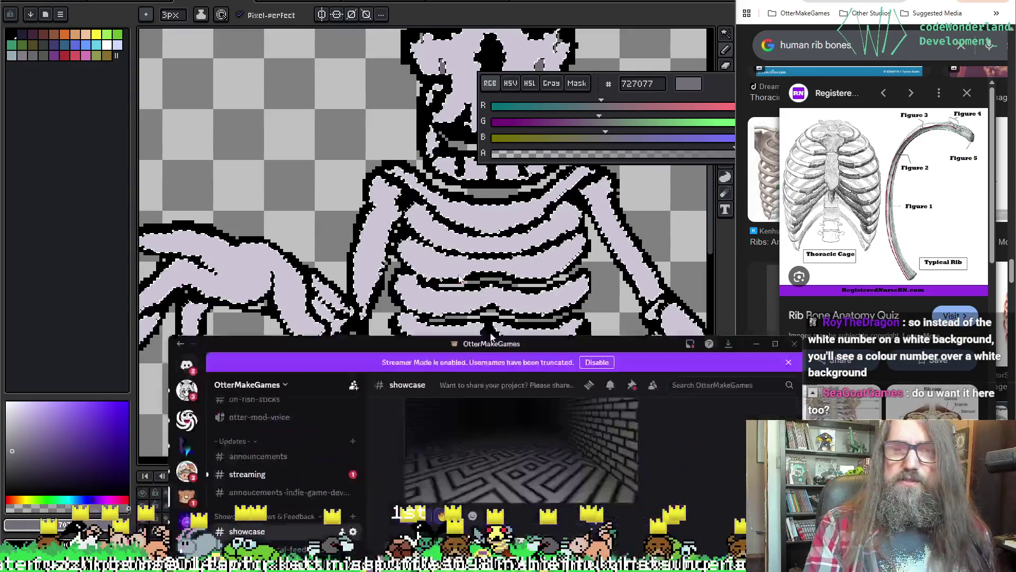
# Maximize Discord, view the shared game image full size, then switch to the cupcake shop's itch.io page.
pyautogui.doubleClick(492, 337)
pyautogui.click(514, 374)
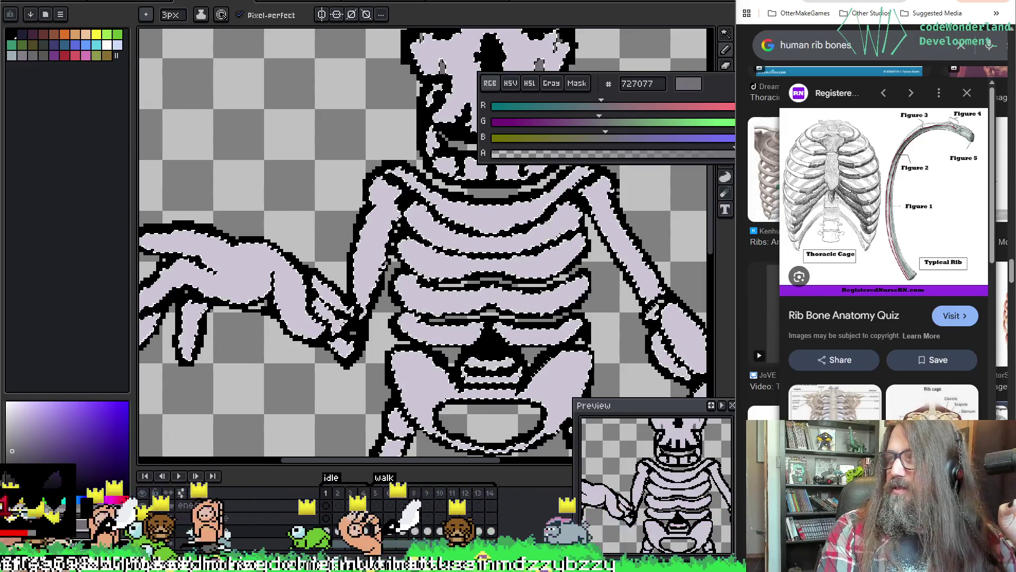
pyautogui.hotkey('alt', 'Tab')
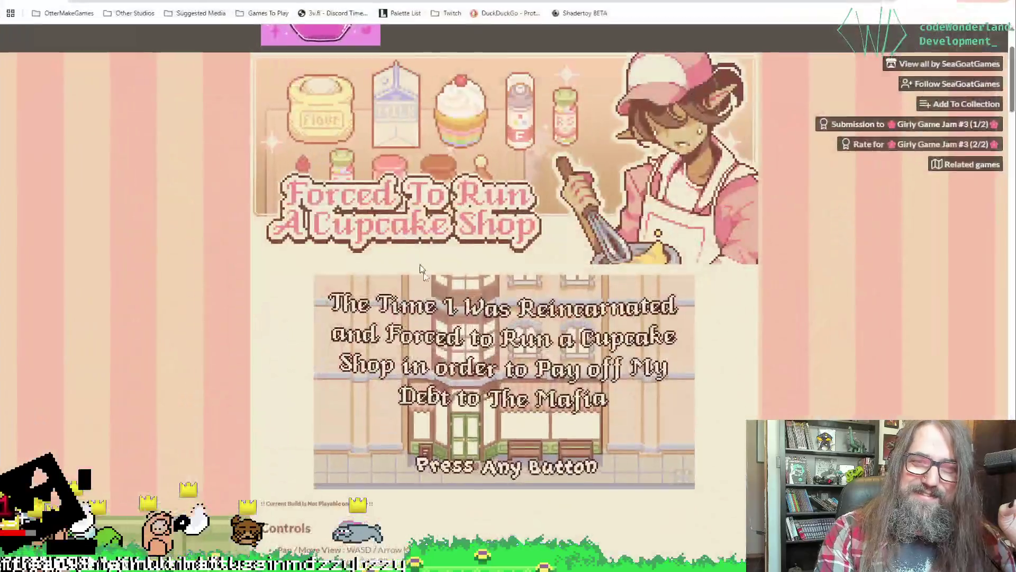
# Get the cupcake shop game past its title screen and scroll through its Controls and Quick Guide.
pyautogui.click(417, 288)
pyautogui.scroll(-1, 417, 287)
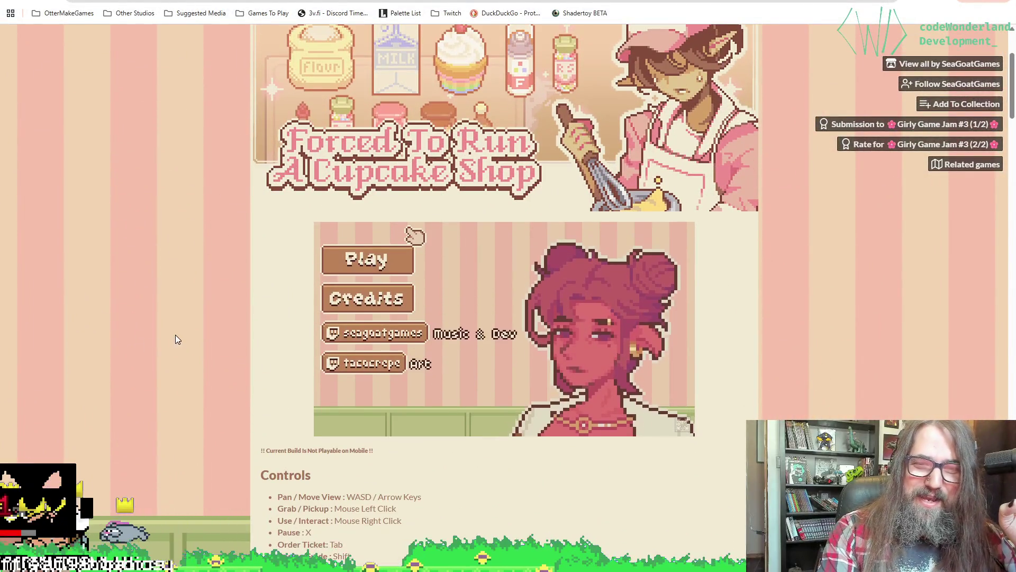
pyautogui.scroll(3, 118, 261)
pyautogui.scroll(-3, 22, 290)
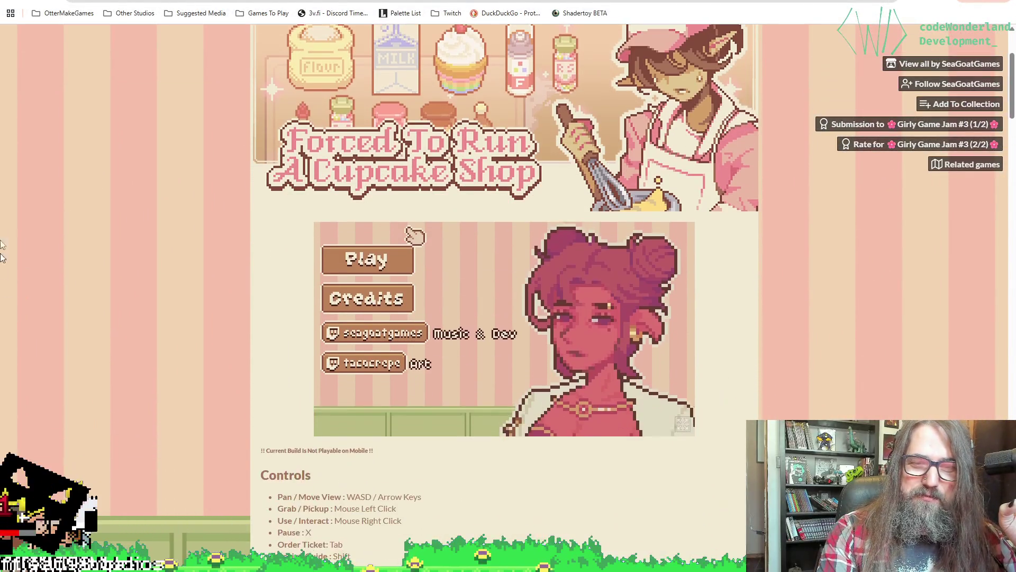
pyautogui.scroll(3, 69, 180)
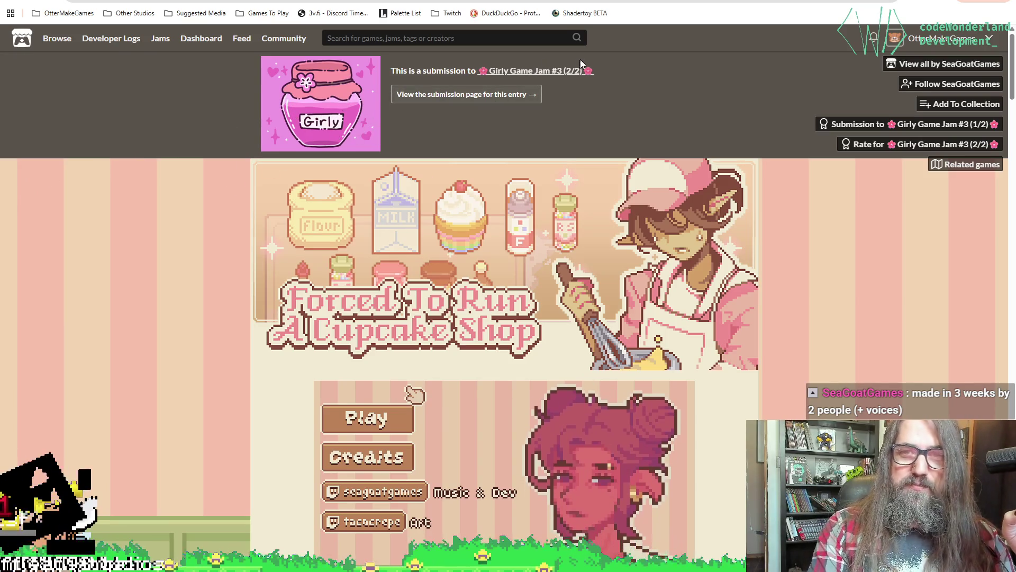
pyautogui.scroll(-10, 255, 195)
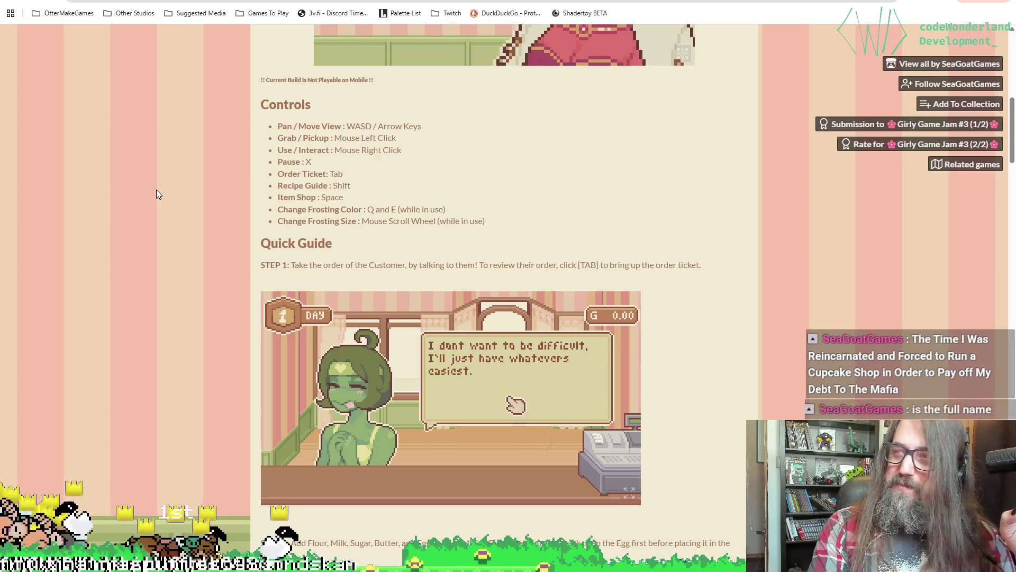
pyautogui.scroll(1, 157, 195)
pyautogui.scroll(-1, 156, 195)
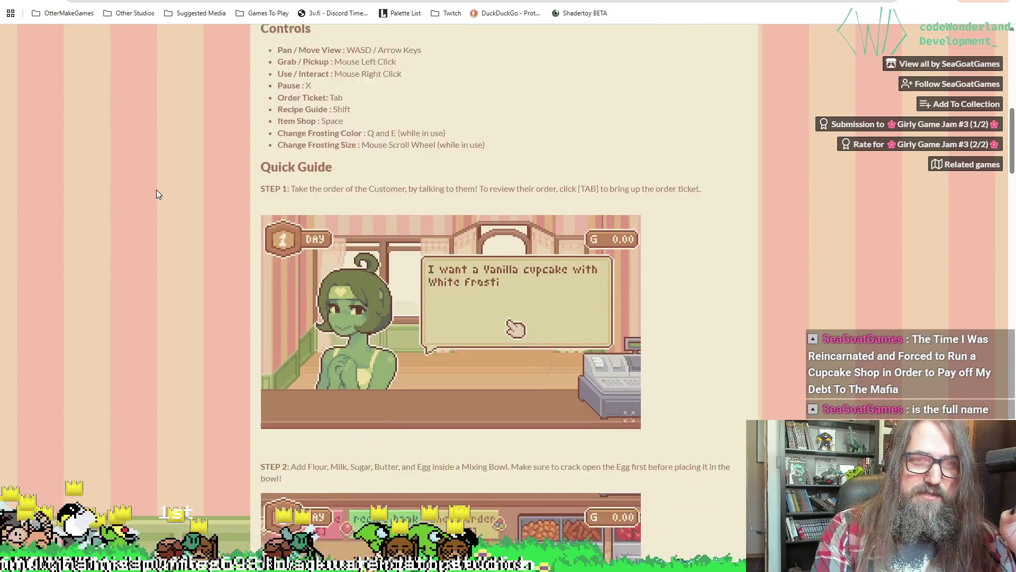
pyautogui.scroll(1, 164, 181)
pyautogui.scroll(-8, 164, 178)
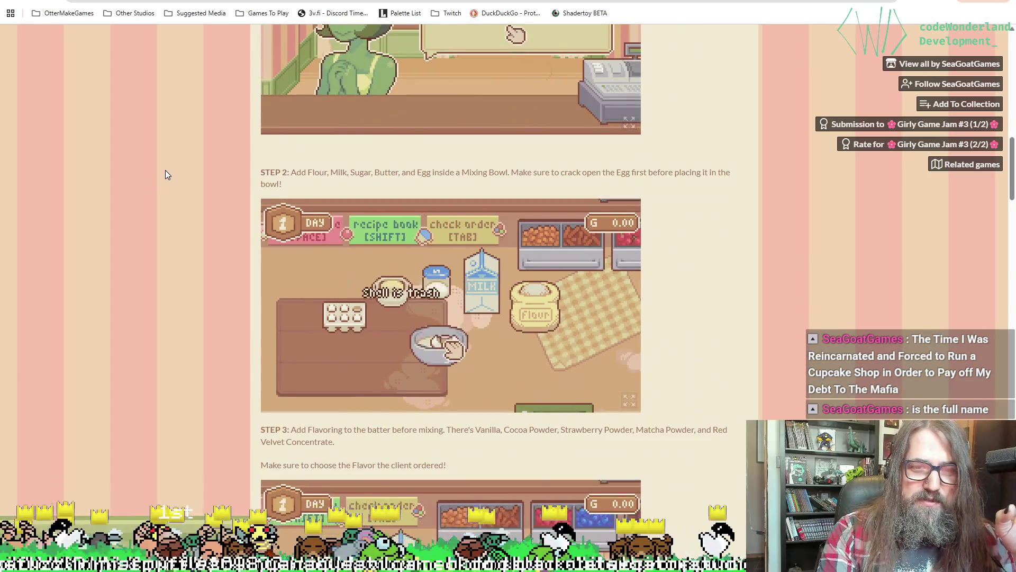
pyautogui.scroll(-5, 165, 172)
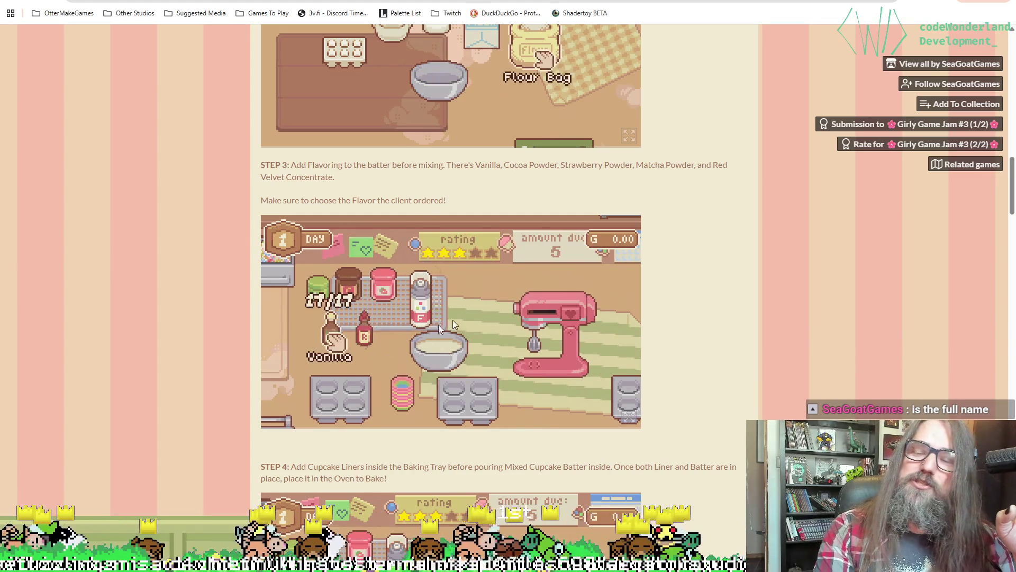
pyautogui.scroll(-12, 472, 323)
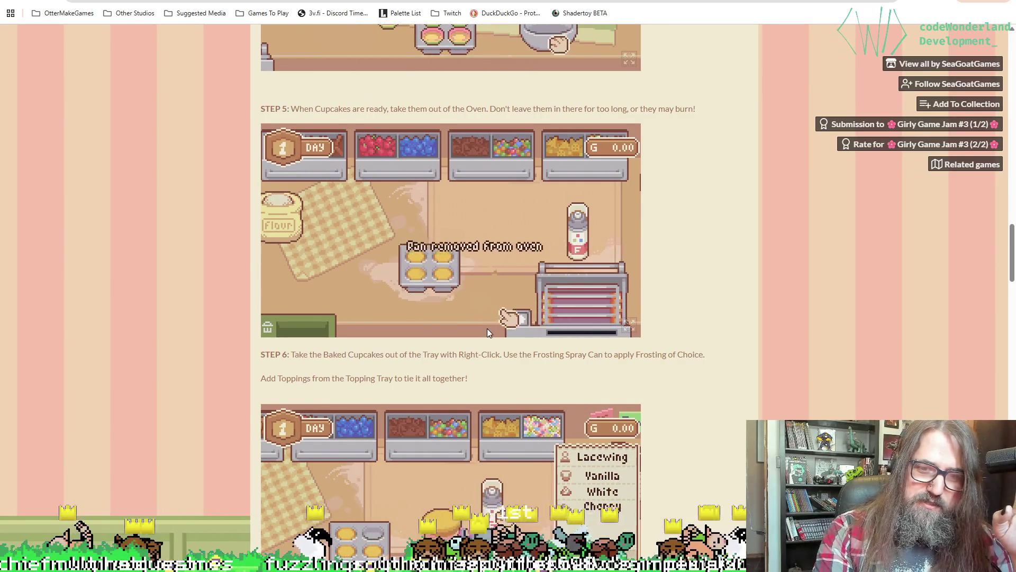
pyautogui.scroll(-3, 476, 326)
pyautogui.scroll(-4, 640, 338)
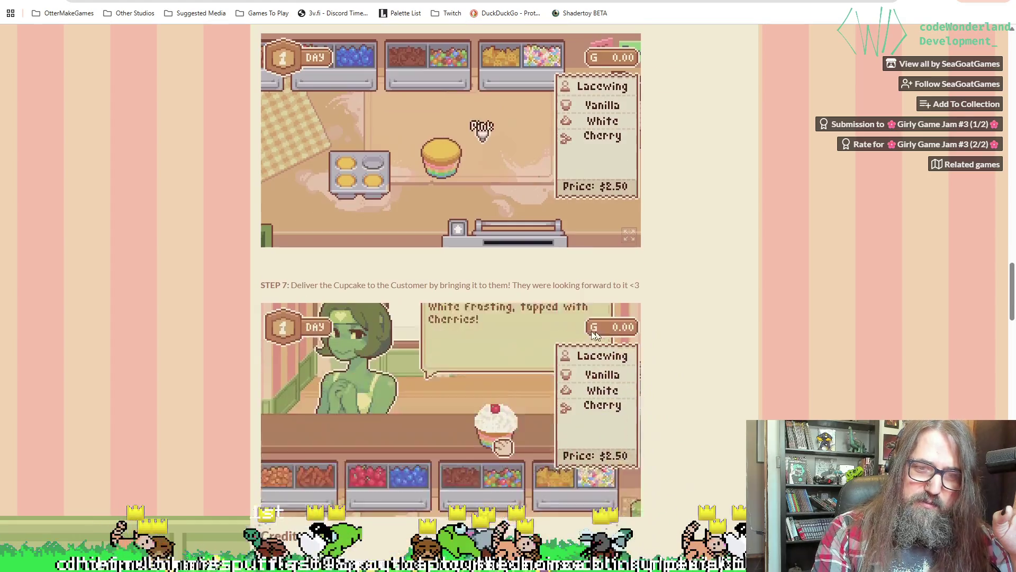
pyautogui.scroll(-10, 577, 314)
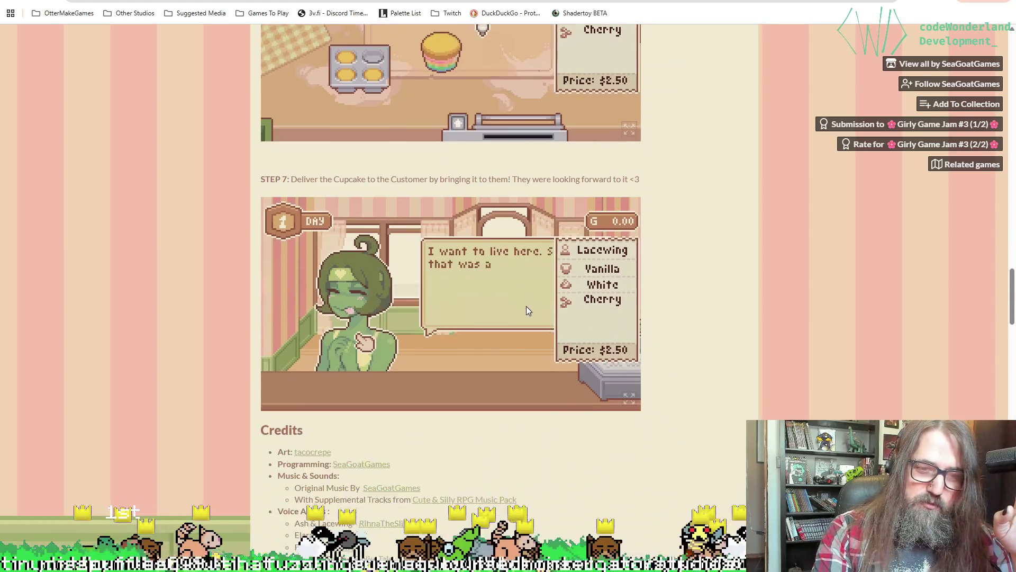
# Scroll back through the guide and Credits, then follow SeaGoatGames.
pyautogui.scroll(5, 459, 296)
pyautogui.scroll(-4, 466, 341)
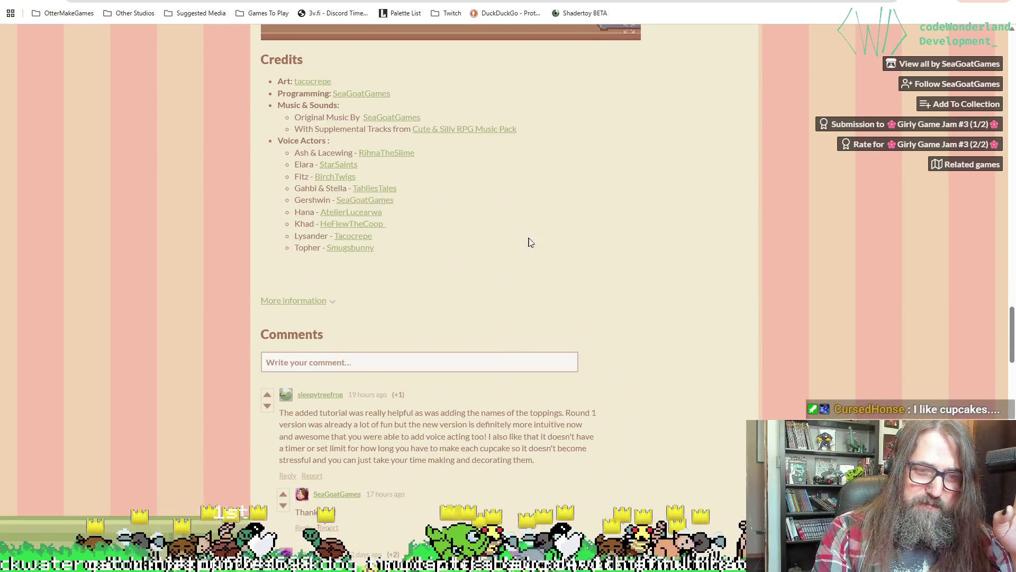
pyautogui.scroll(-4, 666, 245)
pyautogui.scroll(20, 666, 245)
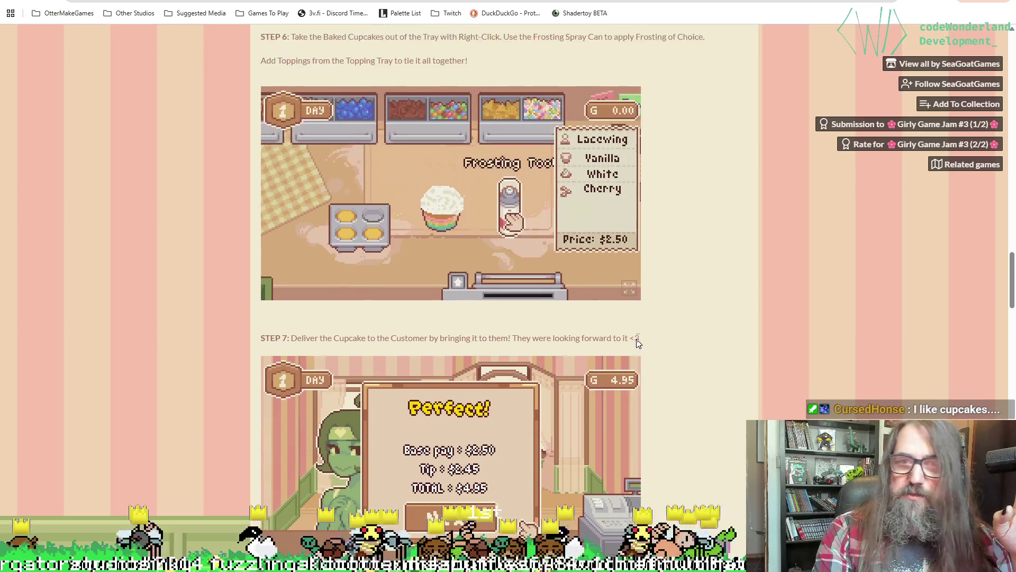
pyautogui.scroll(7, 638, 318)
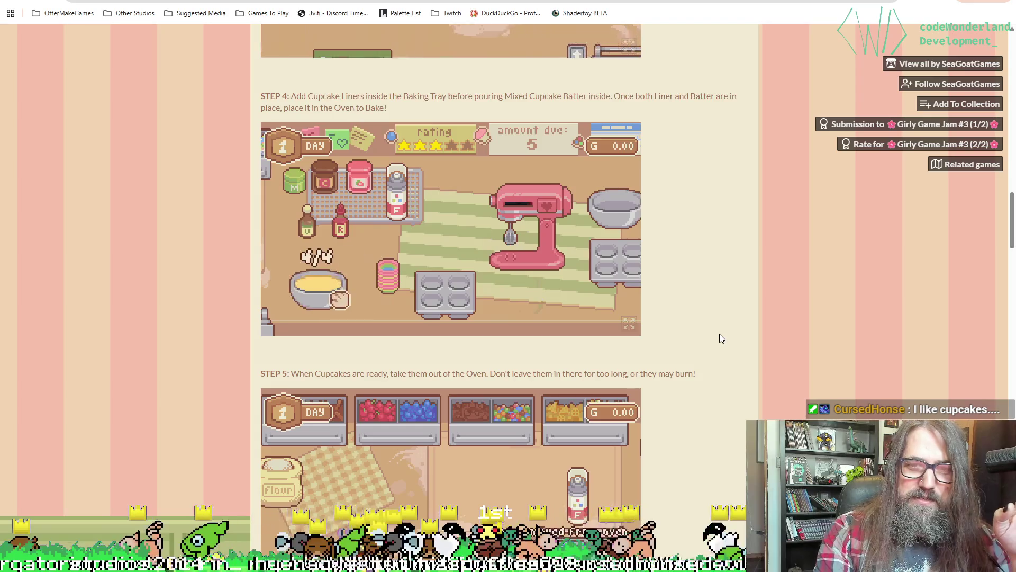
pyautogui.scroll(13, 719, 333)
pyautogui.scroll(12, 718, 317)
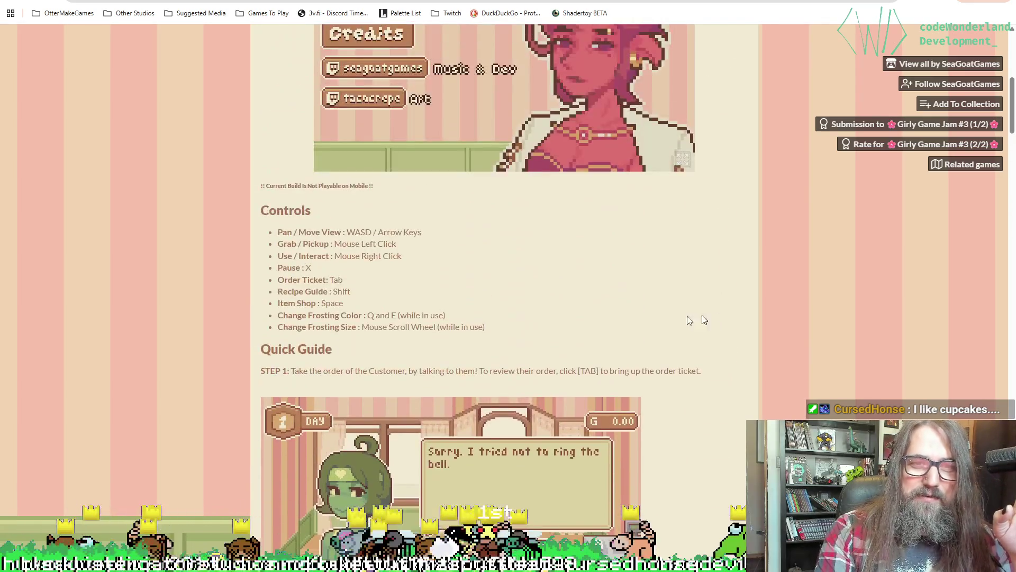
pyautogui.scroll(2, 412, 207)
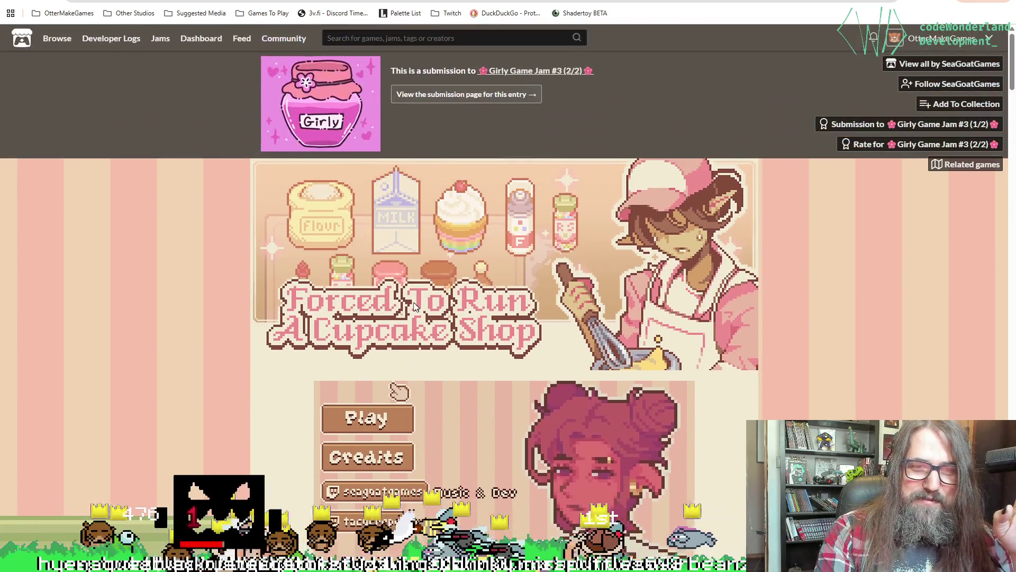
pyautogui.scroll(-4, 306, 184)
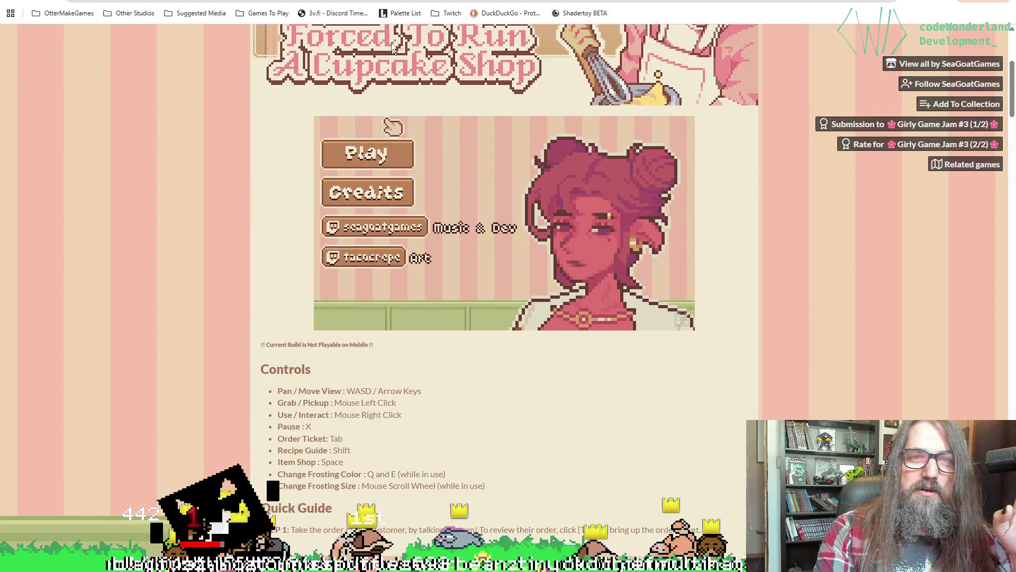
pyautogui.scroll(1, 390, 125)
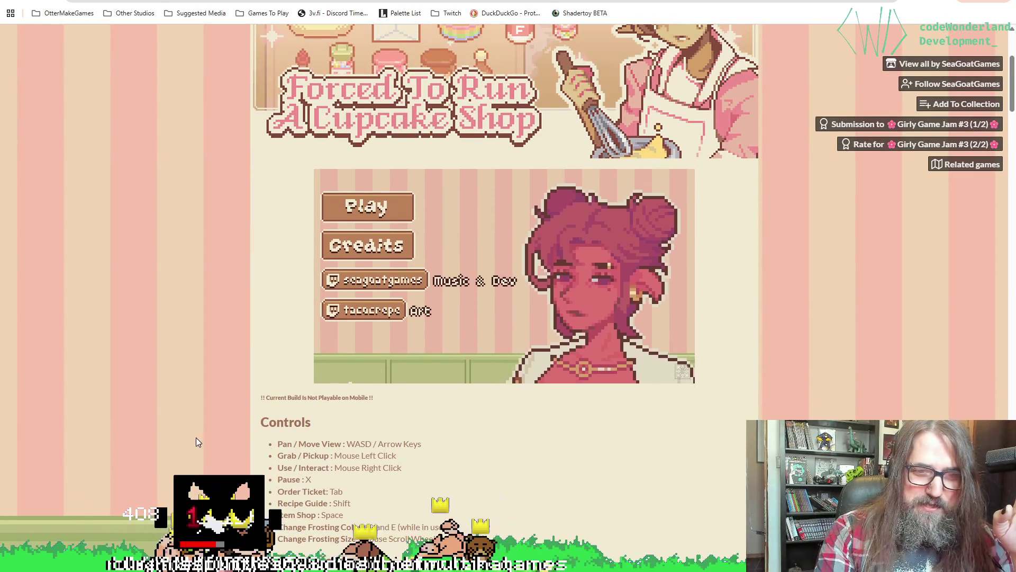
pyautogui.scroll(-7, 245, 347)
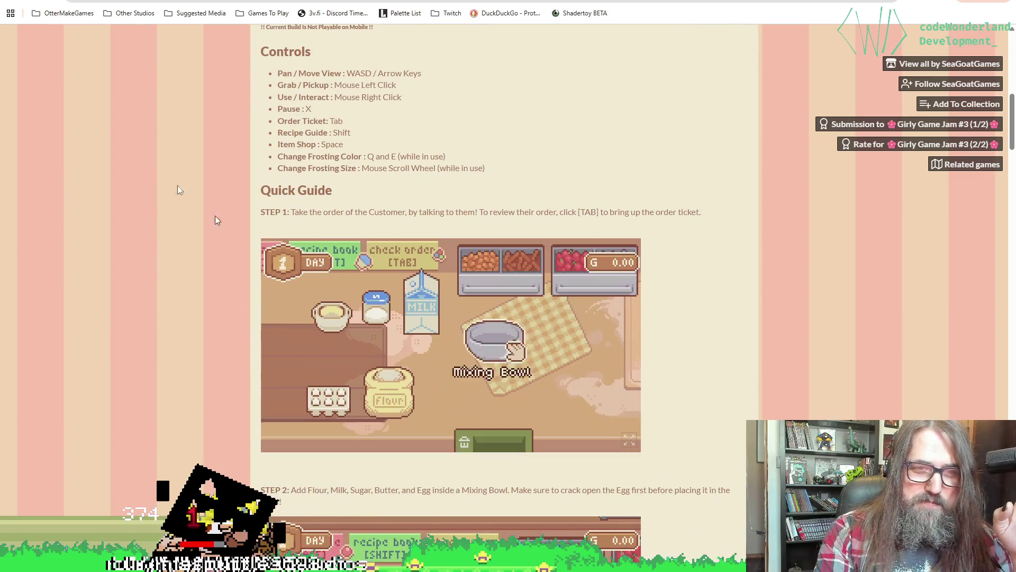
pyautogui.click(958, 85)
pyautogui.scroll(-15, 628, 284)
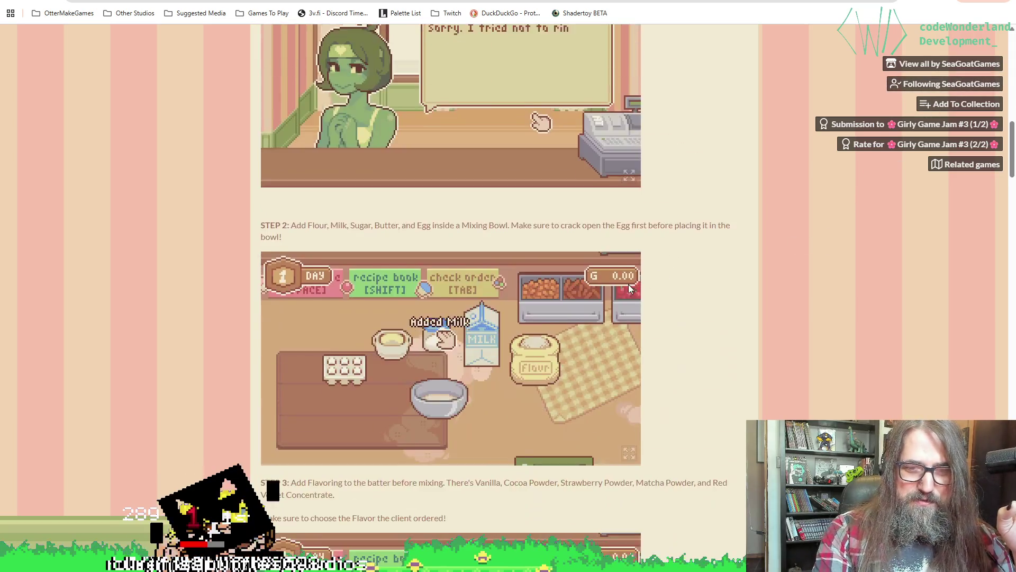
pyautogui.scroll(-18, 623, 279)
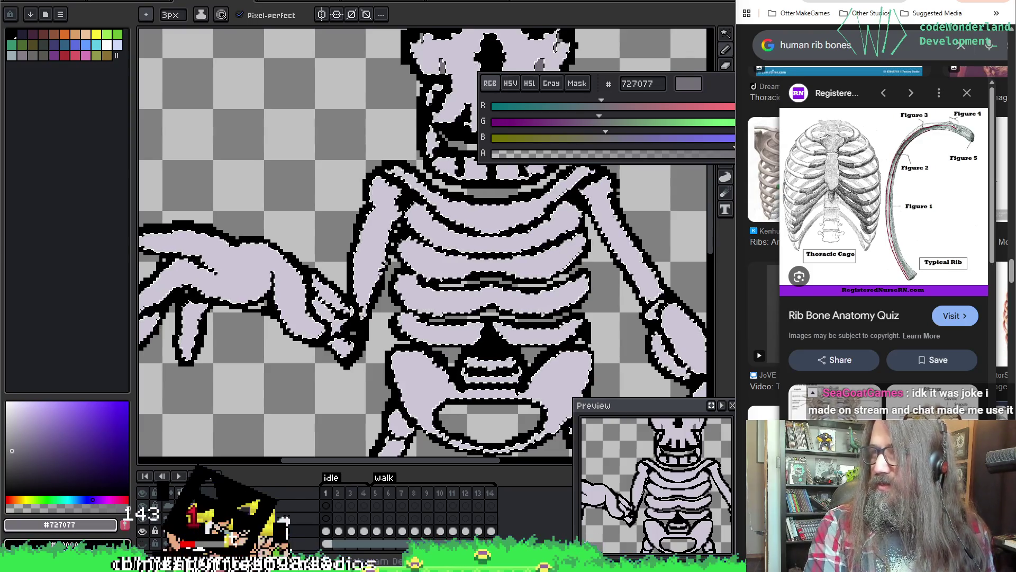
# Browse the FRIDAY GAME DAY - 3/27/2026 thread, then in Aseprite sample lavender #cbc6d4.
pyautogui.hotkey('alt', 'Tab')
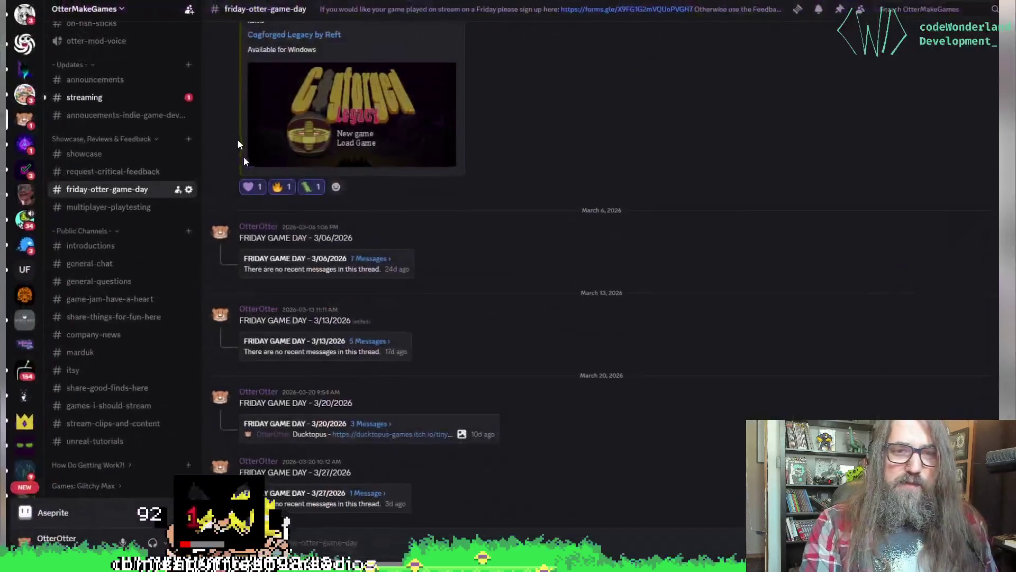
pyautogui.scroll(5, 497, 367)
pyautogui.scroll(4, 499, 363)
pyautogui.scroll(-10, 499, 360)
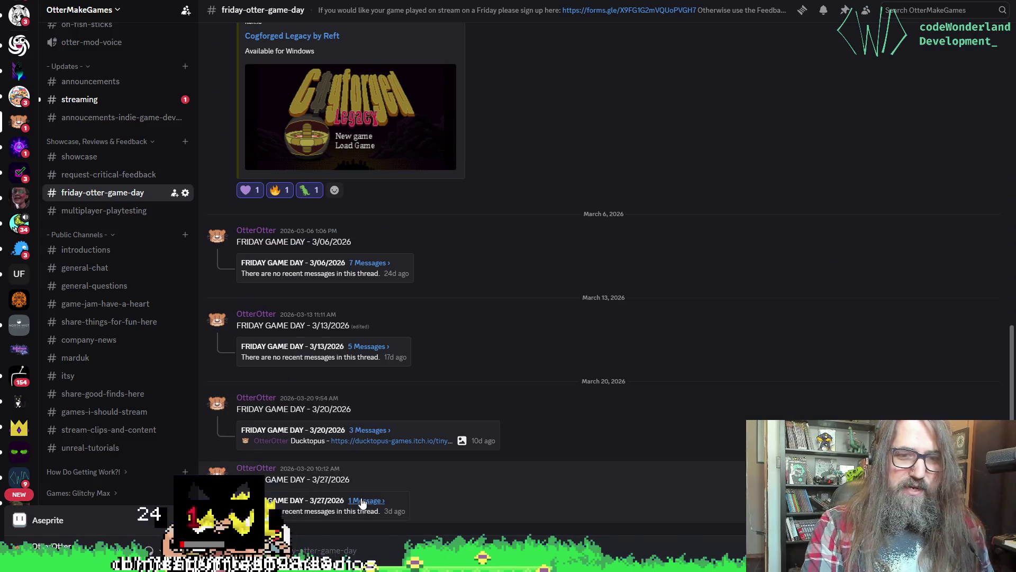
pyautogui.click(398, 501)
pyautogui.scroll(10, 764, 283)
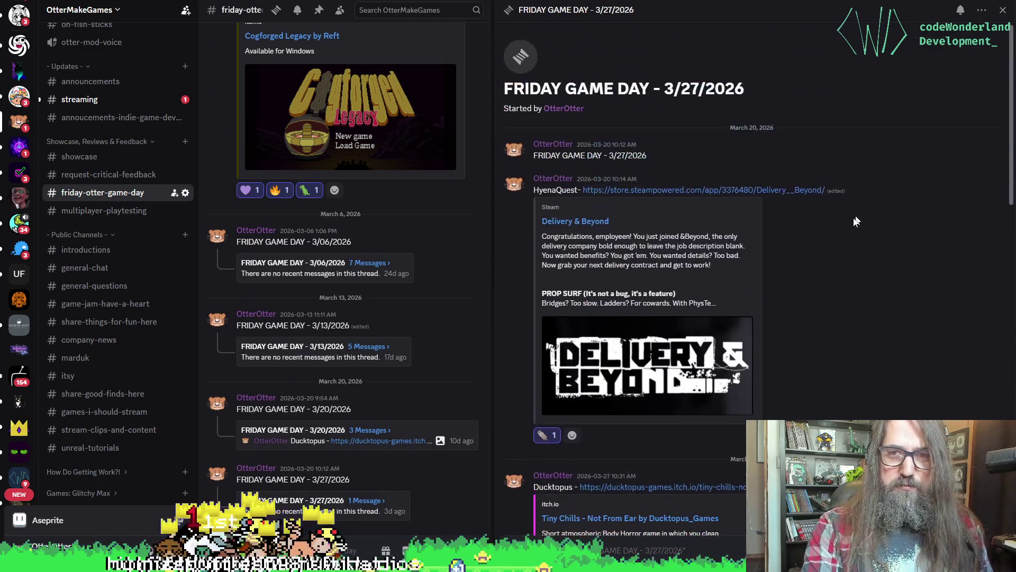
pyautogui.scroll(-5, 856, 221)
pyautogui.scroll(-10, 847, 325)
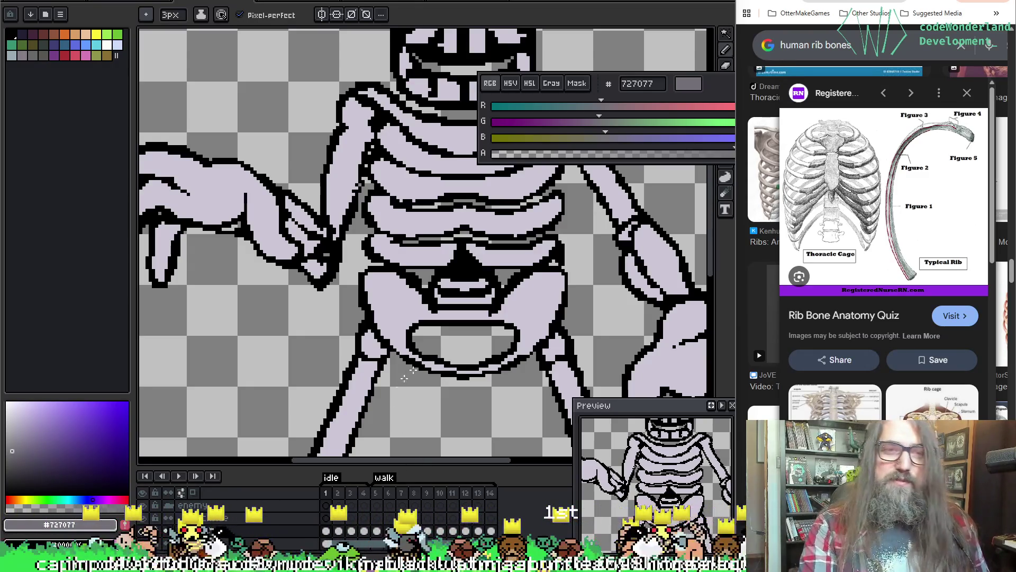
pyautogui.keyDown('alt'); pyautogui.click(270, 261); pyautogui.keyUp('alt')
# Pan to the legs, sample black from the outline, and step through frames 14 and 2.
pyautogui.press('g')
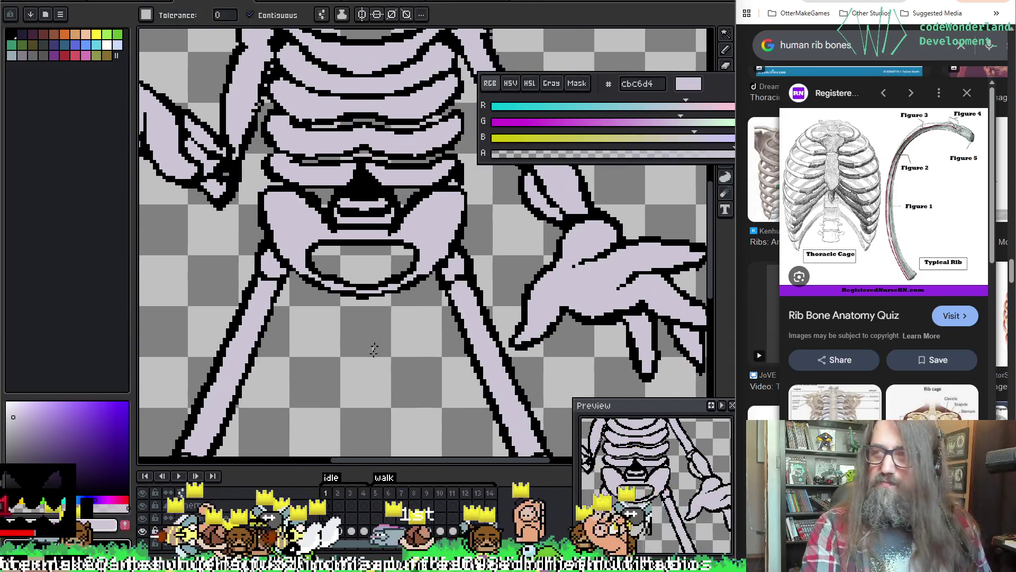
pyautogui.moveTo(501, 281)
pyautogui.mouseDown()
pyautogui.moveTo(352, 318)
pyautogui.moveTo(443, 68)
pyautogui.moveTo(360, 204)
pyautogui.moveTo(418, 516)
pyautogui.mouseUp()
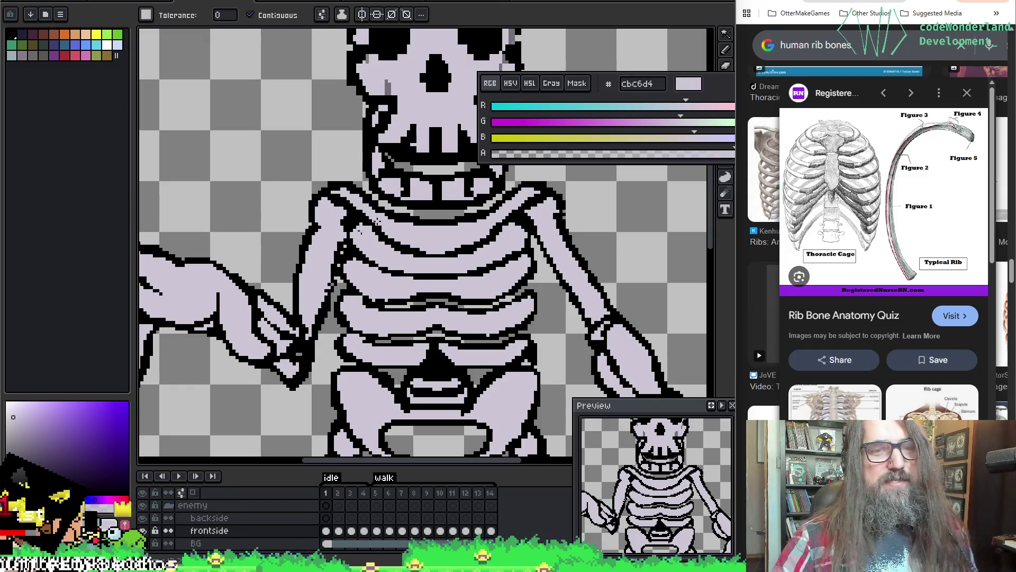
pyautogui.press('alt')
pyautogui.keyDown('alt'); pyautogui.click(330, 313); pyautogui.keyUp('alt')
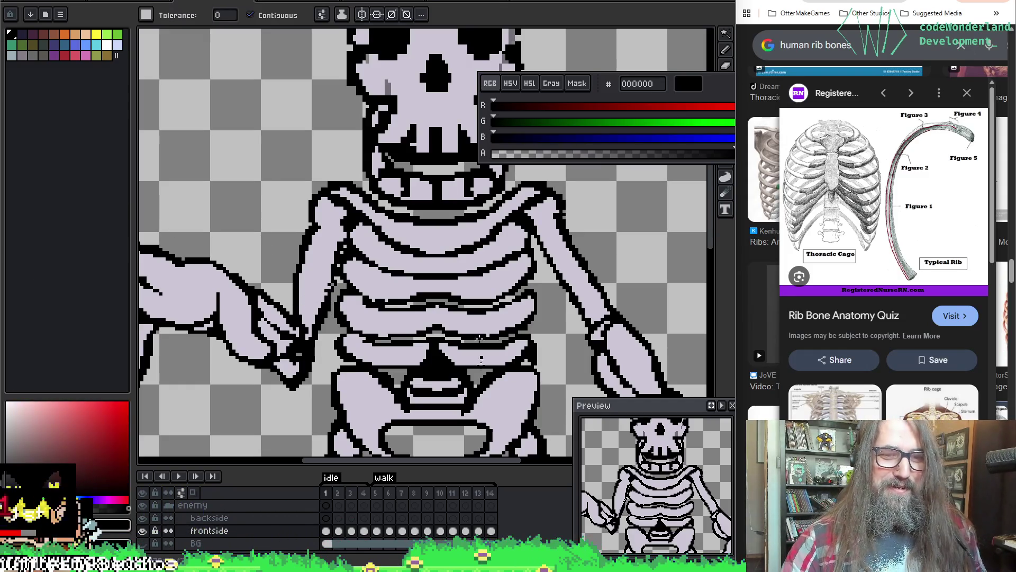
pyautogui.press('Left')
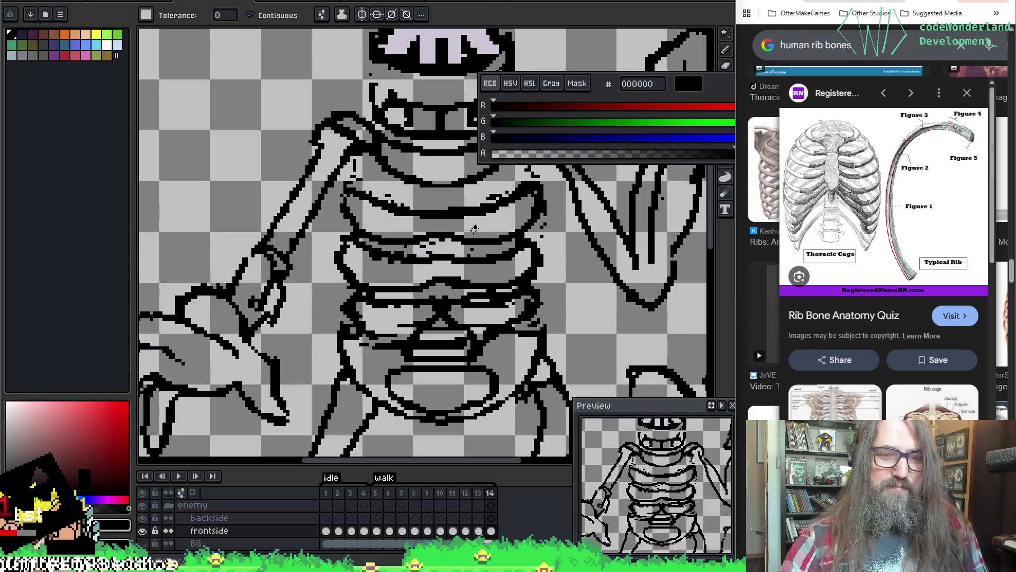
pyautogui.press('Right')
pyautogui.press('Right')
# On frame 1, zoom out and eyedrop mid grey #727077 from the hand.
pyautogui.scroll(-5, 427, 173)
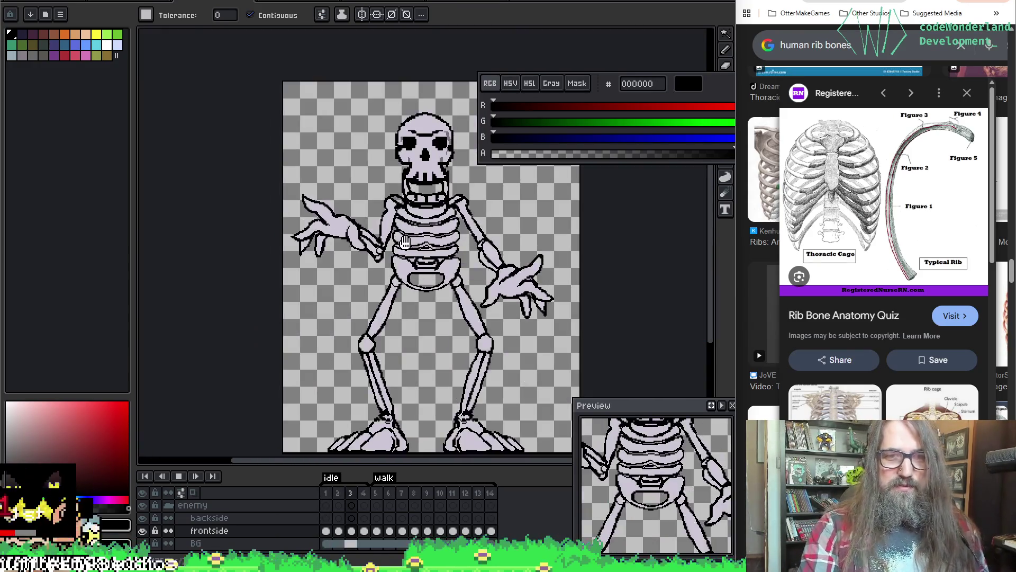
pyautogui.press('Left')
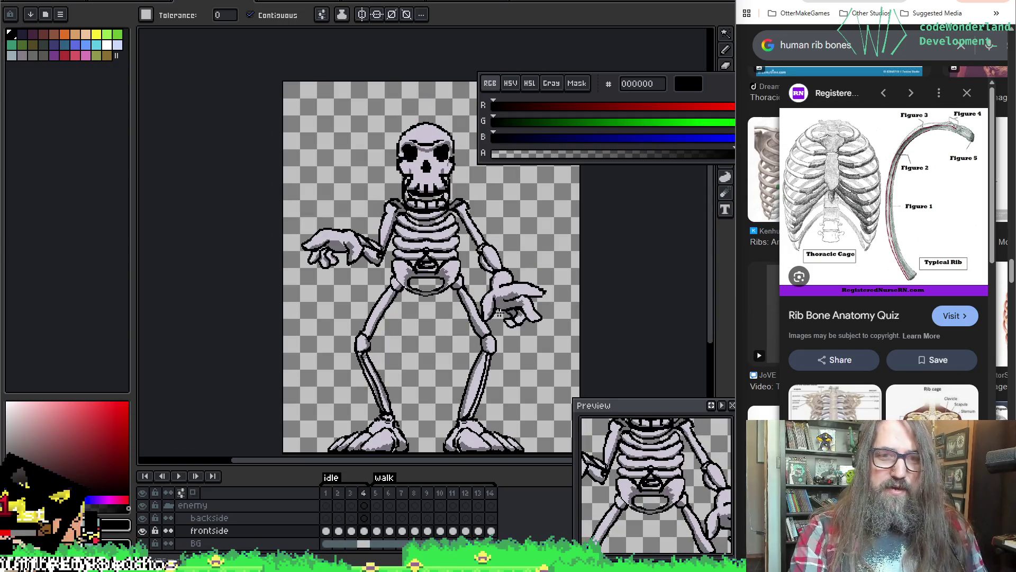
pyautogui.press('i')
pyautogui.click(504, 301)
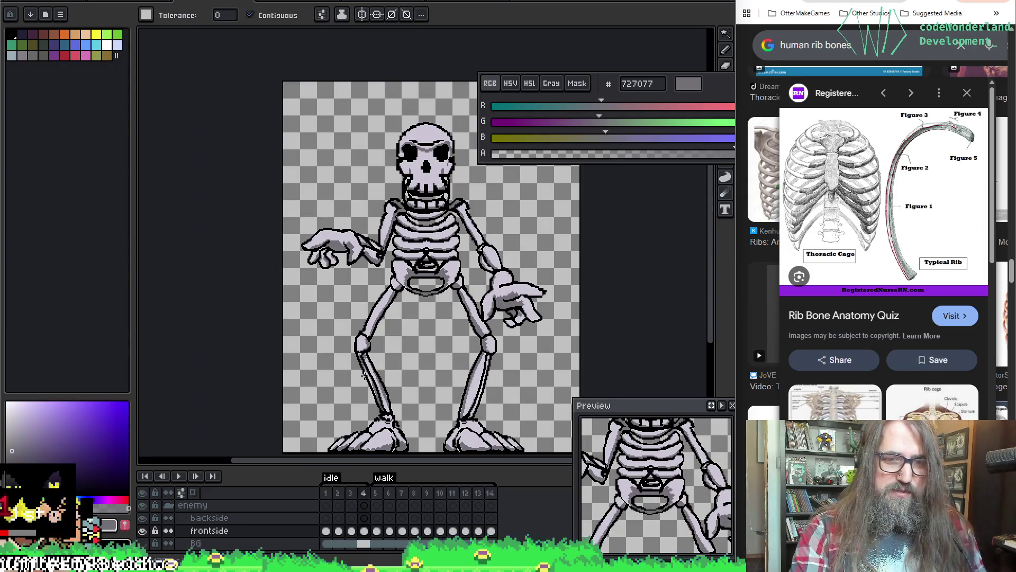
pyautogui.press('w')
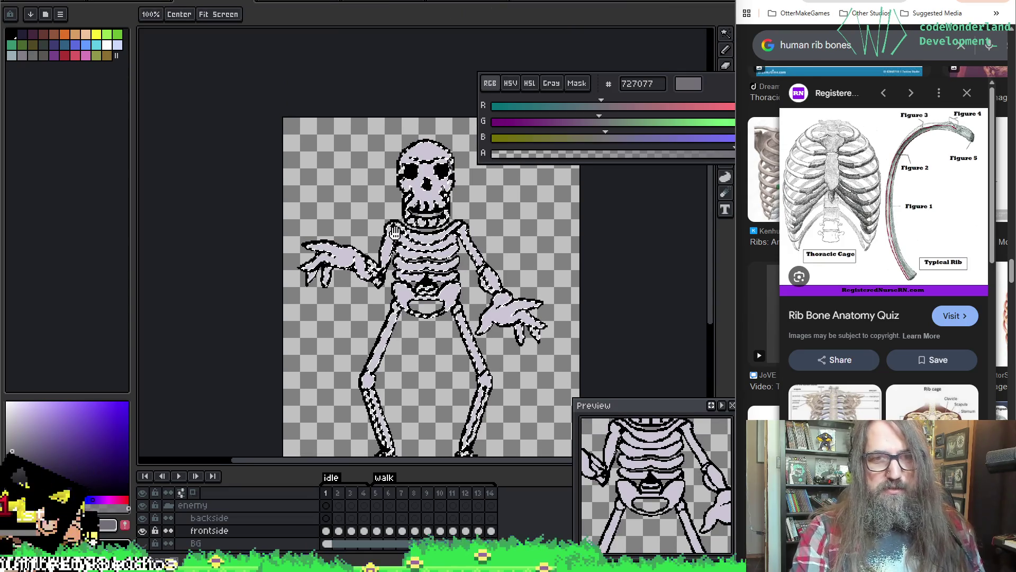
# Replace the old brow shading with one grey line across both eye sockets.
pyautogui.press('b')
pyautogui.scroll(3, 408, 165)
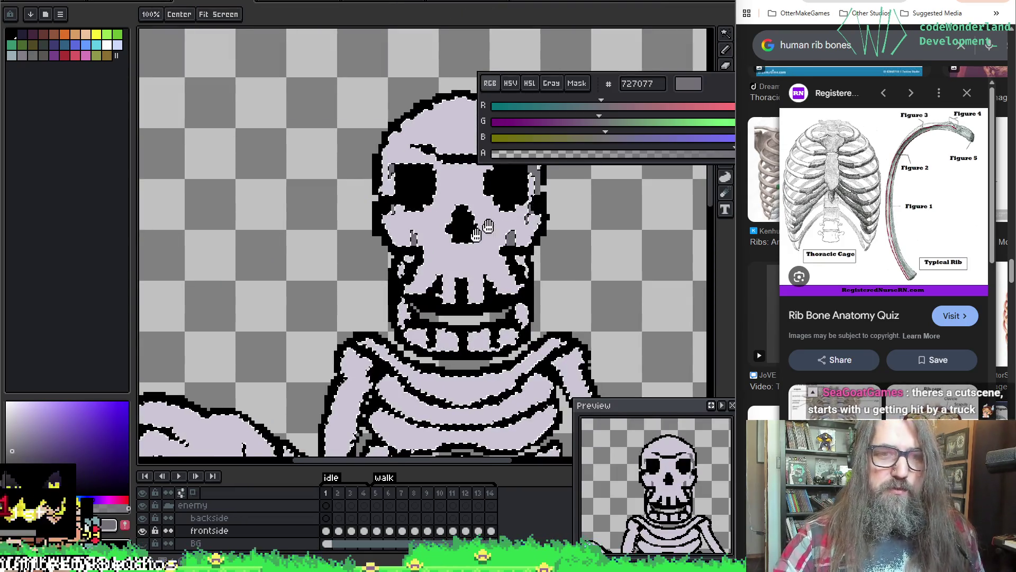
pyautogui.moveTo(408, 165); pyautogui.dragTo(368, 150)
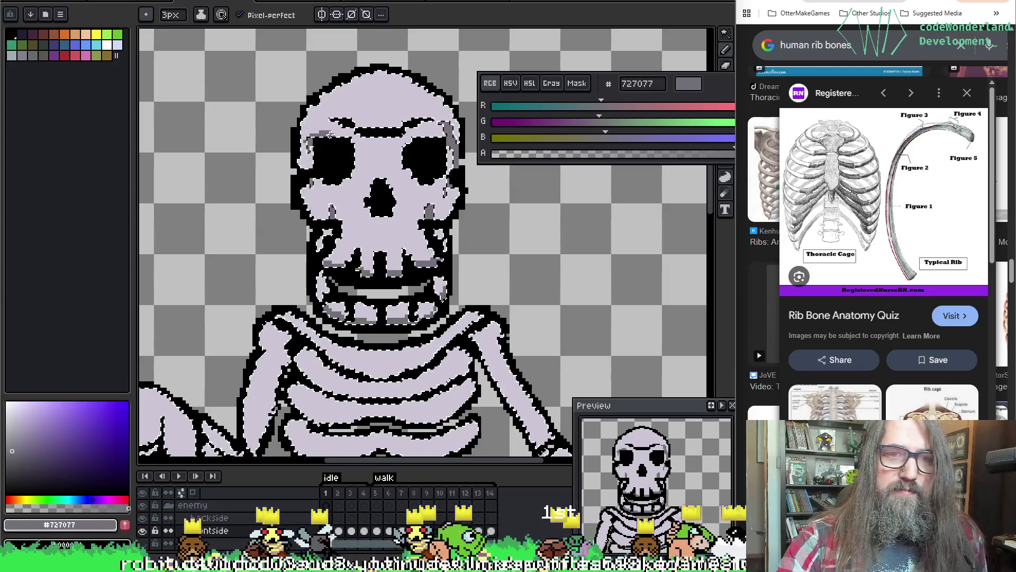
pyautogui.hotkey('ctrl', 'z')
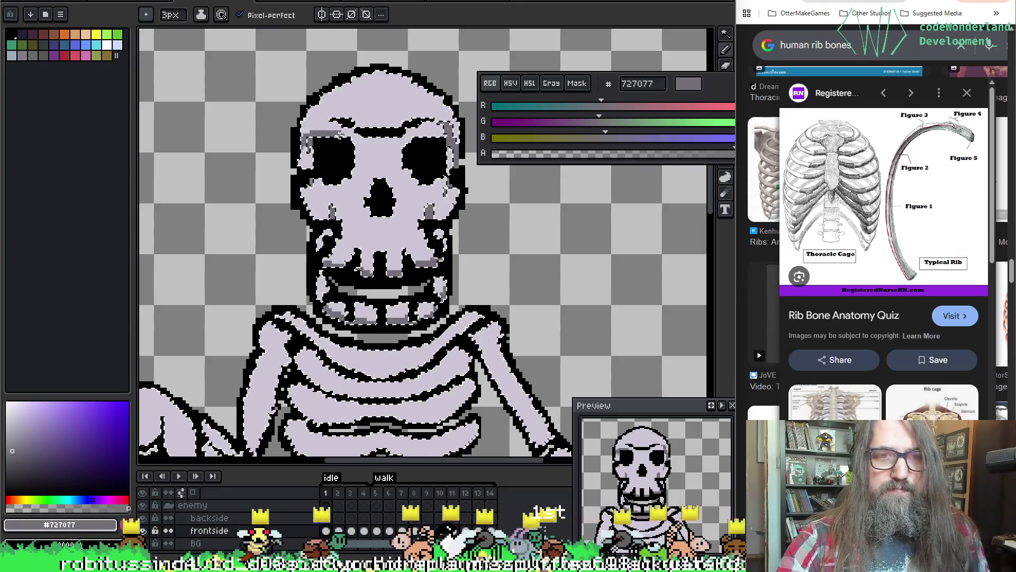
pyautogui.hotkey('ctrl', 'z')
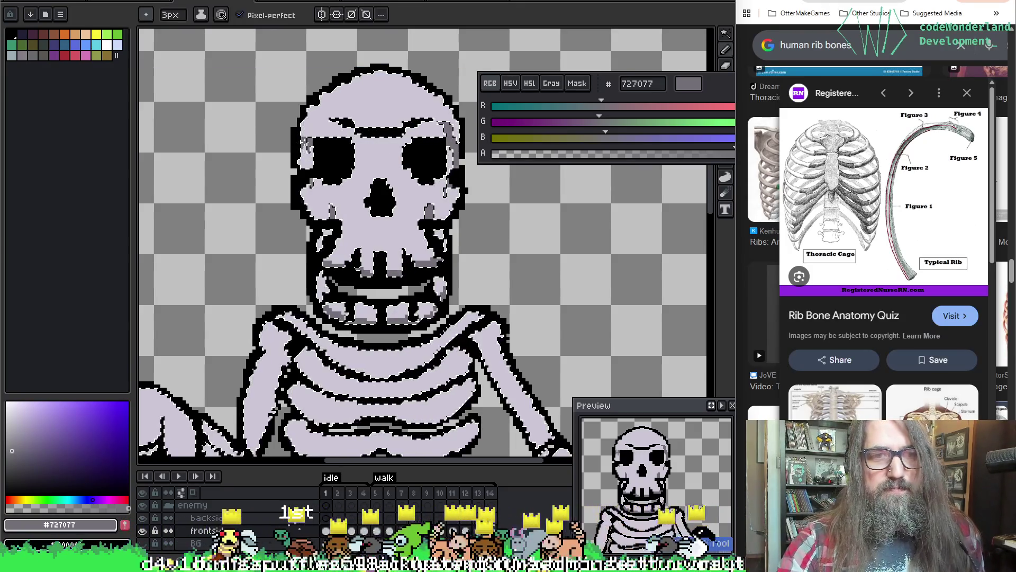
pyautogui.moveTo(365, 148); pyautogui.dragTo(450, 142)
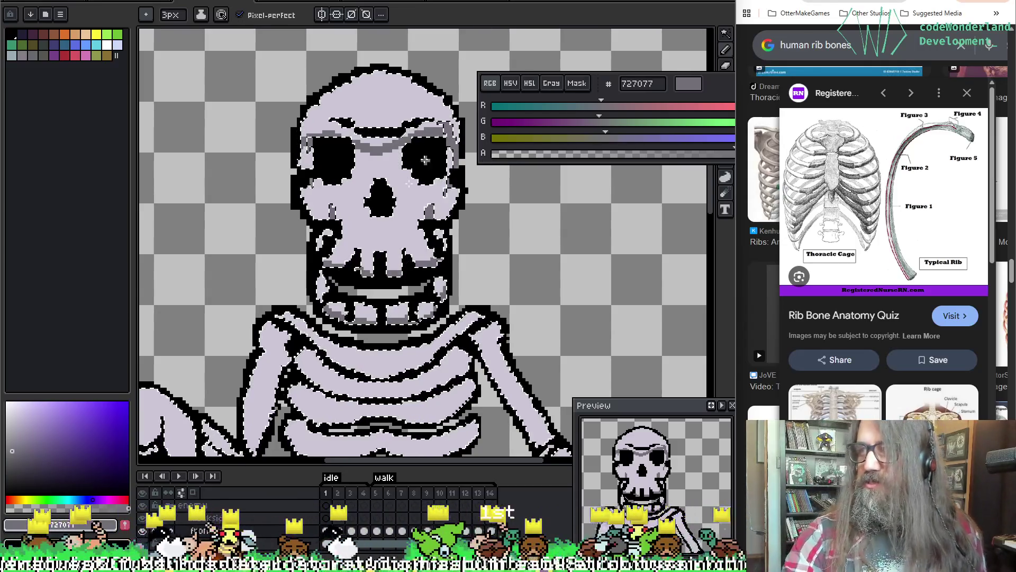
# Shade the left edge of the ribcage in grey #727077.
pyautogui.moveTo(401, 308)
pyautogui.mouseDown()
pyautogui.moveTo(501, 223)
pyautogui.moveTo(502, 291)
pyautogui.mouseUp()
pyautogui.moveTo(381, 177)
pyautogui.mouseDown()
pyautogui.moveTo(309, 186)
pyautogui.moveTo(384, 181)
pyautogui.mouseUp()
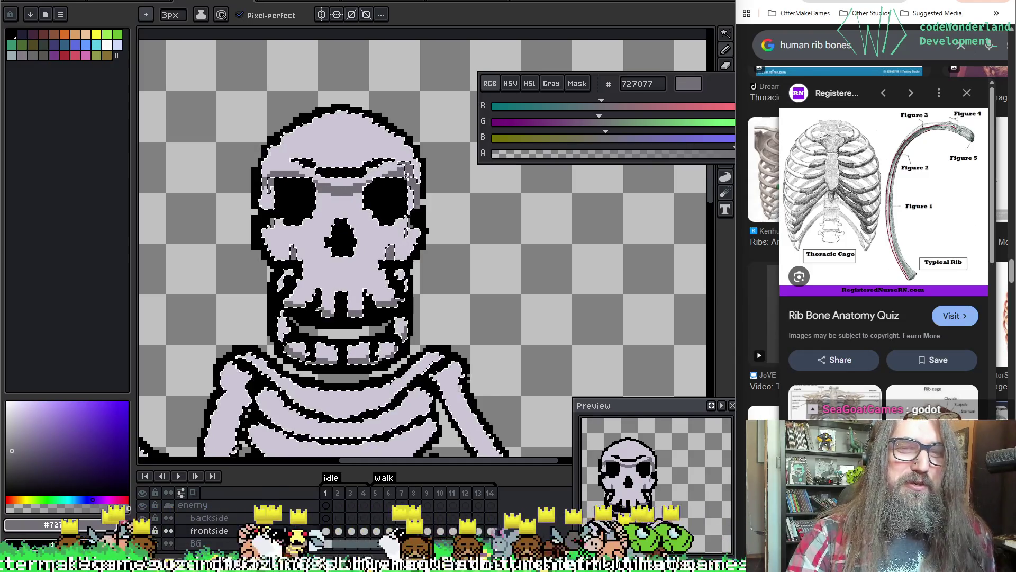
pyautogui.moveTo(366, 231)
pyautogui.mouseDown()
pyautogui.moveTo(437, 182)
pyautogui.moveTo(406, 175)
pyautogui.mouseUp()
pyautogui.moveTo(345, 229); pyautogui.dragTo(320, 317)
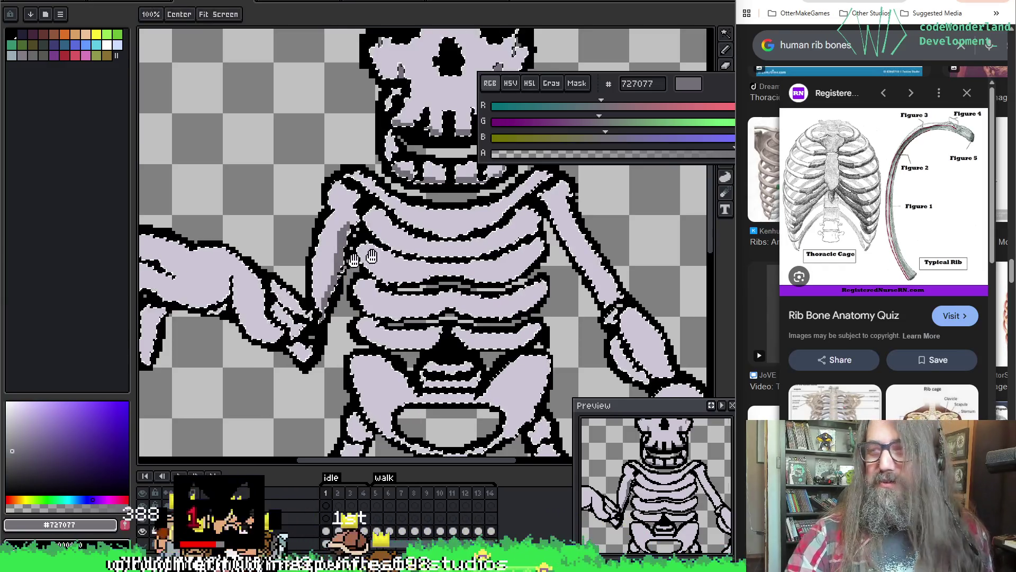
# Shade the upper edge of the left hand's fingers, redrawing the stroke once.
pyautogui.moveTo(358, 247); pyautogui.dragTo(457, 247)
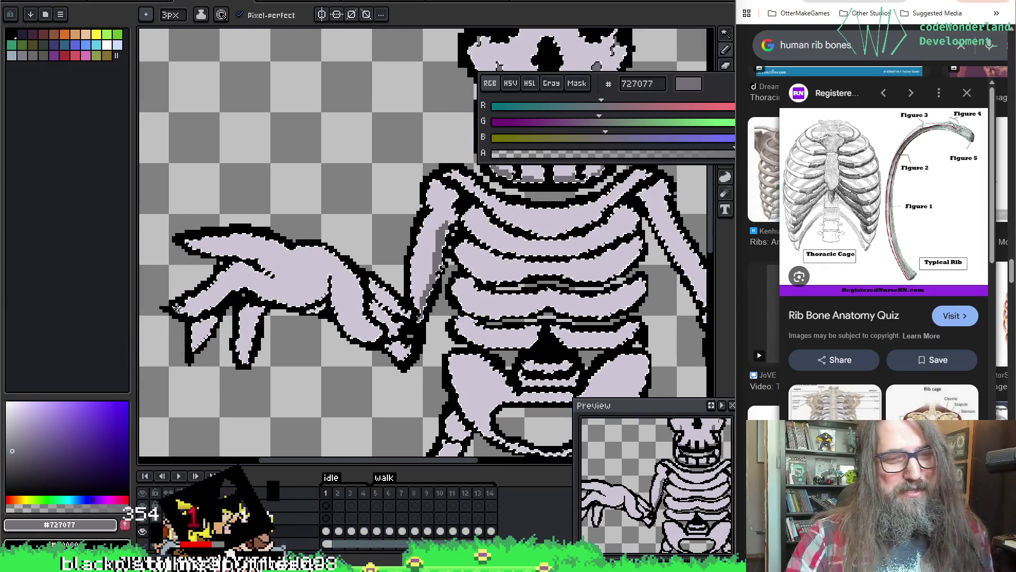
pyautogui.moveTo(205, 306); pyautogui.dragTo(264, 296)
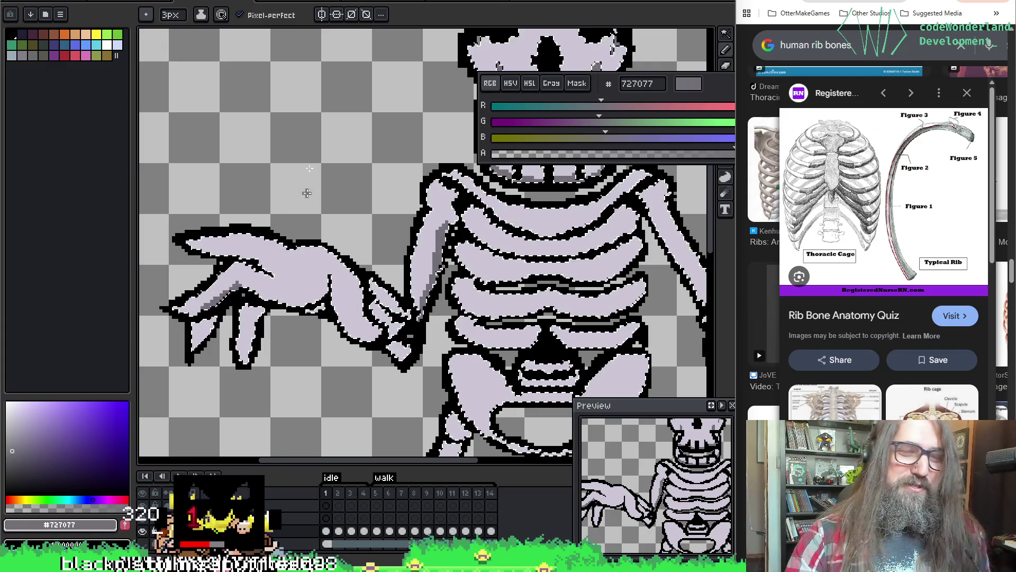
pyautogui.hotkey('ctrl', 'z')
pyautogui.moveTo(204, 306); pyautogui.dragTo(244, 285)
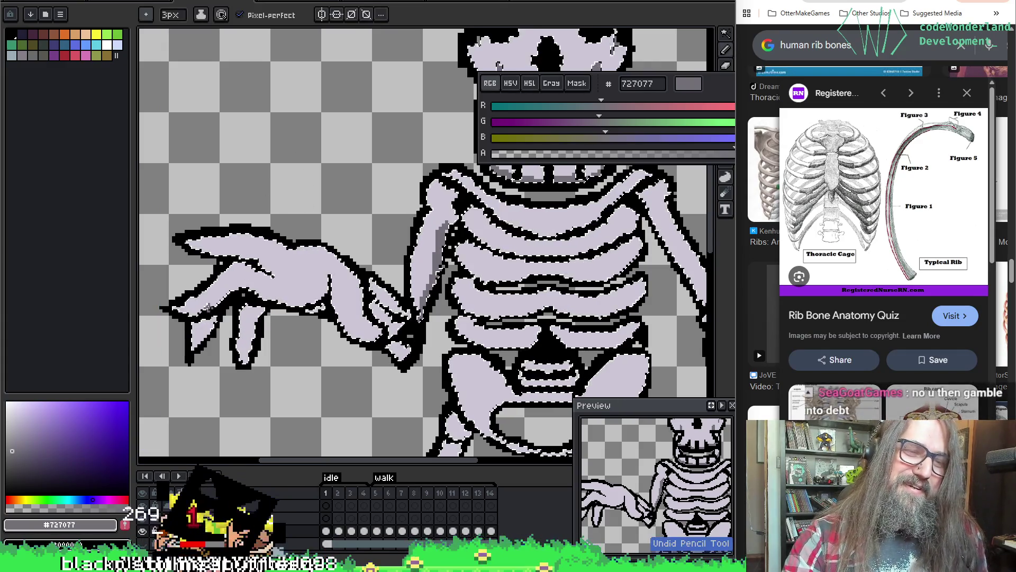
pyautogui.hotkey('ctrl', 'z')
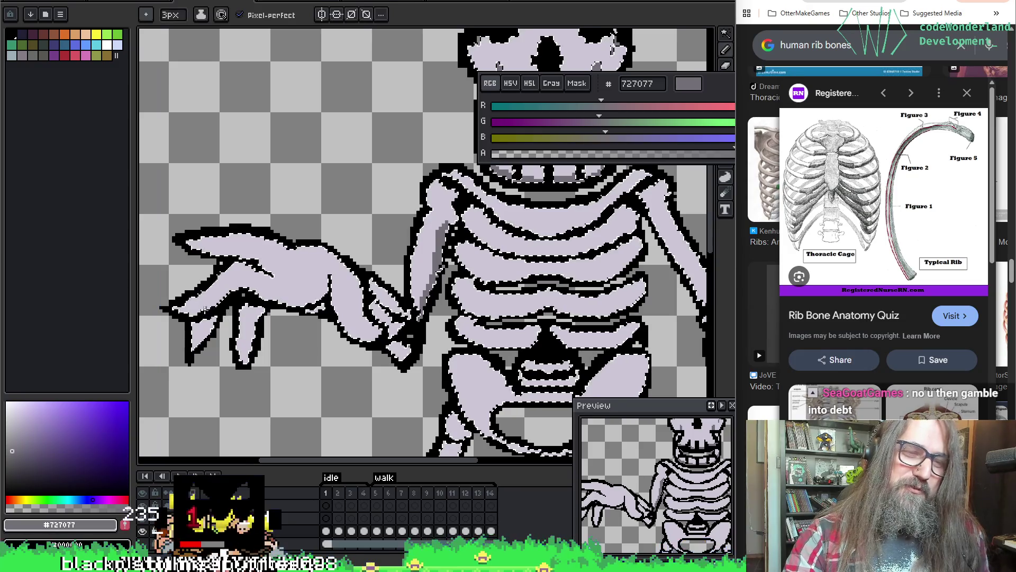
pyautogui.hotkey('ctrl', 'y')
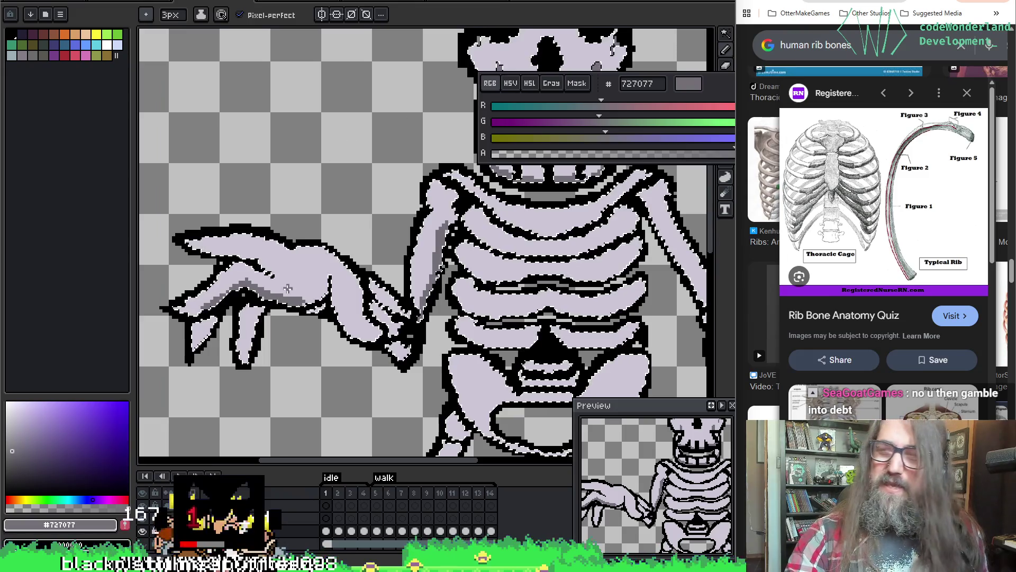
# Undo the hand's shading edits, keeping the shading on the lower fingers.
pyautogui.hotkey('ctrl', 'z')
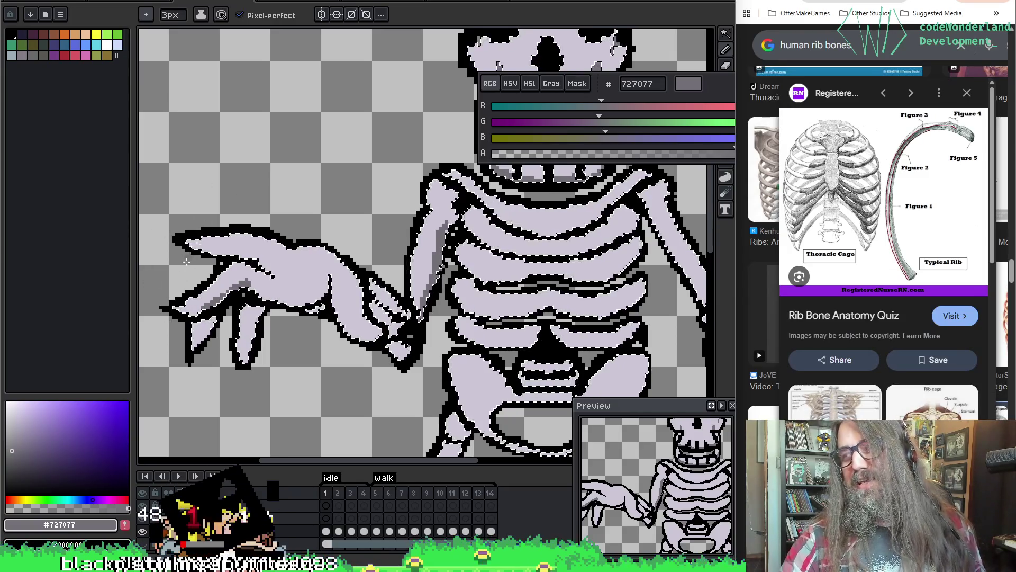
pyautogui.hotkey('ctrl', 'z')
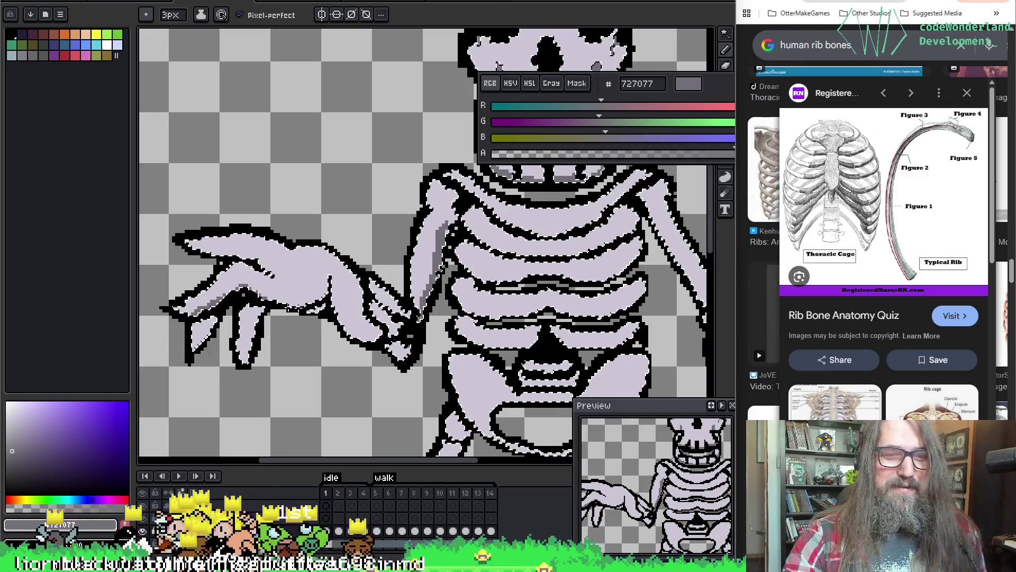
pyautogui.hotkey('ctrl', 'z')
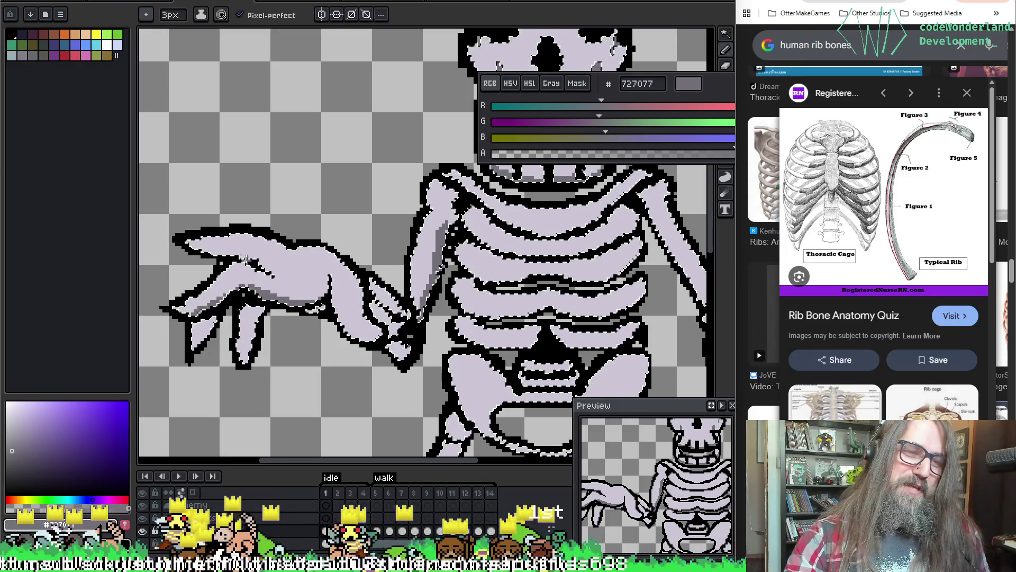
pyautogui.hotkey('ctrl', 'z')
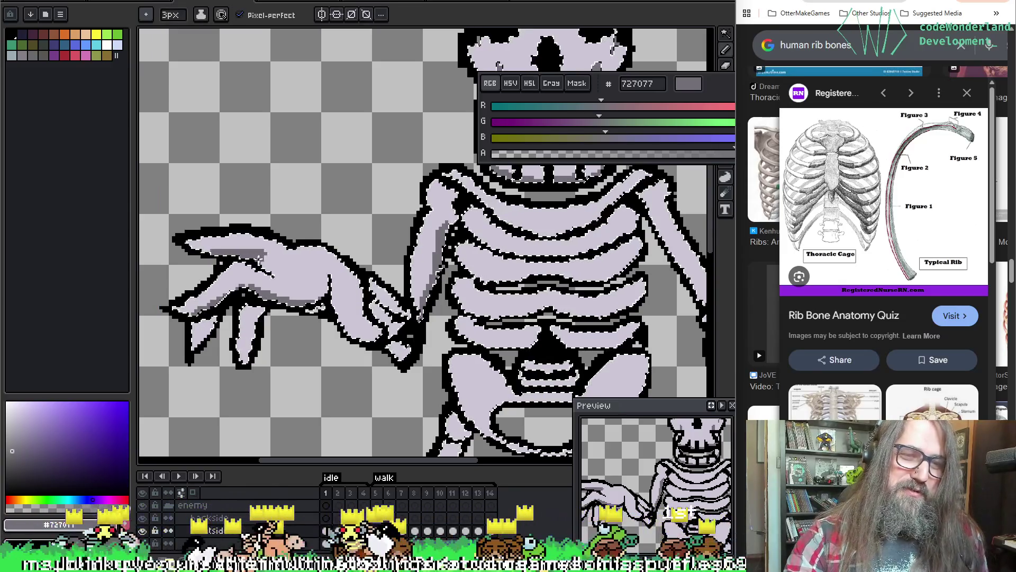
pyautogui.hotkey('ctrl', 'z')
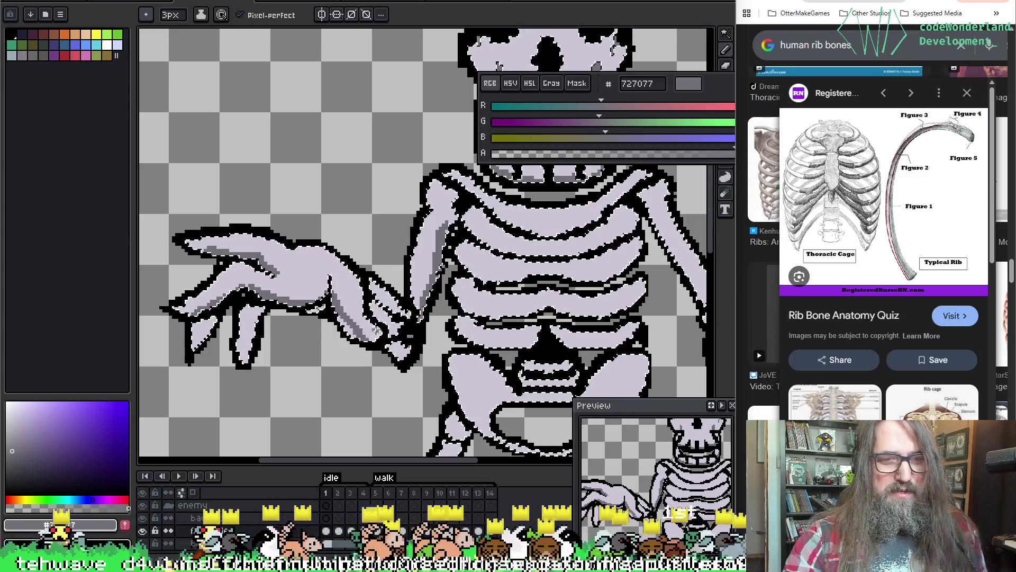
pyautogui.hotkey('ctrl', 'z')
pyautogui.hotkey('ctrl', 'z')
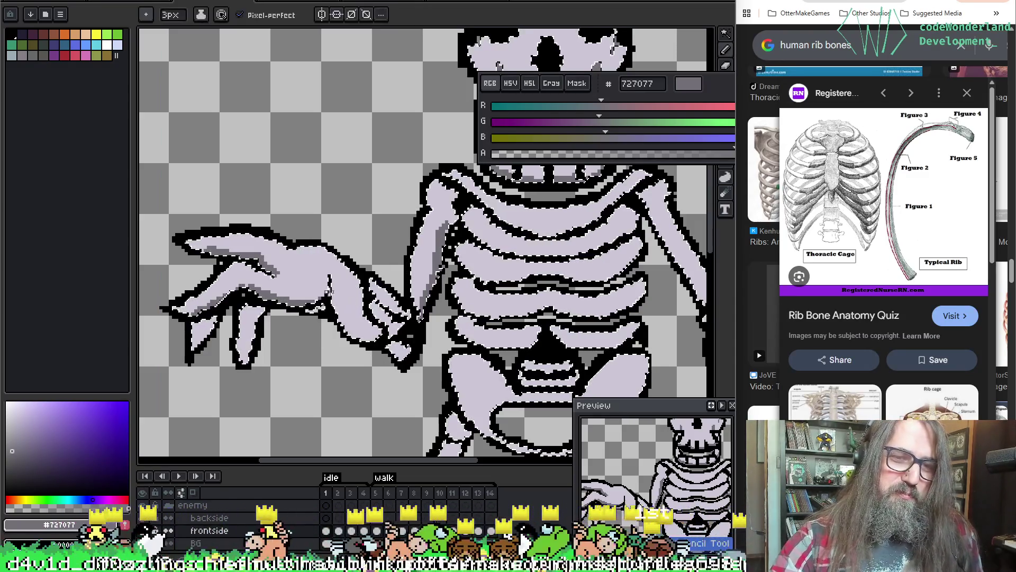
pyautogui.hotkey('ctrl', 'y')
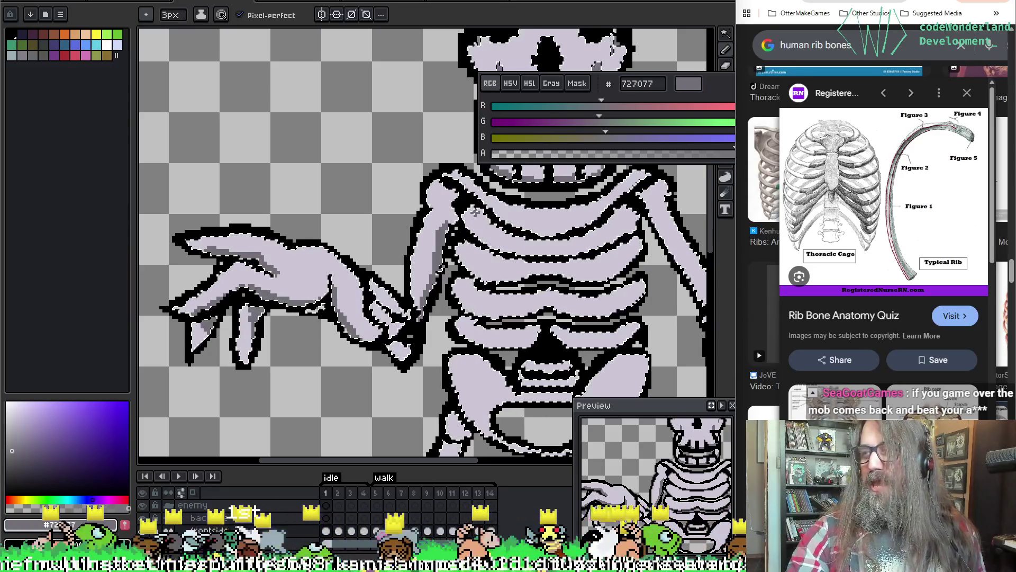
pyautogui.moveTo(402, 333); pyautogui.dragTo(370, 320)
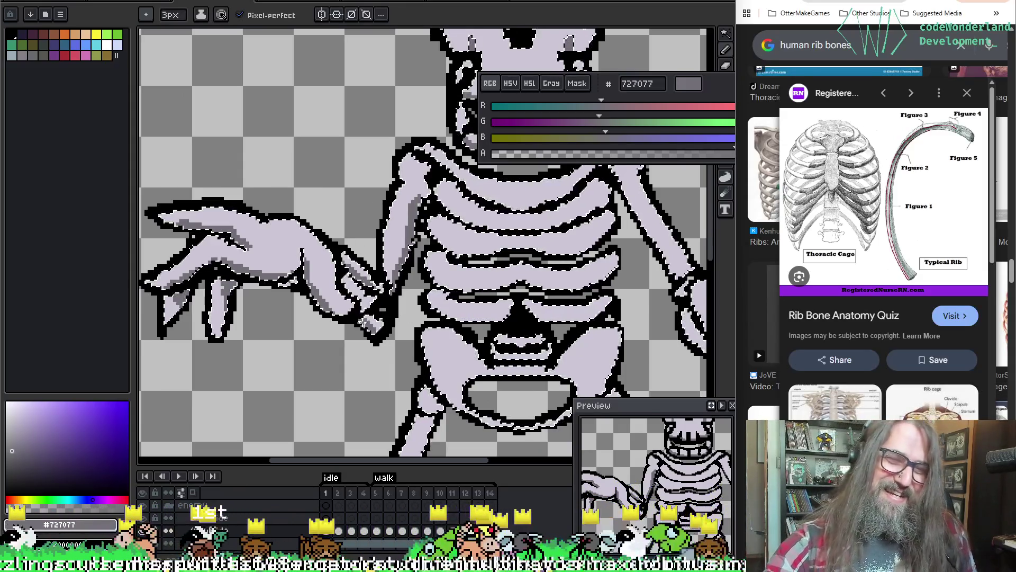
# On the first idle frame, draw grey #727077 strokes along the collarbone and top rib.
pyautogui.scroll(3, 368, 322)
pyautogui.hscroll(4, 368, 323)
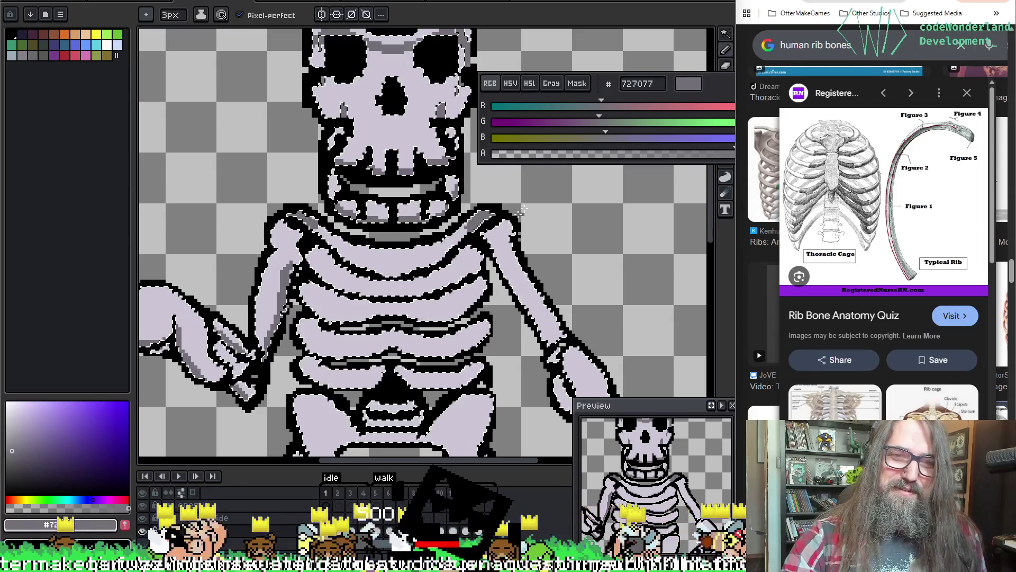
pyautogui.press('Right')
pyautogui.press('Left')
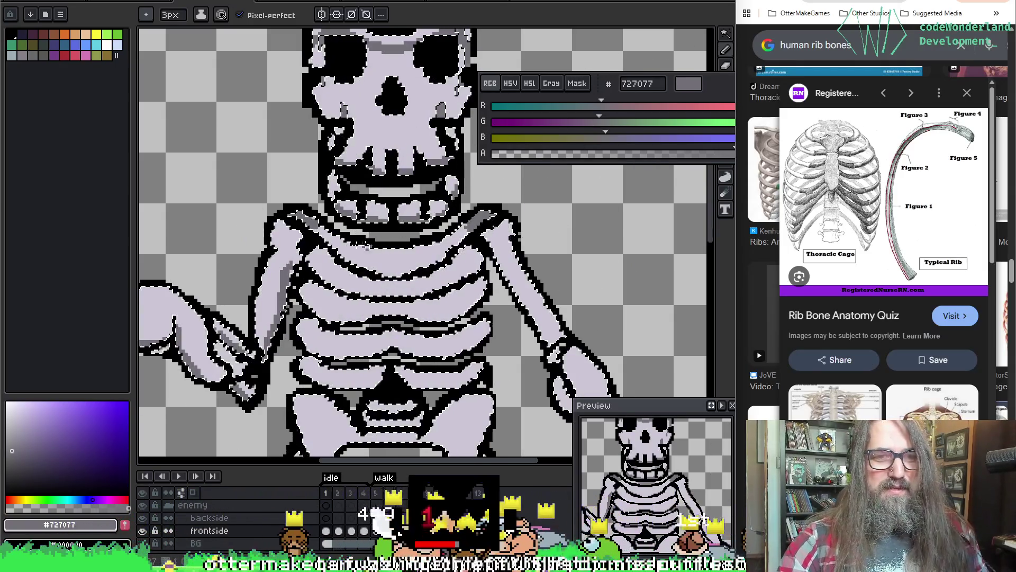
pyautogui.moveTo(344, 248); pyautogui.dragTo(304, 216)
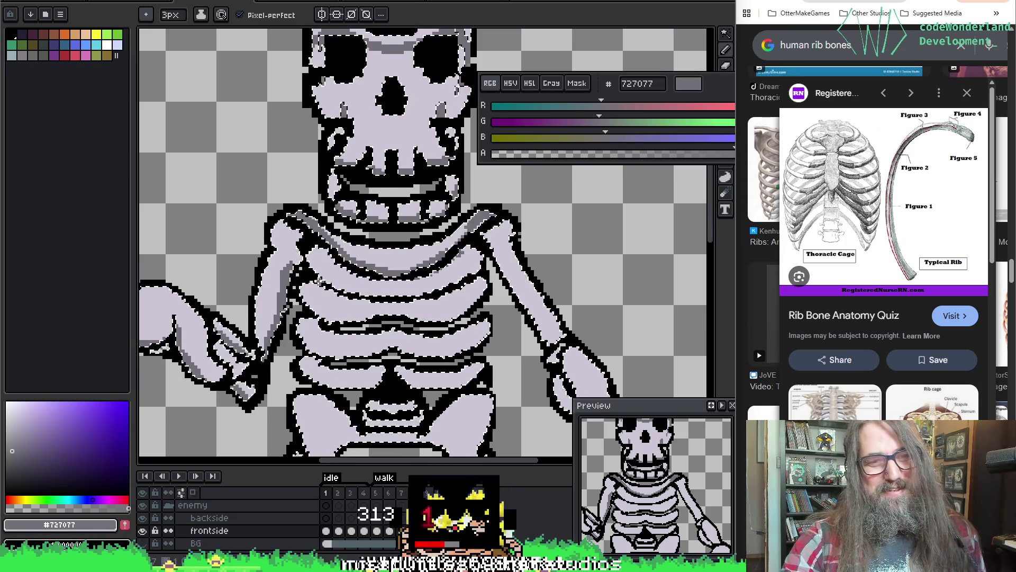
pyautogui.moveTo(317, 267); pyautogui.dragTo(378, 290)
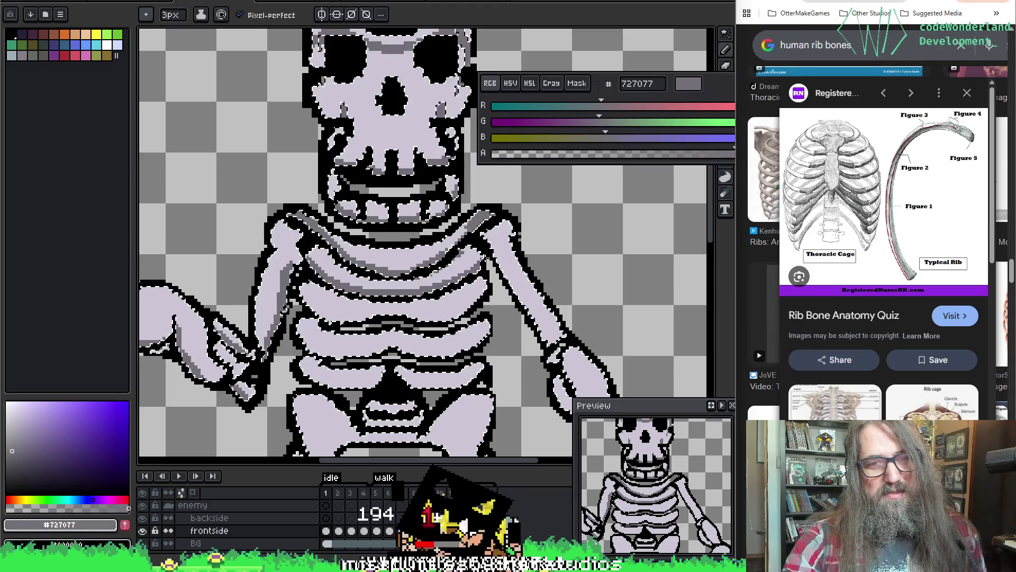
# Undo the last shading stroke and the stray dark line across the middle rib.
pyautogui.scroll(-4, 326, 317)
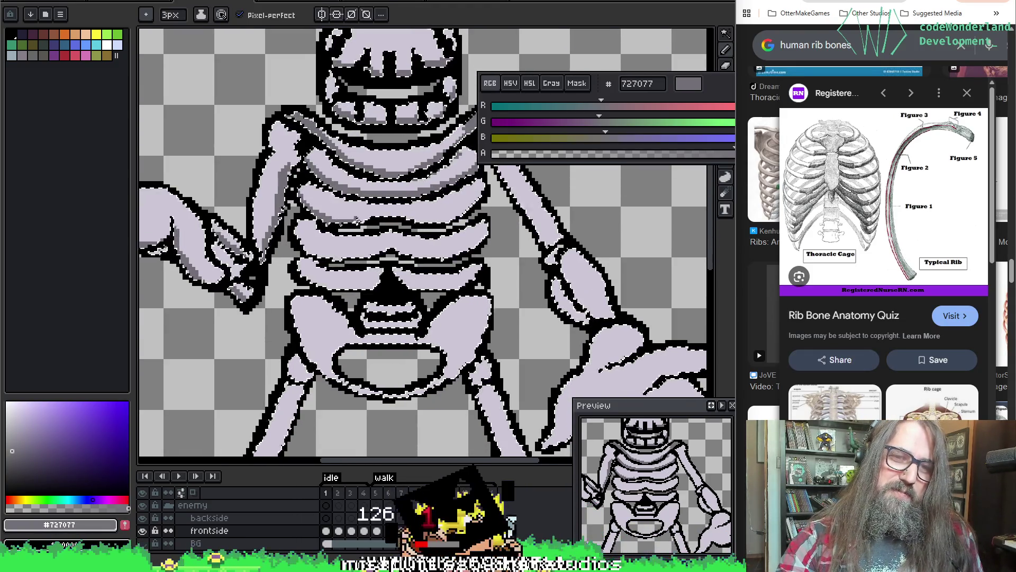
pyautogui.hotkey('ctrl', 'z')
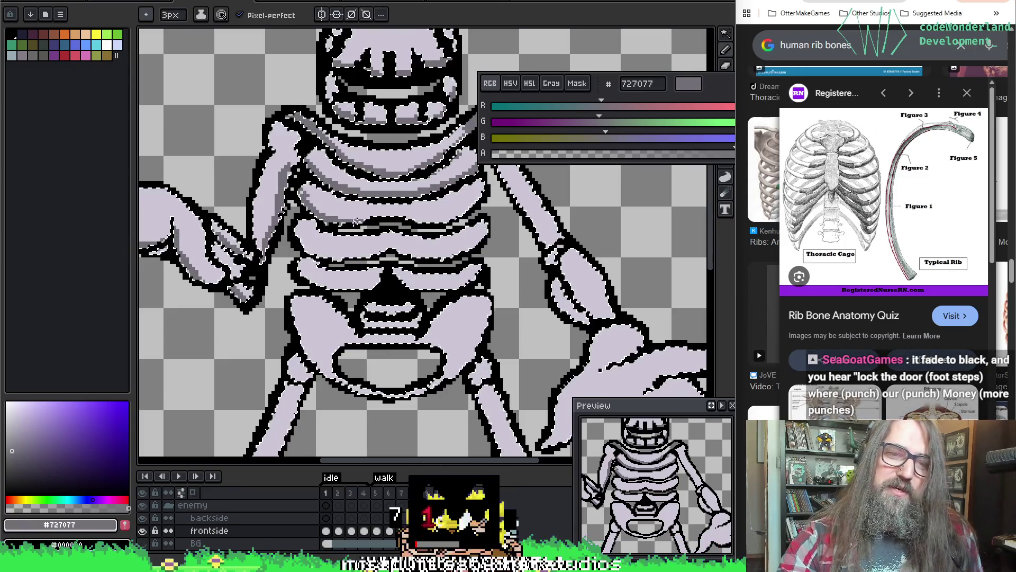
pyautogui.hotkey('ctrl', 'z')
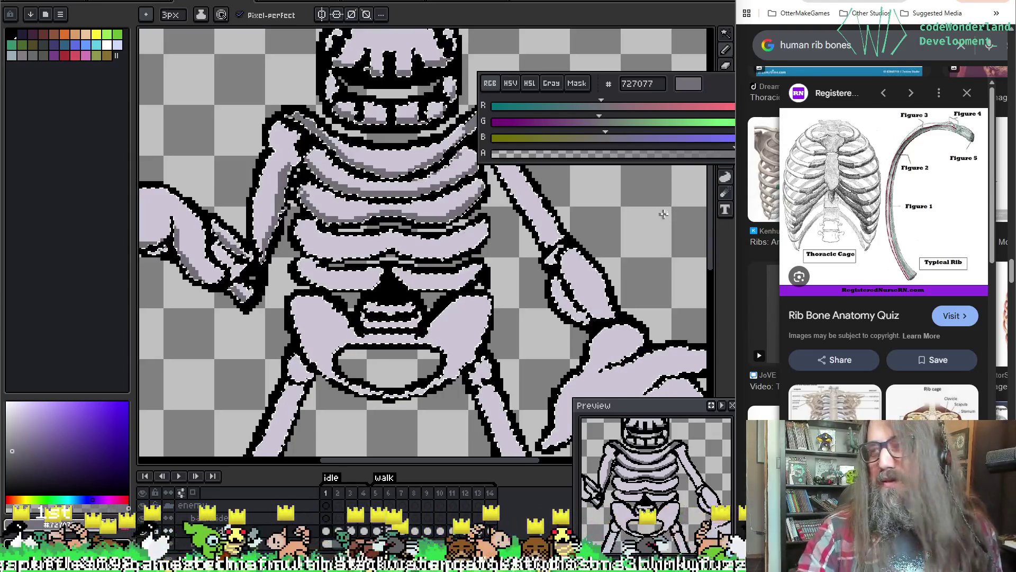
pyautogui.moveTo(650, 271); pyautogui.dragTo(630, 244)
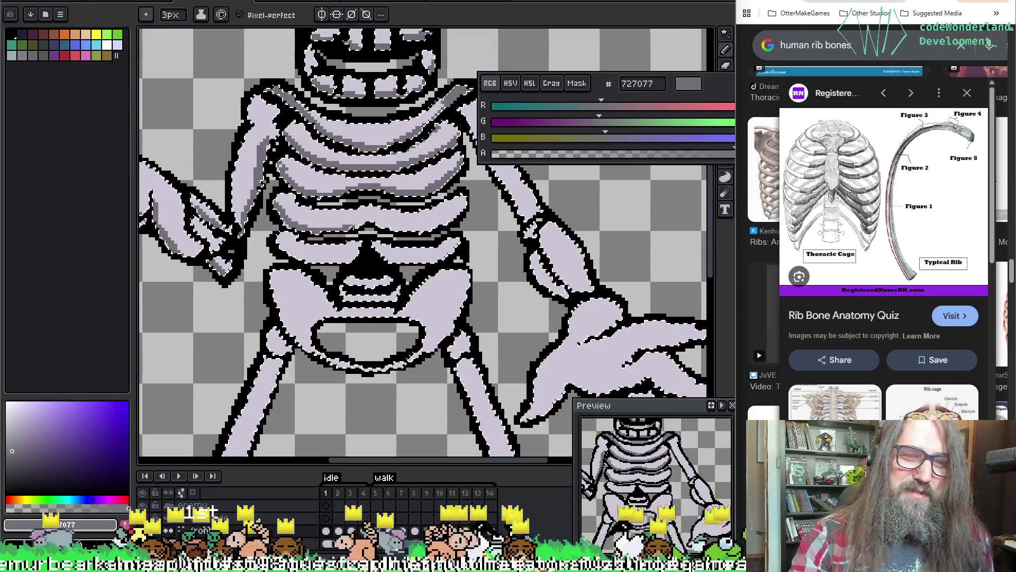
# Undo three more pencil strokes on the ribs and bring the pelvis into view.
pyautogui.press('ctrl')
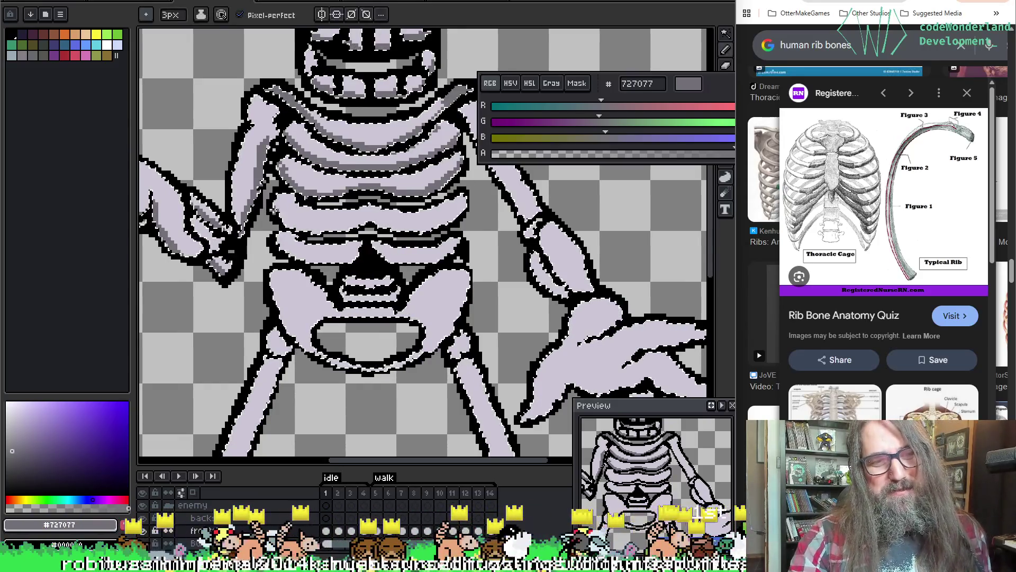
pyautogui.press('ctrl')
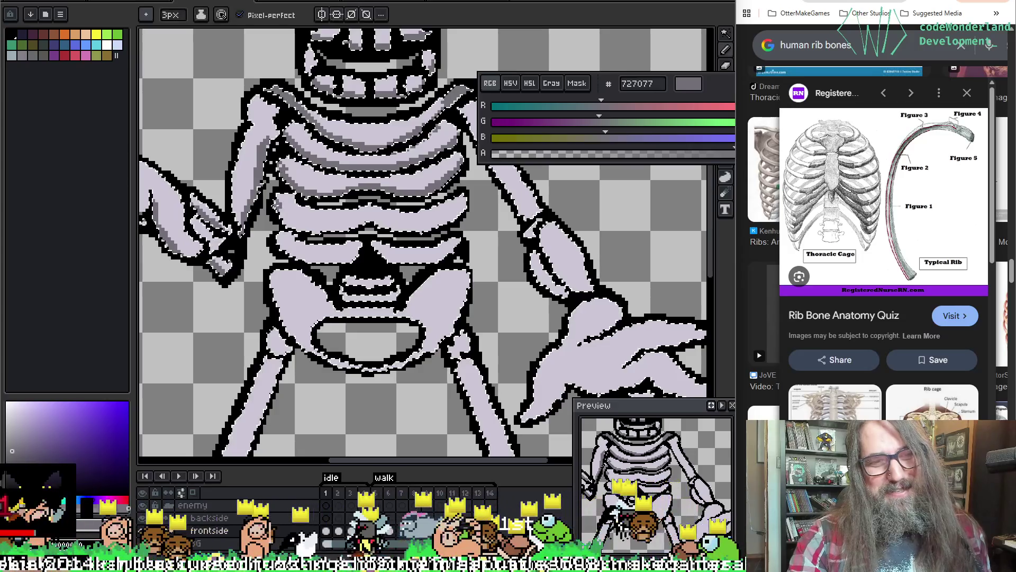
pyautogui.press('ctrl')
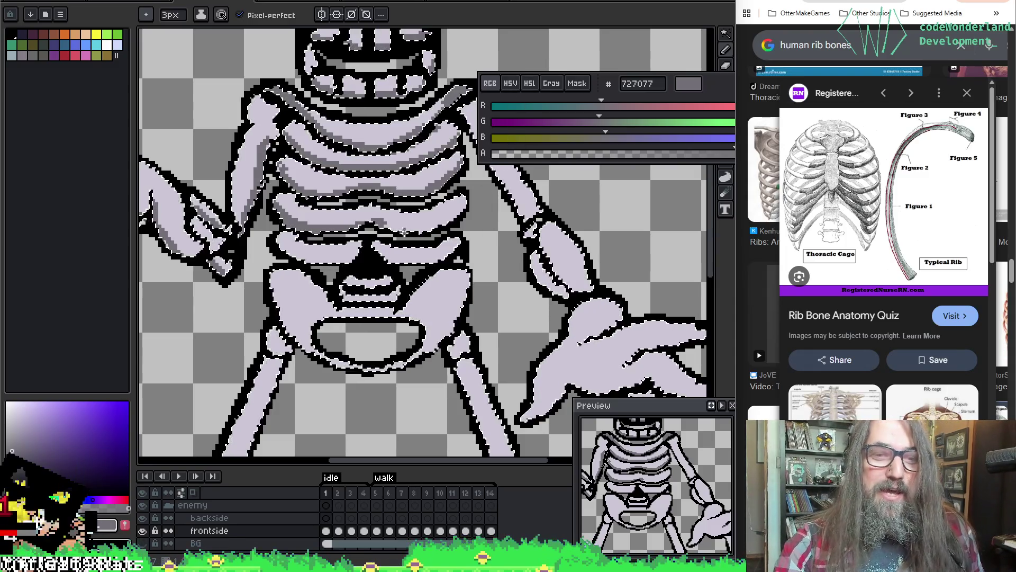
pyautogui.press('v')
pyautogui.press('b')
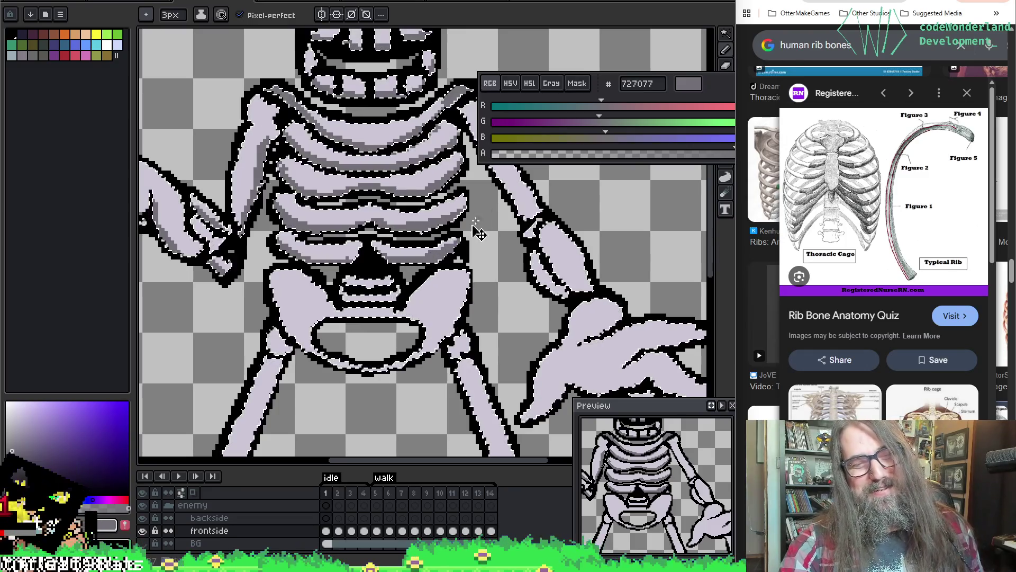
pyautogui.hotkey('ctrl', 'z')
pyautogui.hotkey('ctrl', 'z')
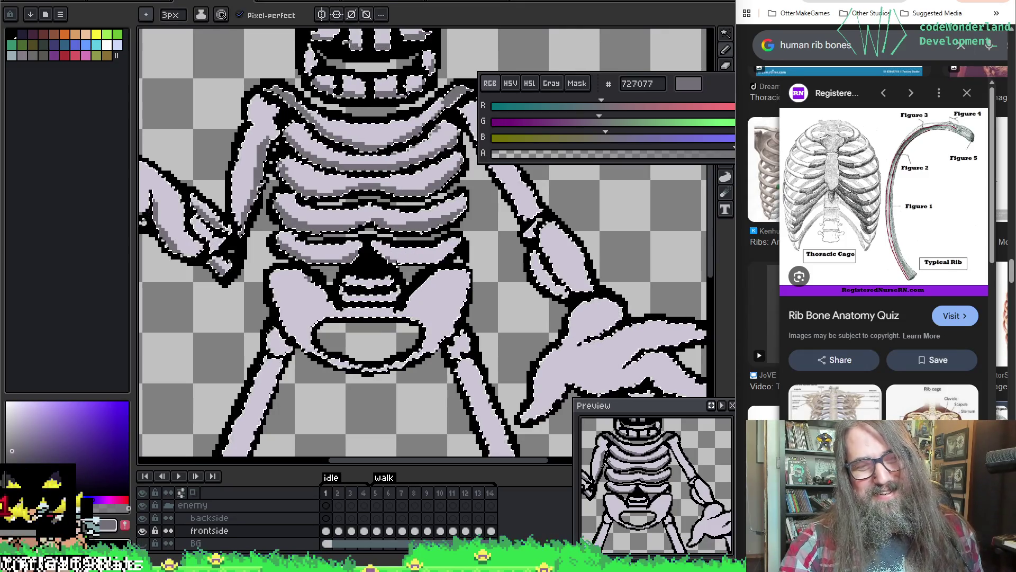
pyautogui.hotkey('ctrl', 'z')
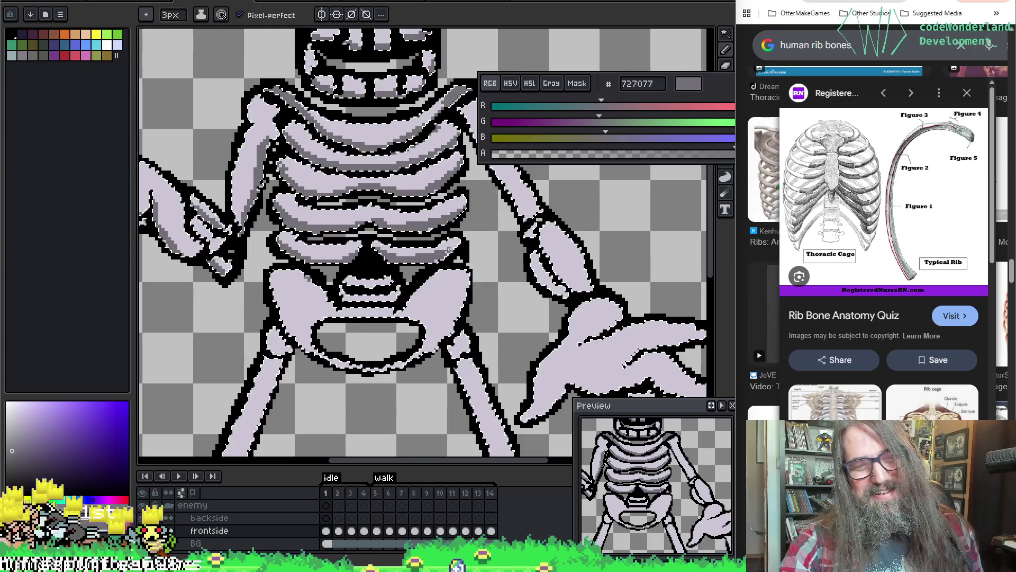
pyautogui.hotkey('ctrl', 'z')
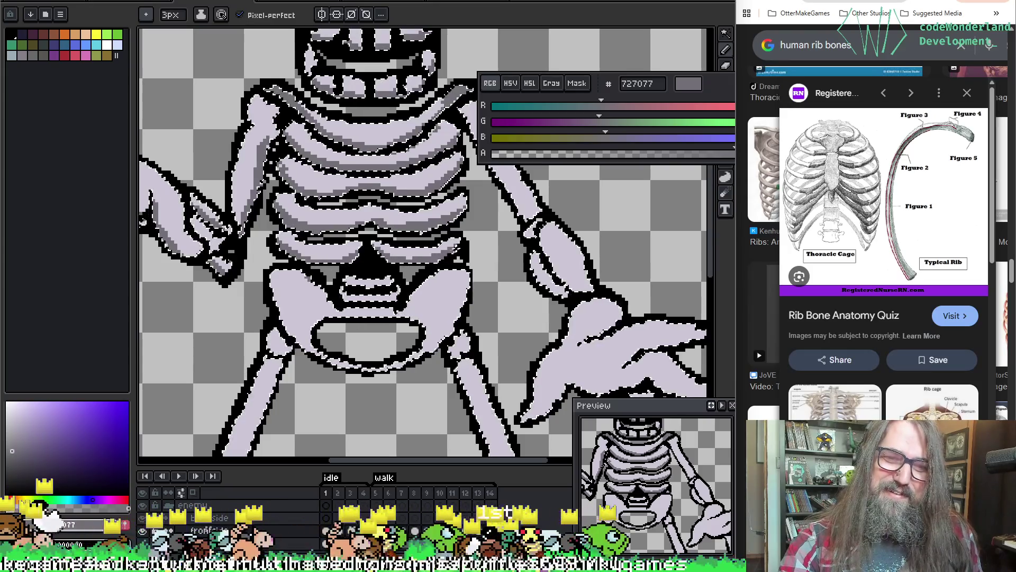
pyautogui.moveTo(326, 300)
pyautogui.mouseDown()
pyautogui.moveTo(349, 231)
pyautogui.moveTo(336, 225)
pyautogui.mouseUp()
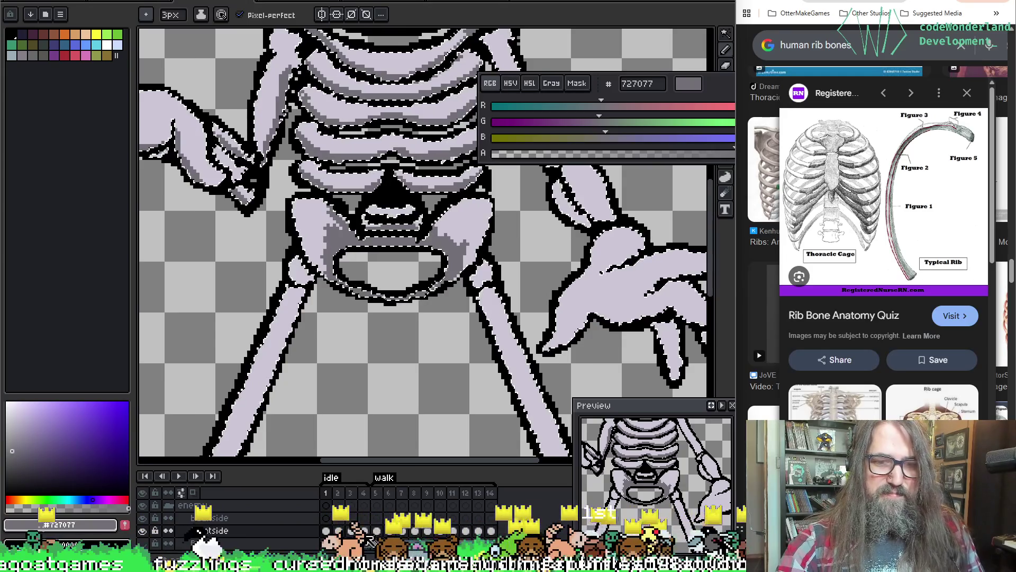
pyautogui.click(364, 531)
pyautogui.click(330, 476)
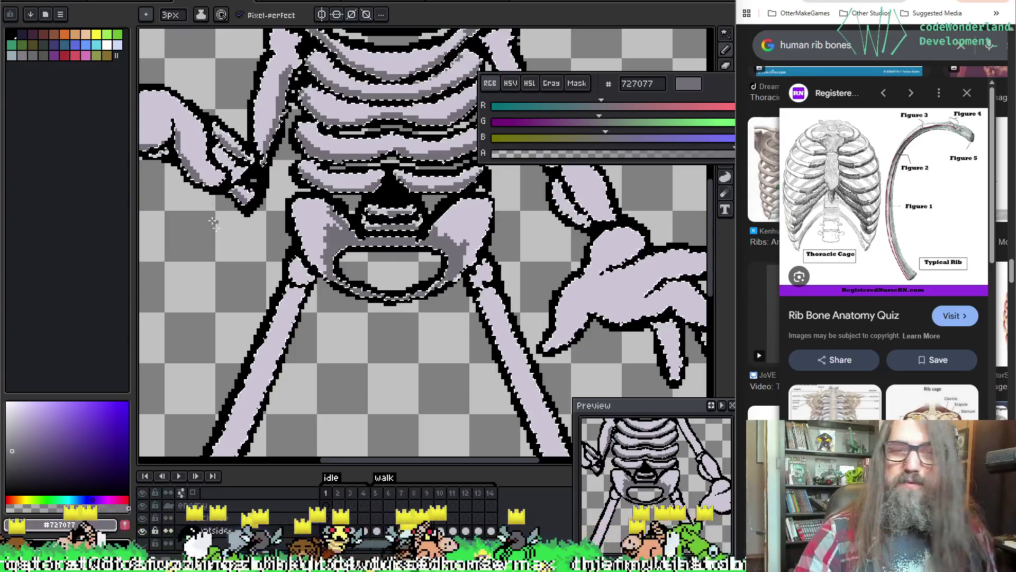
pyautogui.scroll(-5, 213, 222)
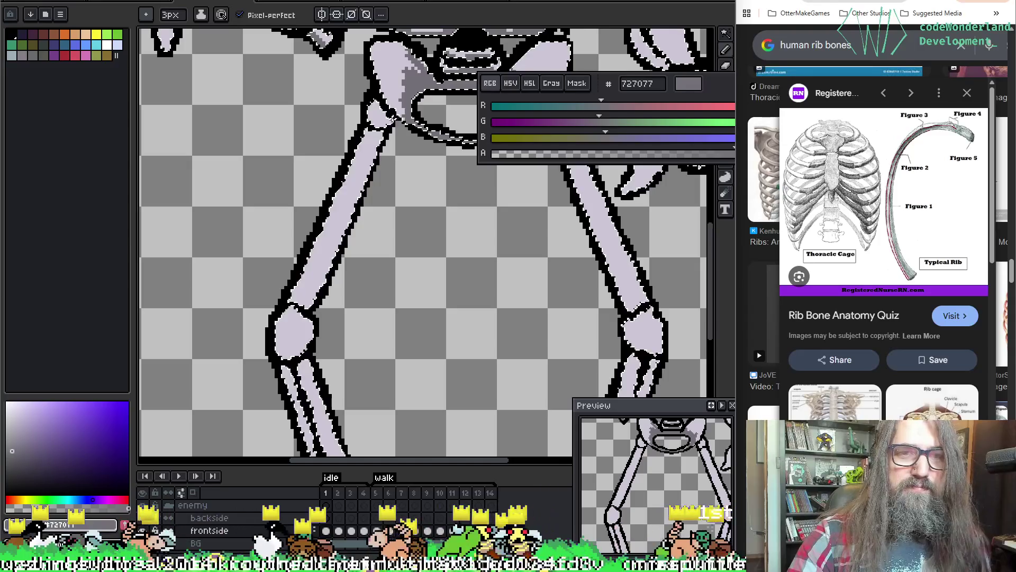
# Shade the right edge of the left thigh bone and the top of the knee in grey.
pyautogui.moveTo(390, 119); pyautogui.dragTo(312, 293)
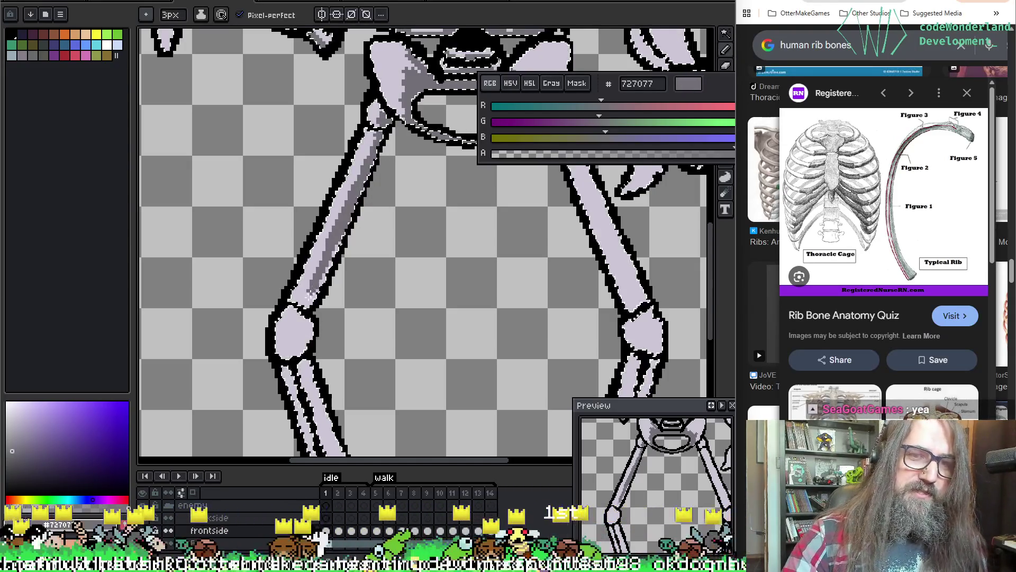
pyautogui.hotkey('ctrl', 'z')
pyautogui.moveTo(352, 204); pyautogui.dragTo(335, 245)
pyautogui.moveTo(299, 320); pyautogui.dragTo(343, 231)
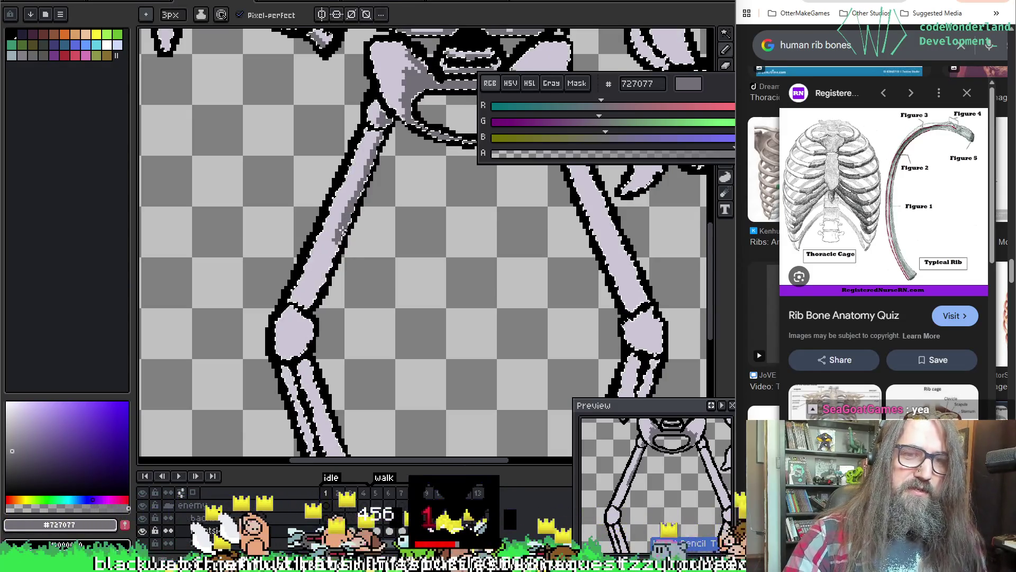
pyautogui.moveTo(294, 318); pyautogui.dragTo(316, 319)
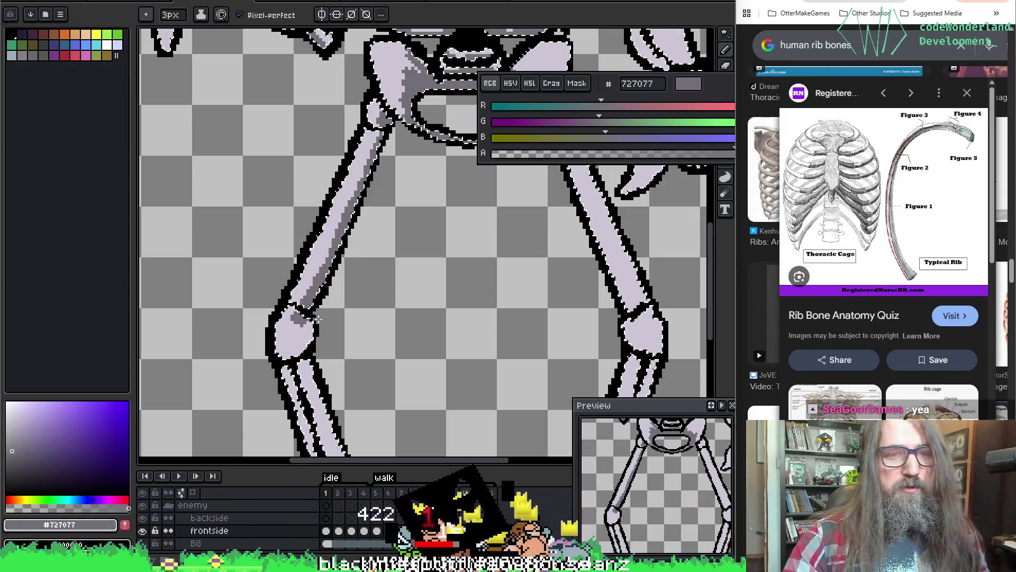
# Shade the knee joint's right side and a grey stripe down the shin.
pyautogui.press('b')
pyautogui.press('b')
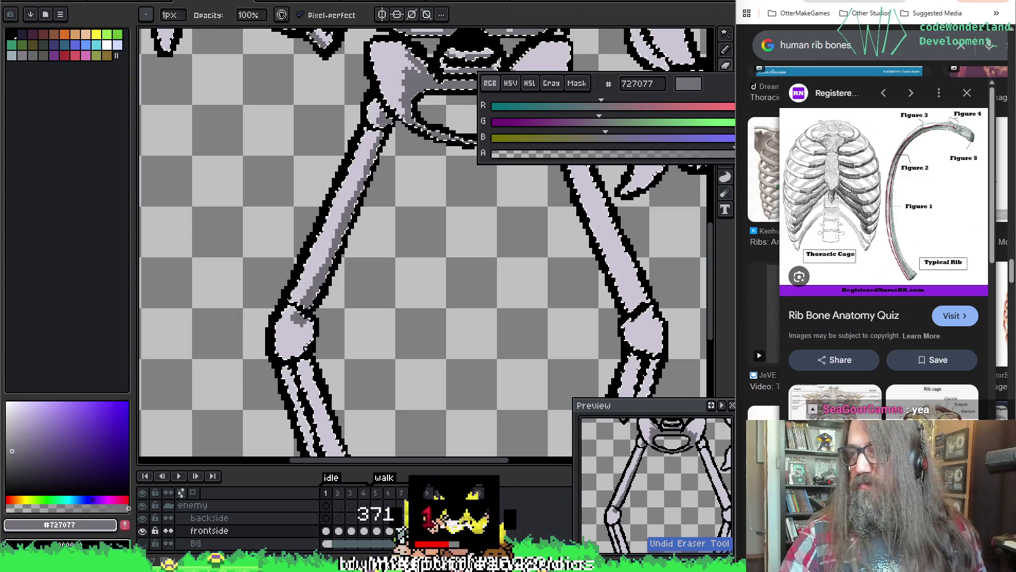
pyautogui.press('i')
pyautogui.press('b')
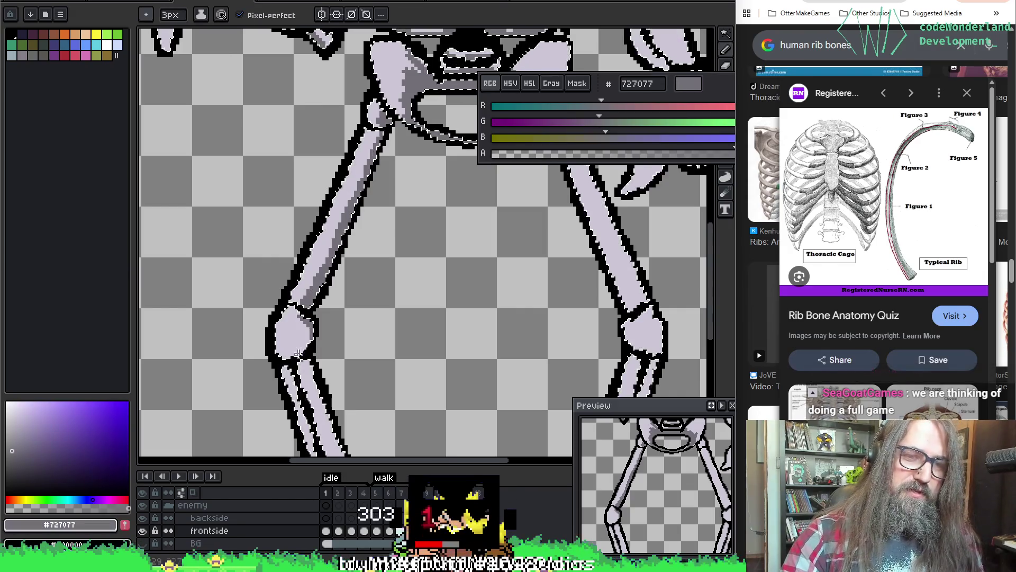
pyautogui.moveTo(312, 317); pyautogui.dragTo(307, 347)
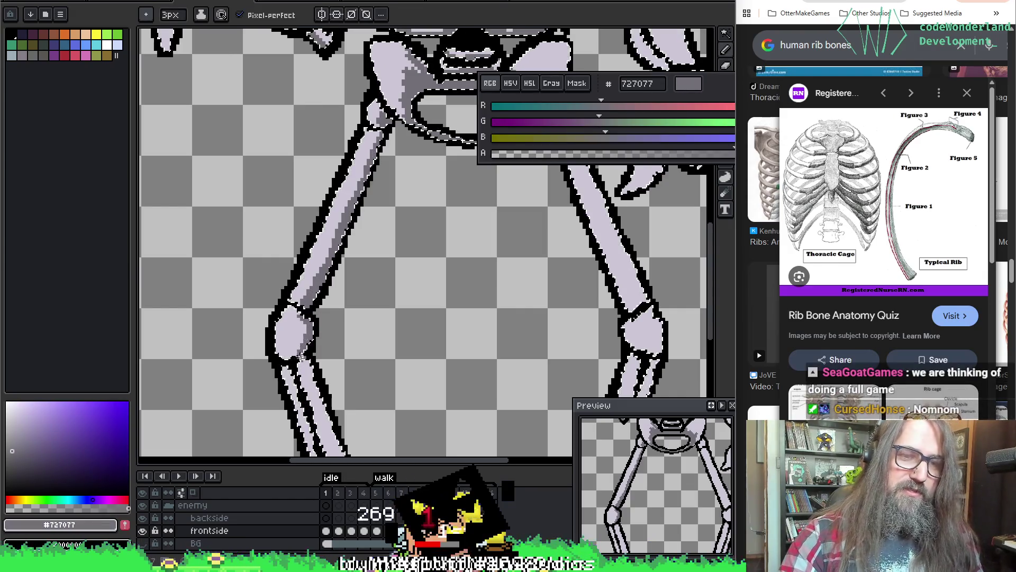
pyautogui.scroll(-5, 344, 114)
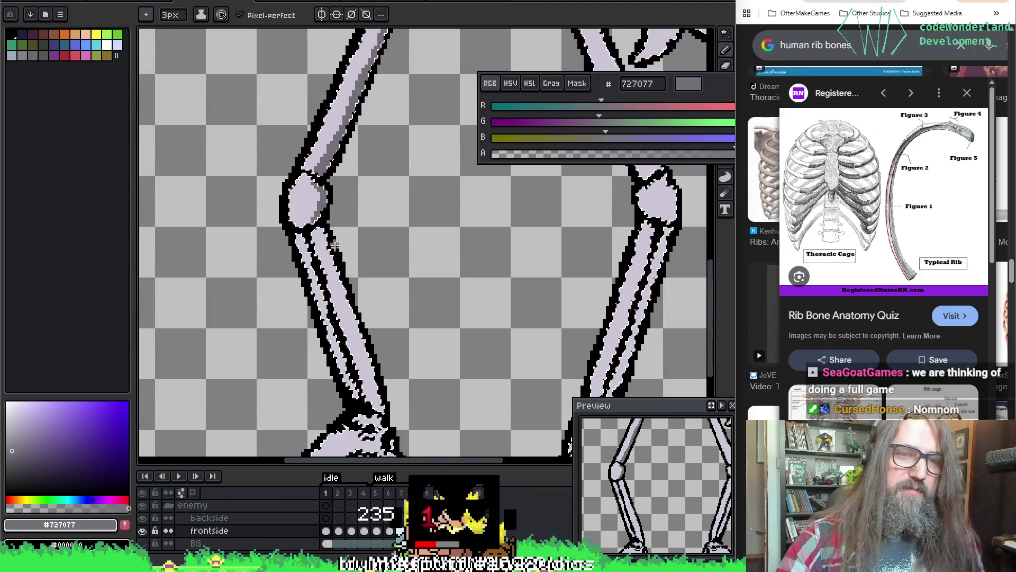
pyautogui.moveTo(320, 235); pyautogui.dragTo(364, 339)
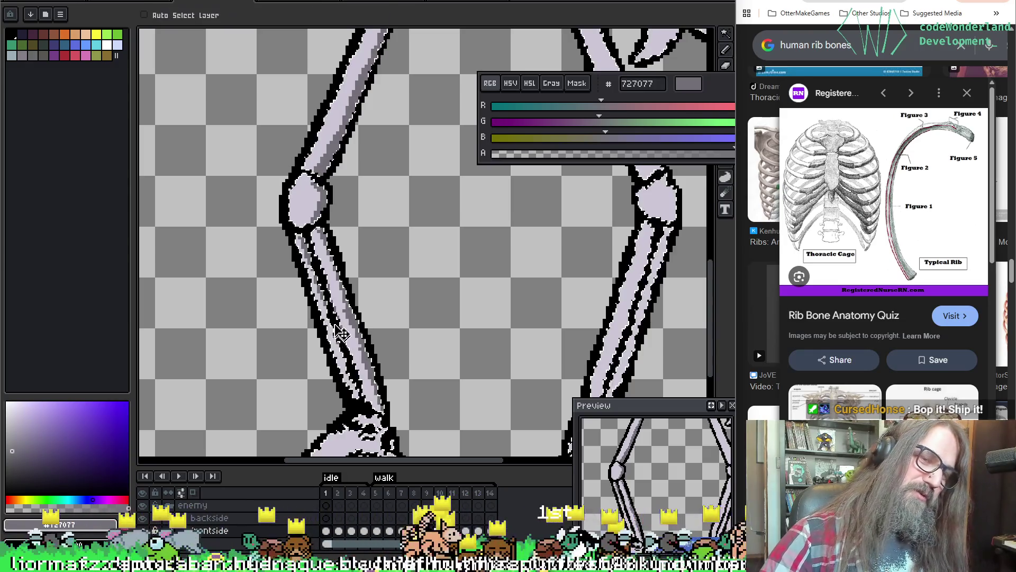
# With a 6 px brush, shade the left foot, undoing two strokes to keep one short mark.
pyautogui.scroll(-3, 356, 389)
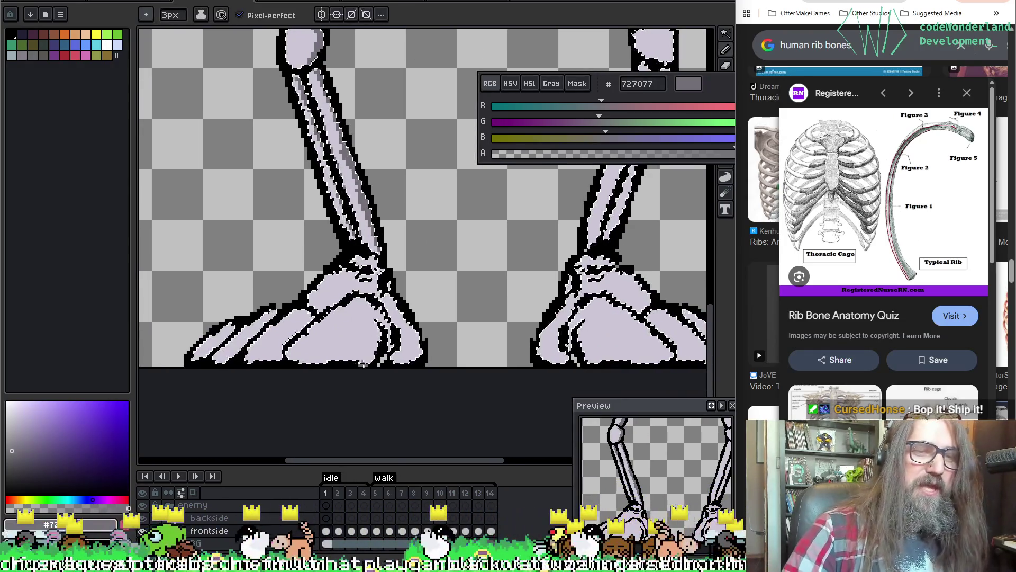
pyautogui.press('+')
pyautogui.press('+')
pyautogui.press('+')
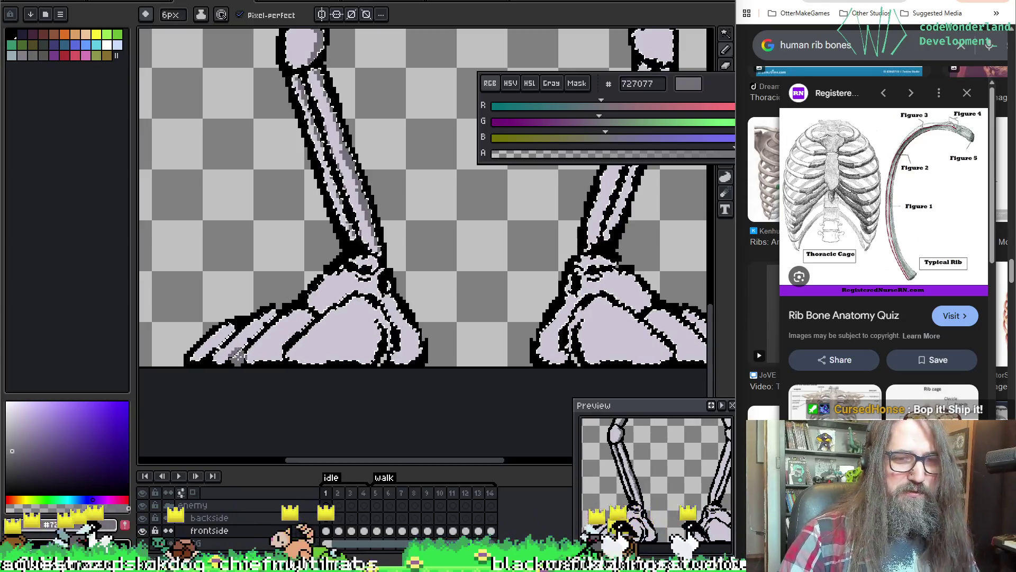
pyautogui.moveTo(282, 349)
pyautogui.mouseDown()
pyautogui.moveTo(272, 356)
pyautogui.moveTo(313, 316)
pyautogui.moveTo(236, 331)
pyautogui.mouseUp()
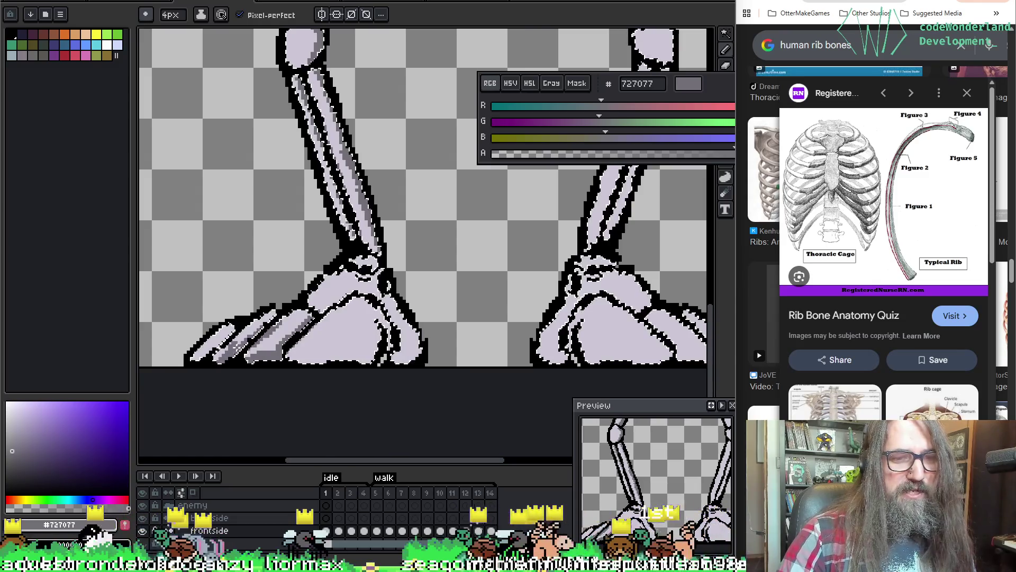
pyautogui.moveTo(261, 340); pyautogui.dragTo(265, 317)
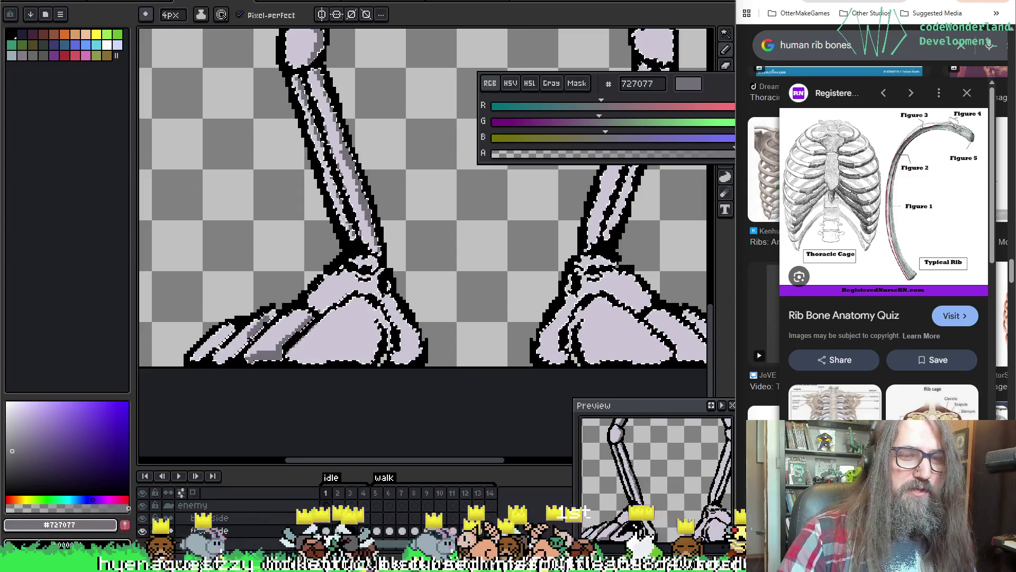
pyautogui.hotkey('ctrl', 'z')
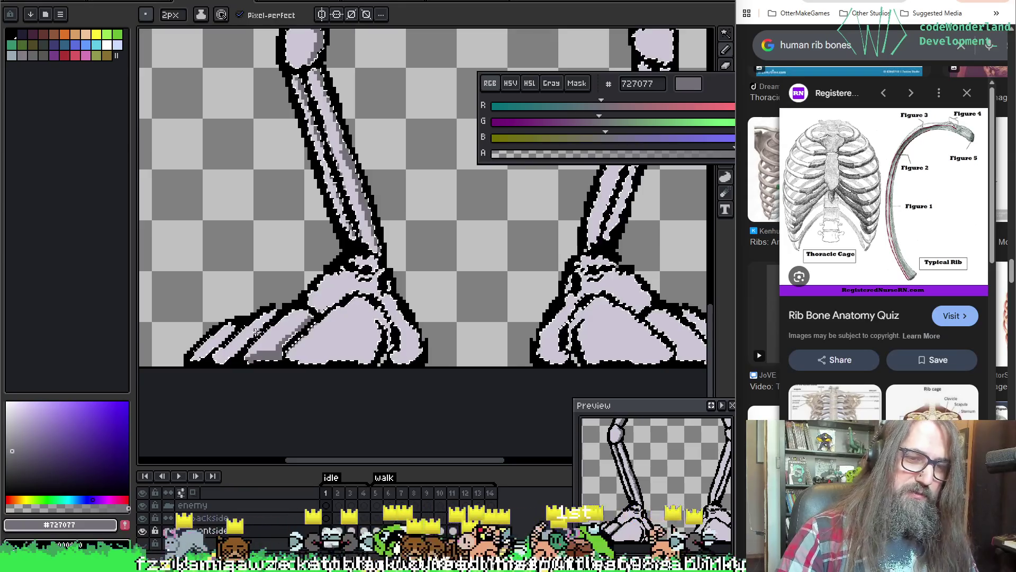
pyautogui.hotkey('ctrl', 'z')
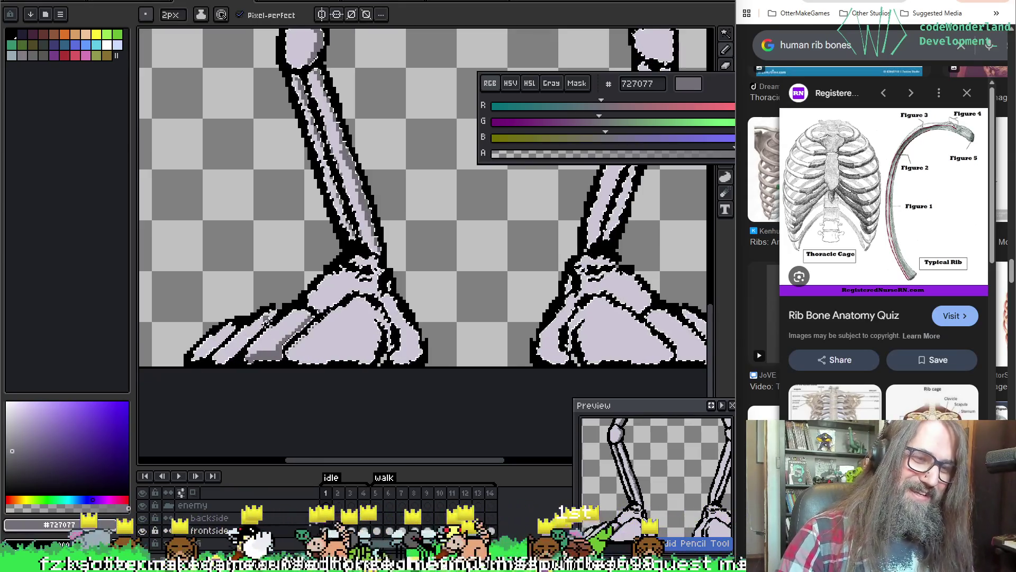